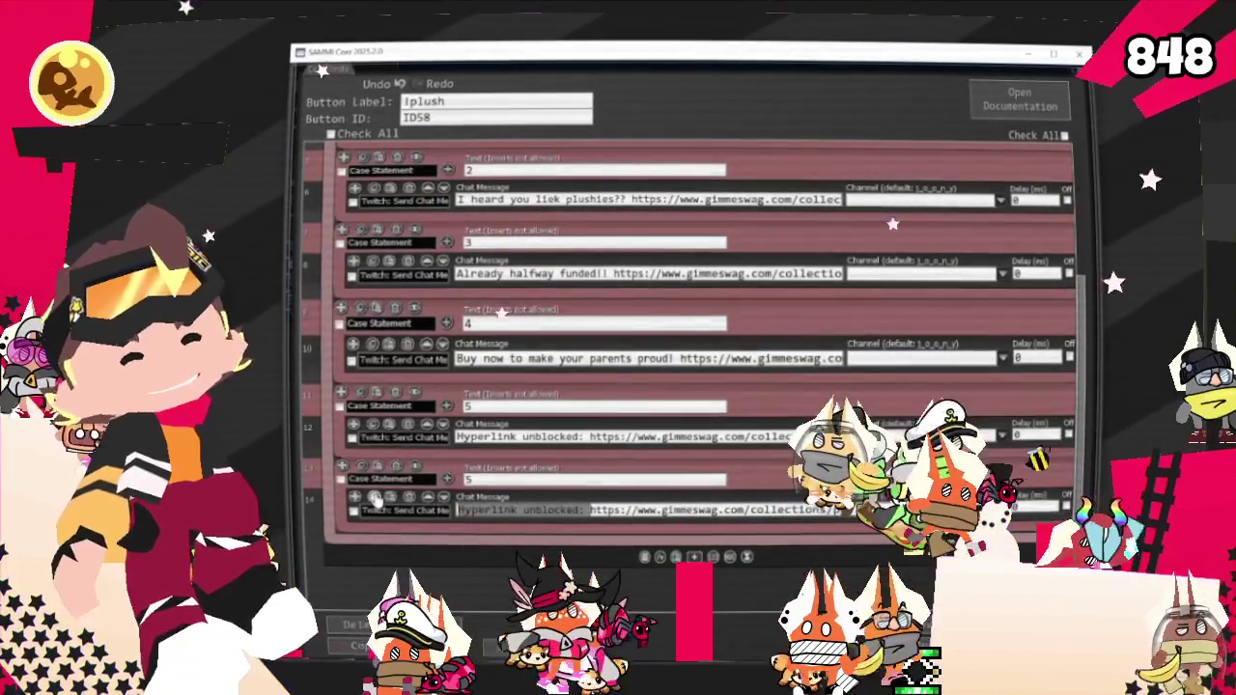
Step: Put 'oooo you know you wanna buy one,' before the last case's link and change its value from 5 to 6
{"action": "type", "text": "o you "}
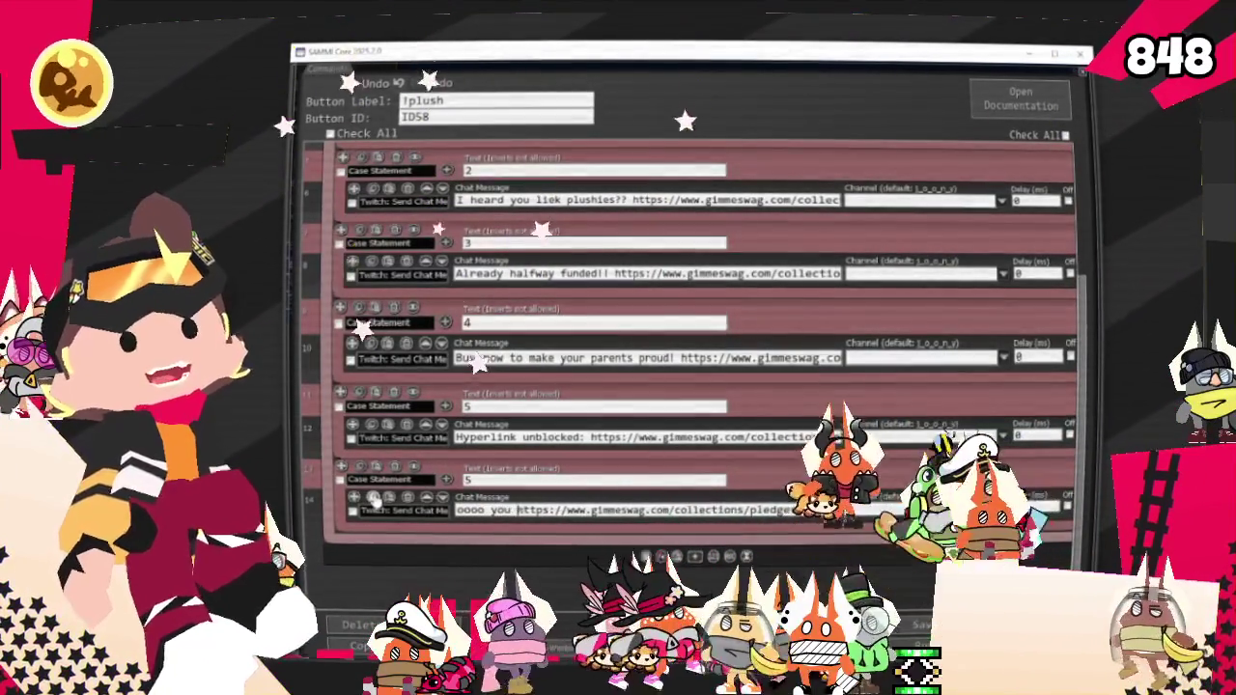
{"action": "type", "text": "know you wanna buy one"}
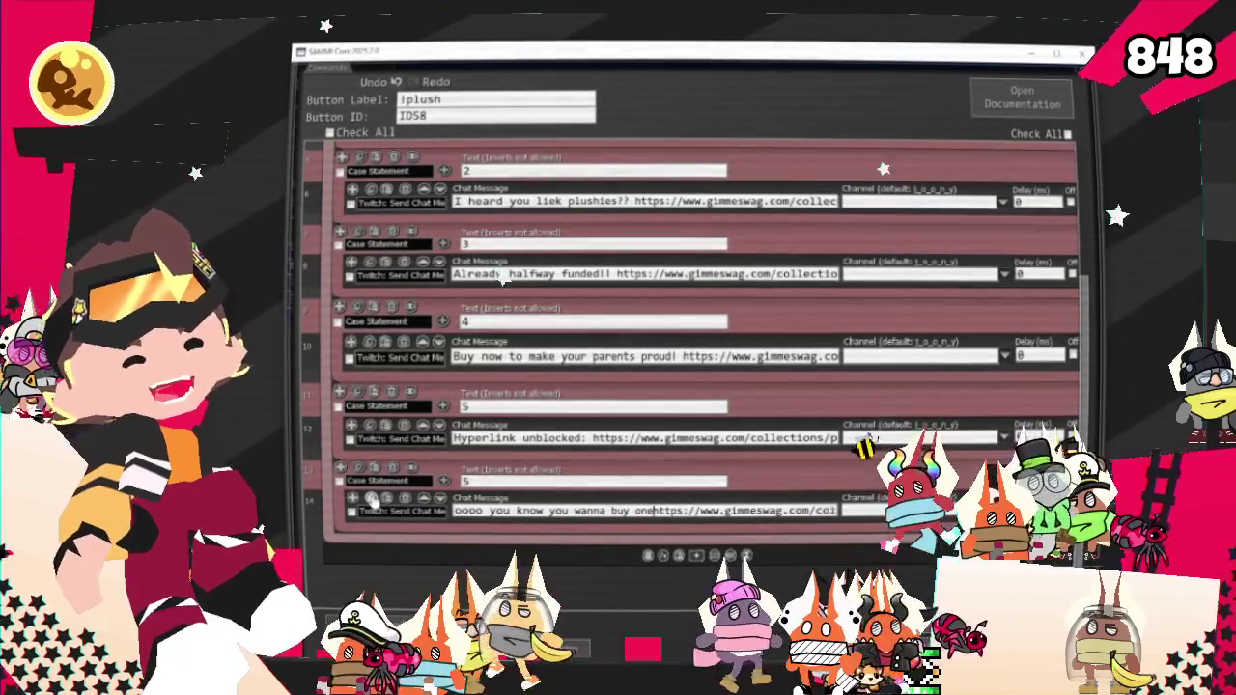
{"action": "type", "text": ", ooooo "}
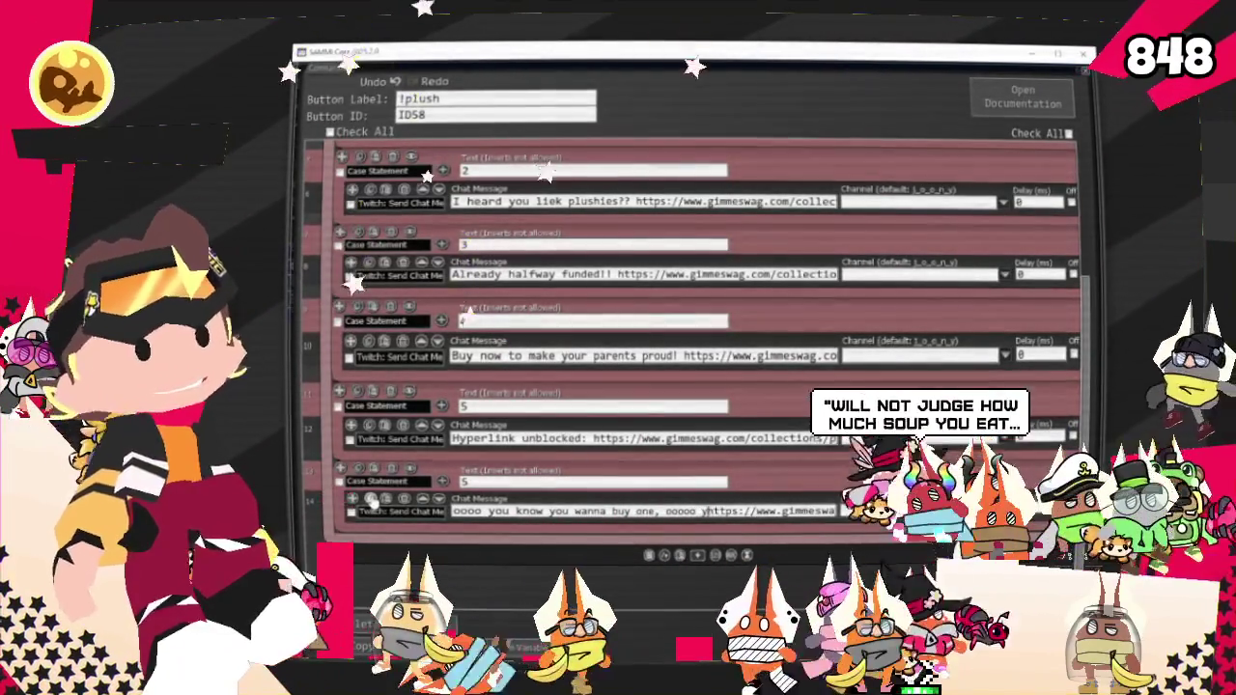
{"action": "type", "text": "youre"}
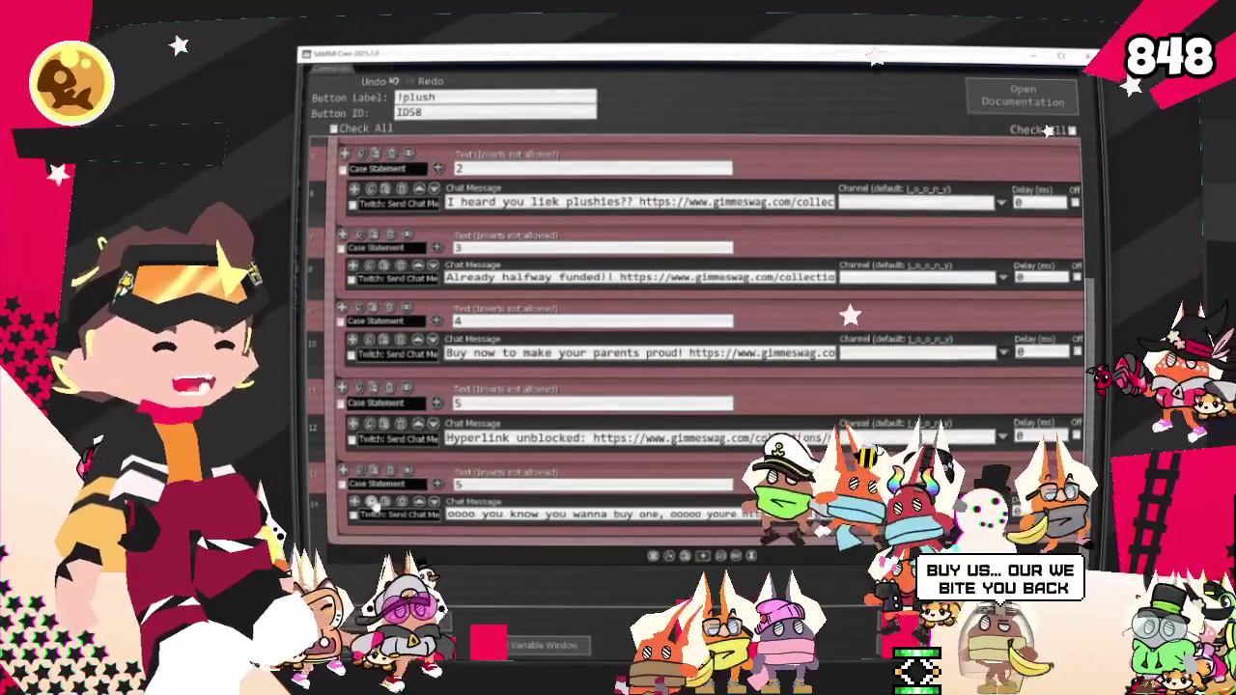
{"action": "key", "text": "BackSpace"}
{"action": "key", "text": "BackSpace"}
{"action": "key", "text": "BackSpace"}
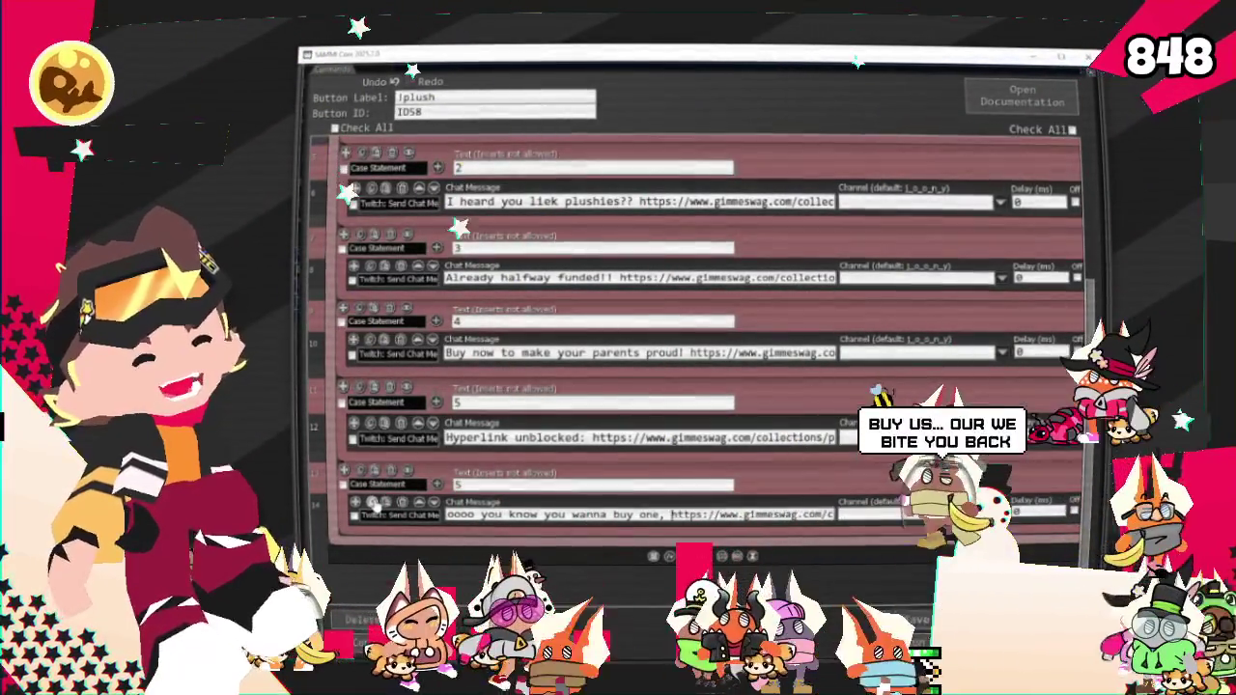
{"action": "double_click", "coordinate": [467, 484]}
{"action": "type", "text": "6"}
{"action": "scroll", "coordinate": [468, 484], "scroll_direction": "up", "scroll_amount": 2}
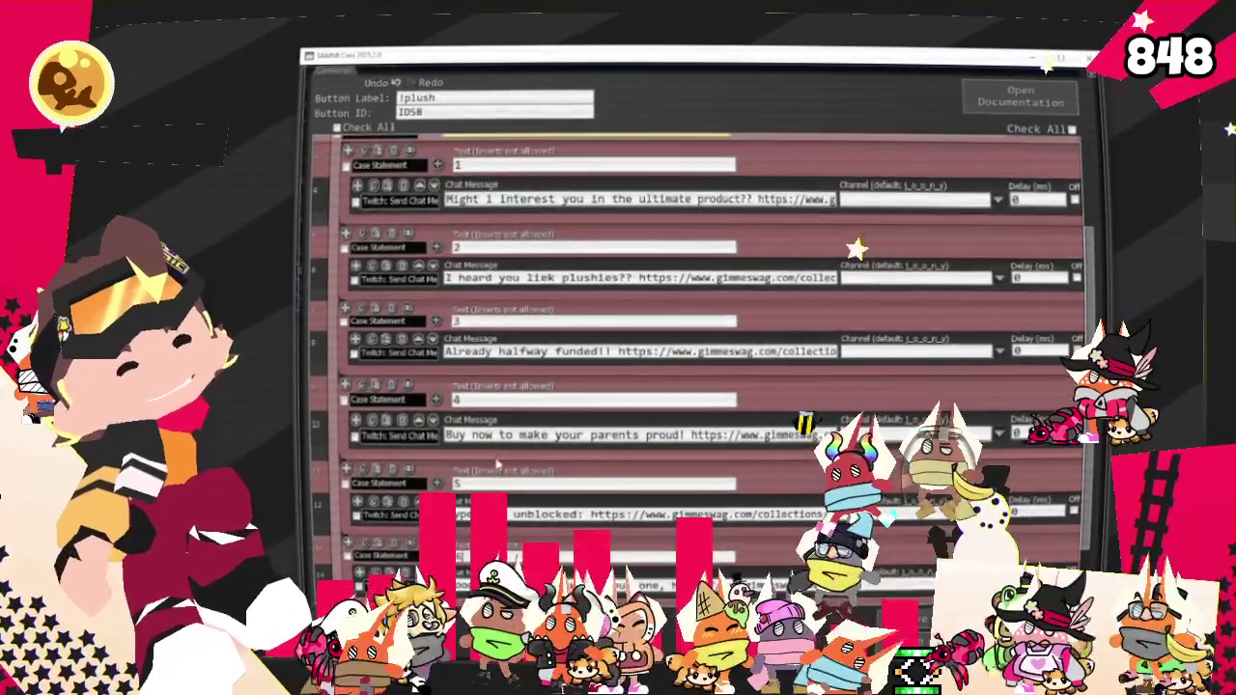
Step: Scroll up to review the Comment and Random nodes, then back down to the case 6 row
{"action": "scroll", "coordinate": [467, 484], "scroll_direction": "up", "scroll_amount": 2}
{"action": "scroll", "coordinate": [467, 484], "scroll_direction": "up", "scroll_amount": 1}
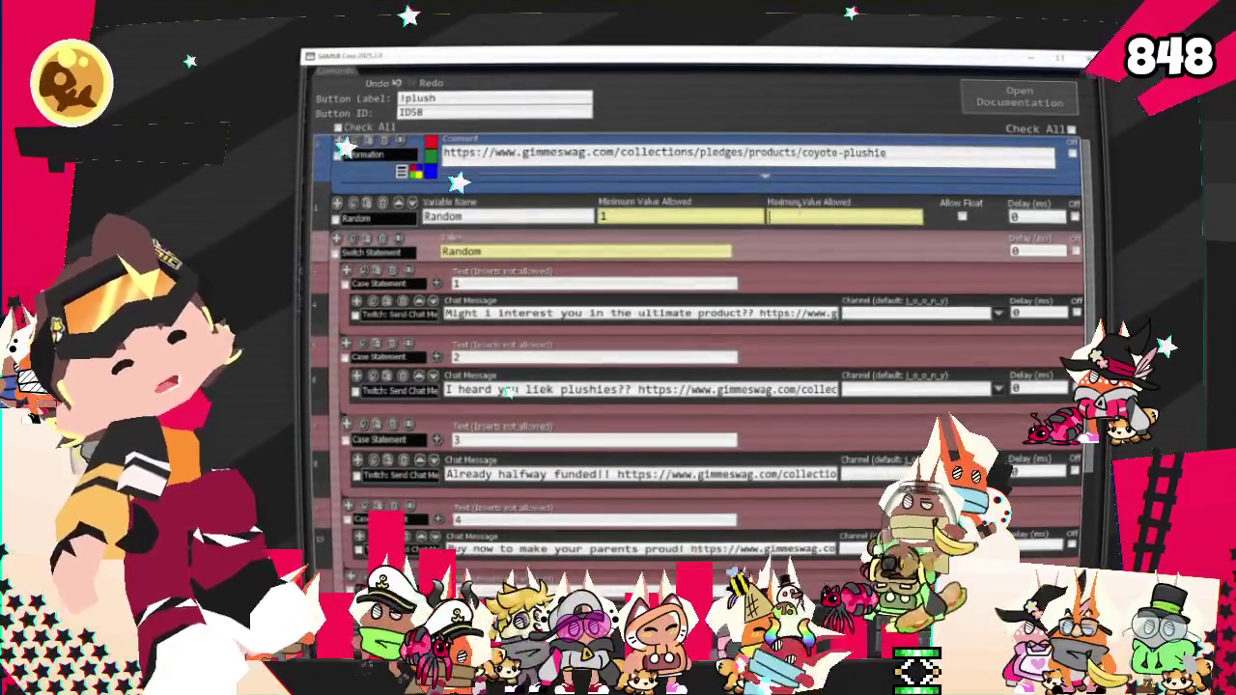
{"action": "scroll", "coordinate": [794, 262], "scroll_direction": "down", "scroll_amount": 2}
{"action": "scroll", "coordinate": [793, 262], "scroll_direction": "down", "scroll_amount": 2}
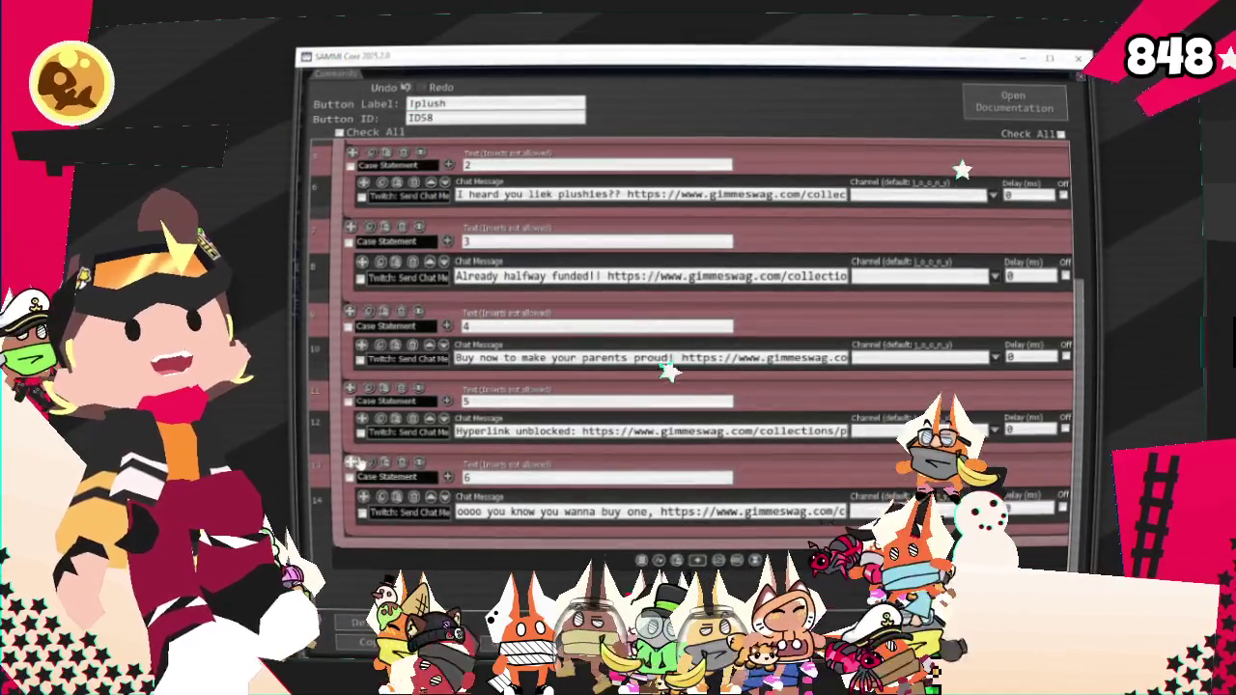
{"action": "scroll", "coordinate": [854, 289], "scroll_direction": "down", "scroll_amount": 1}
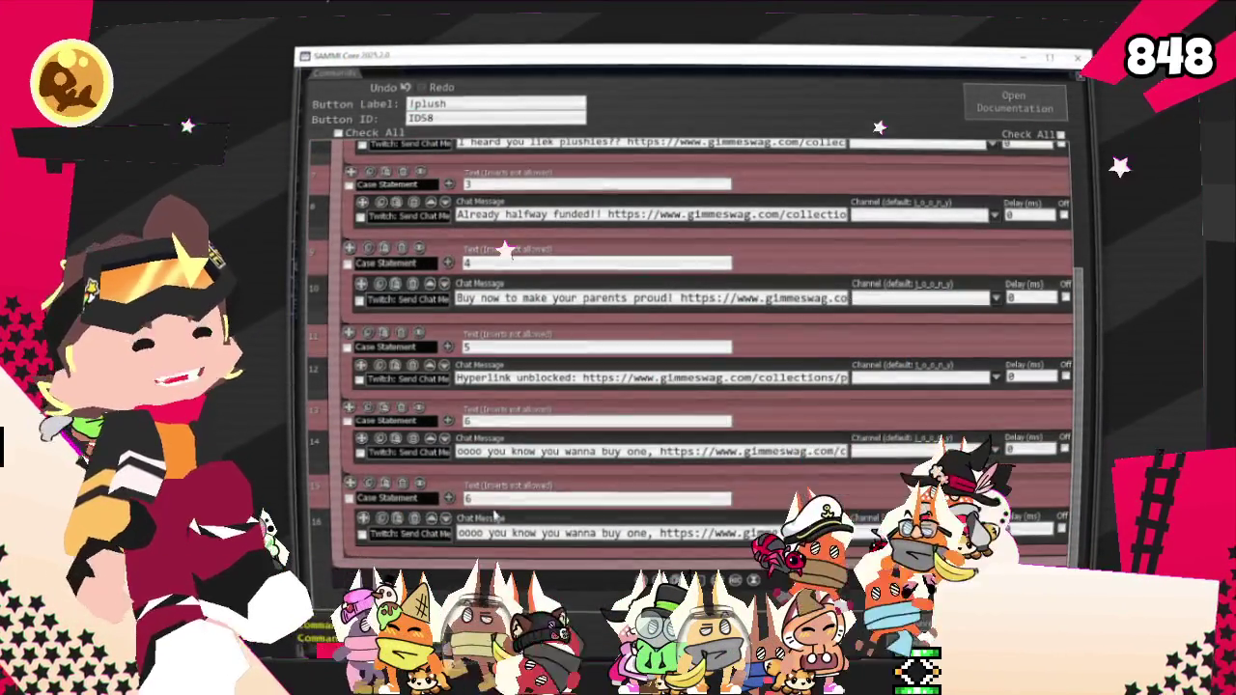
Step: Make the new row case 7 with 'If you don't buy now, you'll miss out on what happens next!!' and copy it
{"action": "left_click", "coordinate": [498, 498]}
{"action": "key", "text": "BackSpace"}
{"action": "type", "text": "7"}
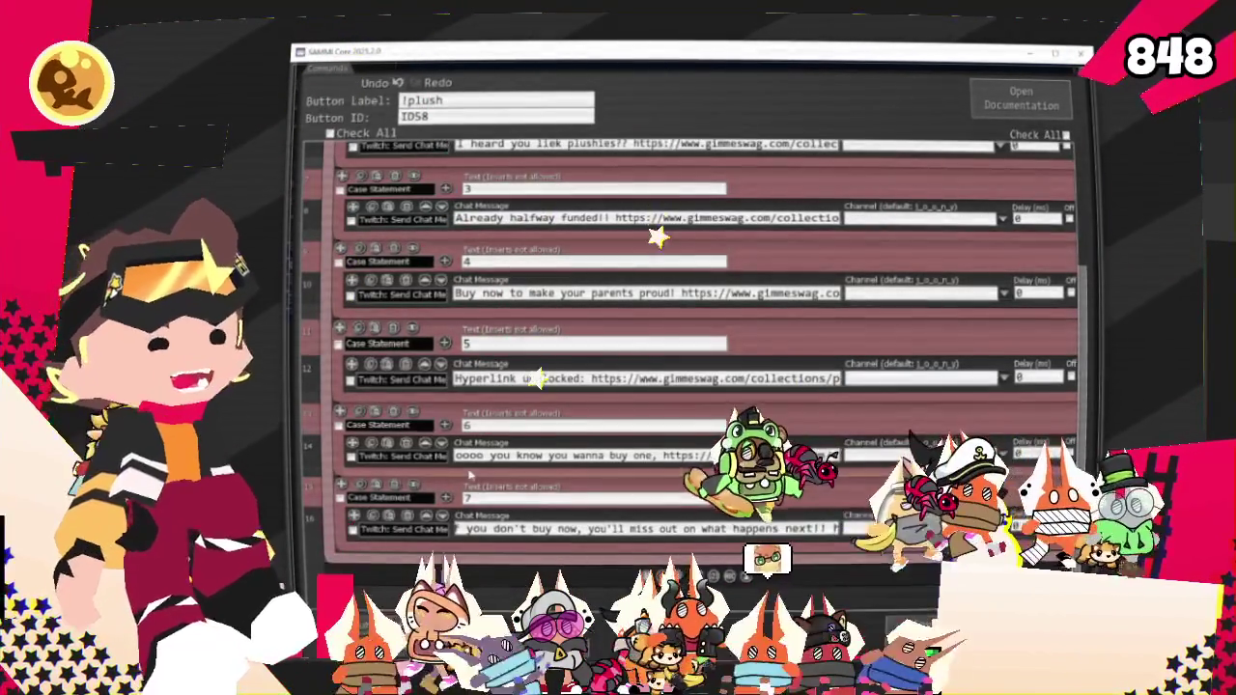
{"action": "left_click", "coordinate": [370, 498]}
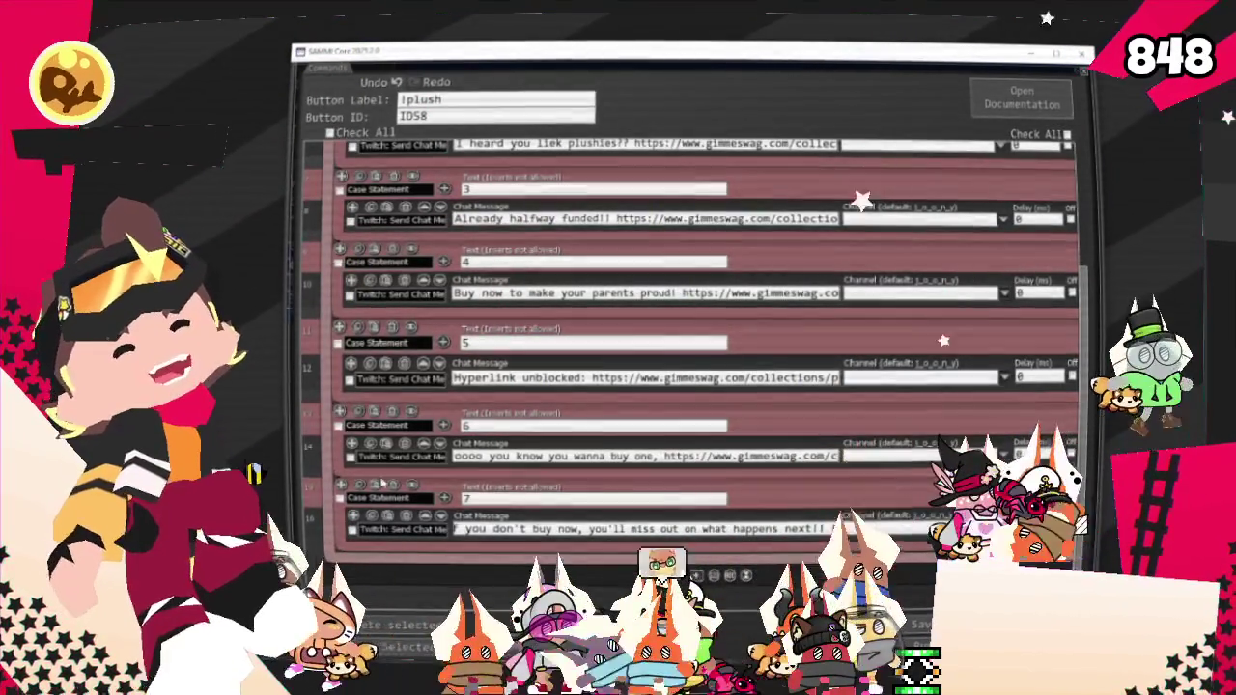
{"action": "key", "text": "ctrl+c"}
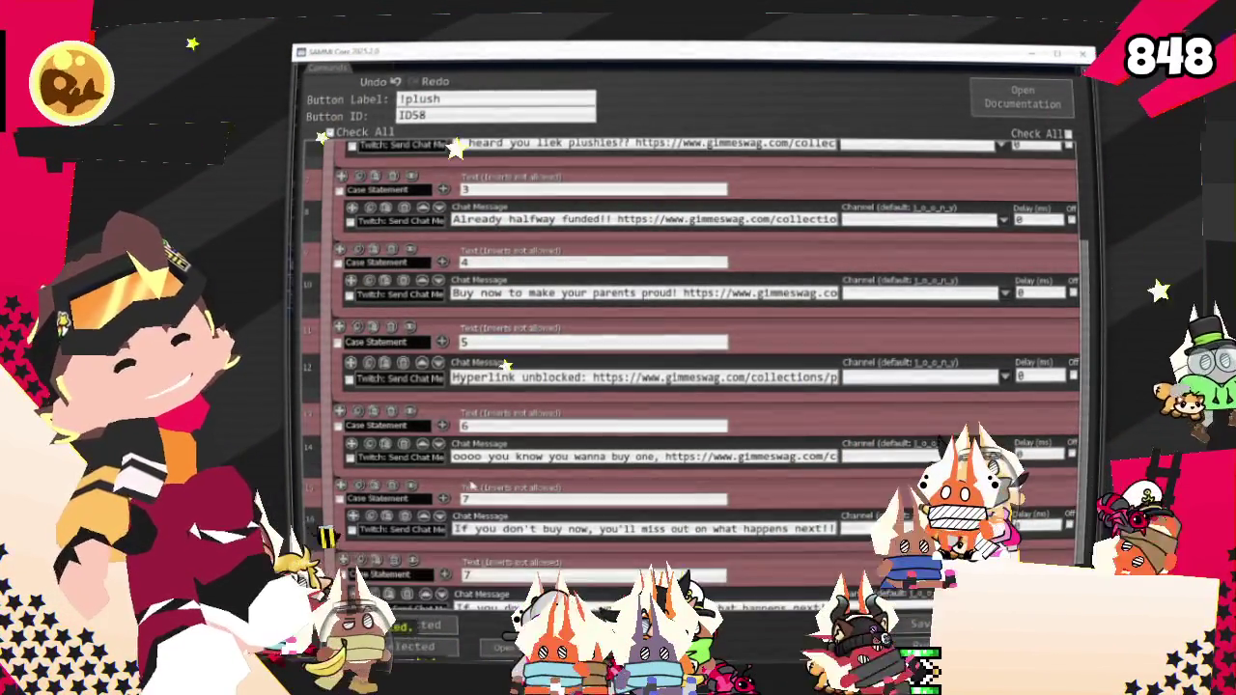
Step: Paste a copy as case 8 with the message '100% of people who ordered this plush before you have already ordered'
{"action": "key", "text": "ctrl+v"}
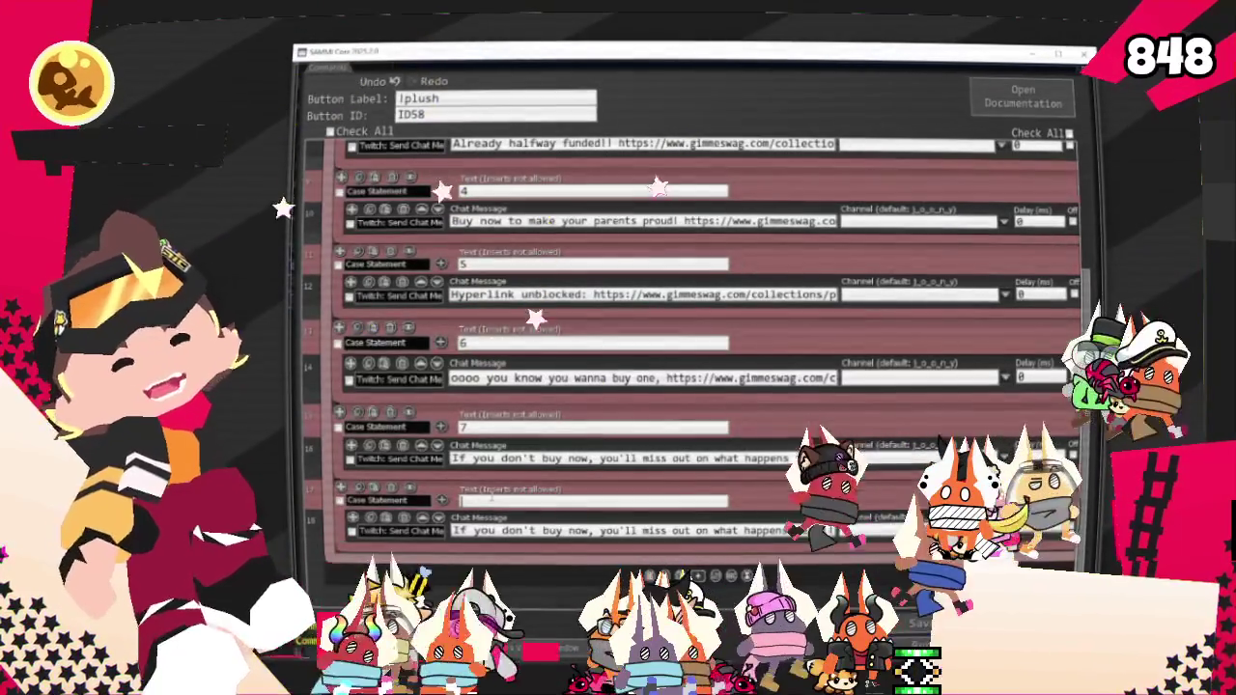
{"action": "key", "text": "BackSpace"}
{"action": "type", "text": "8"}
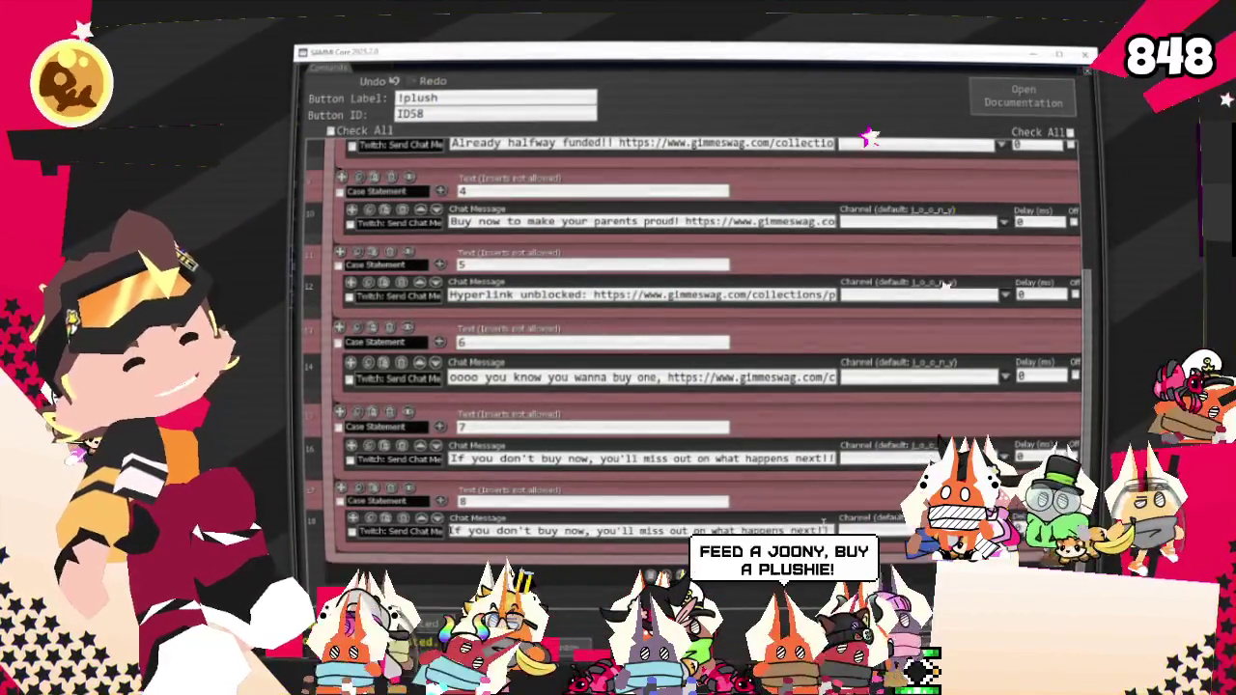
{"action": "key", "text": "Tab"}
{"action": "key", "text": "ctrl+v"}
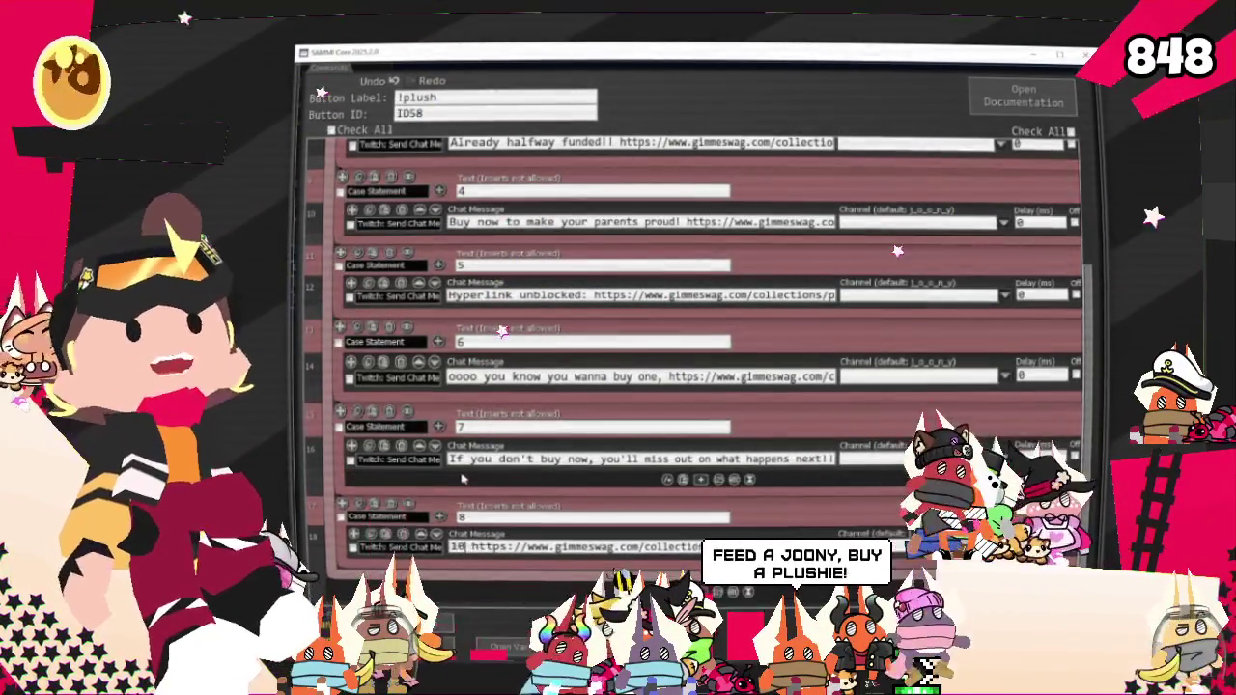
{"action": "type", "text": "of people "}
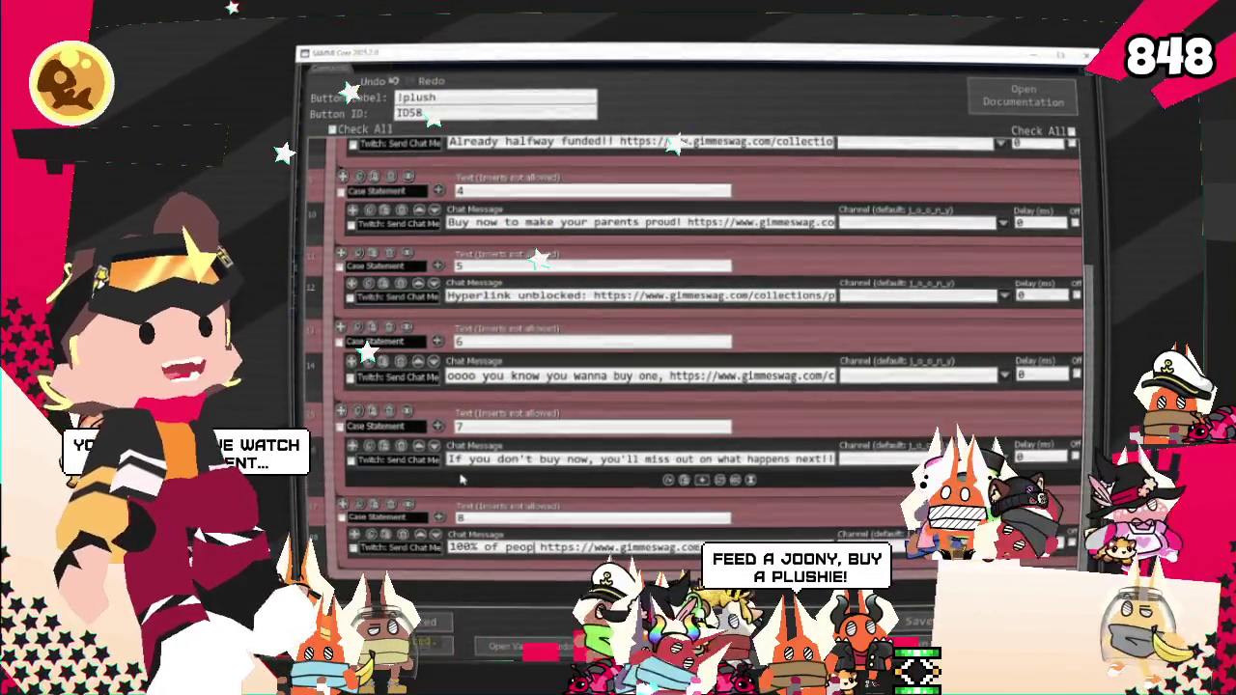
{"action": "type", "text": "who ord"}
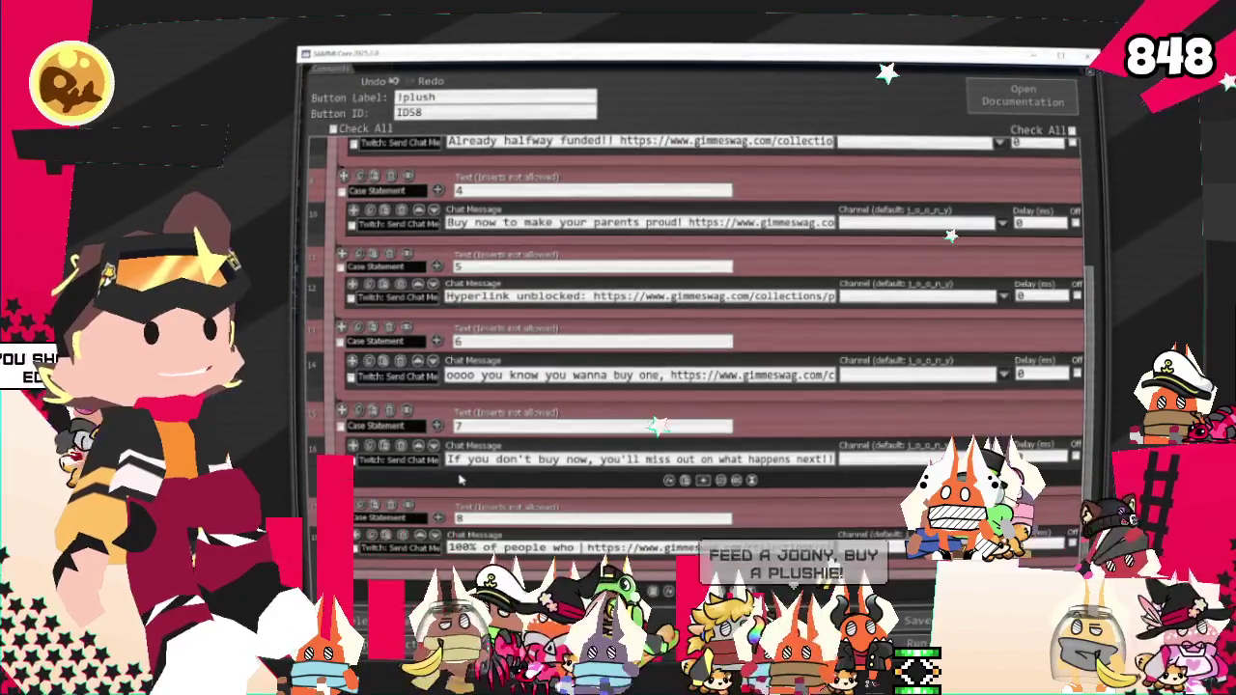
{"action": "type", "text": "d this p "}
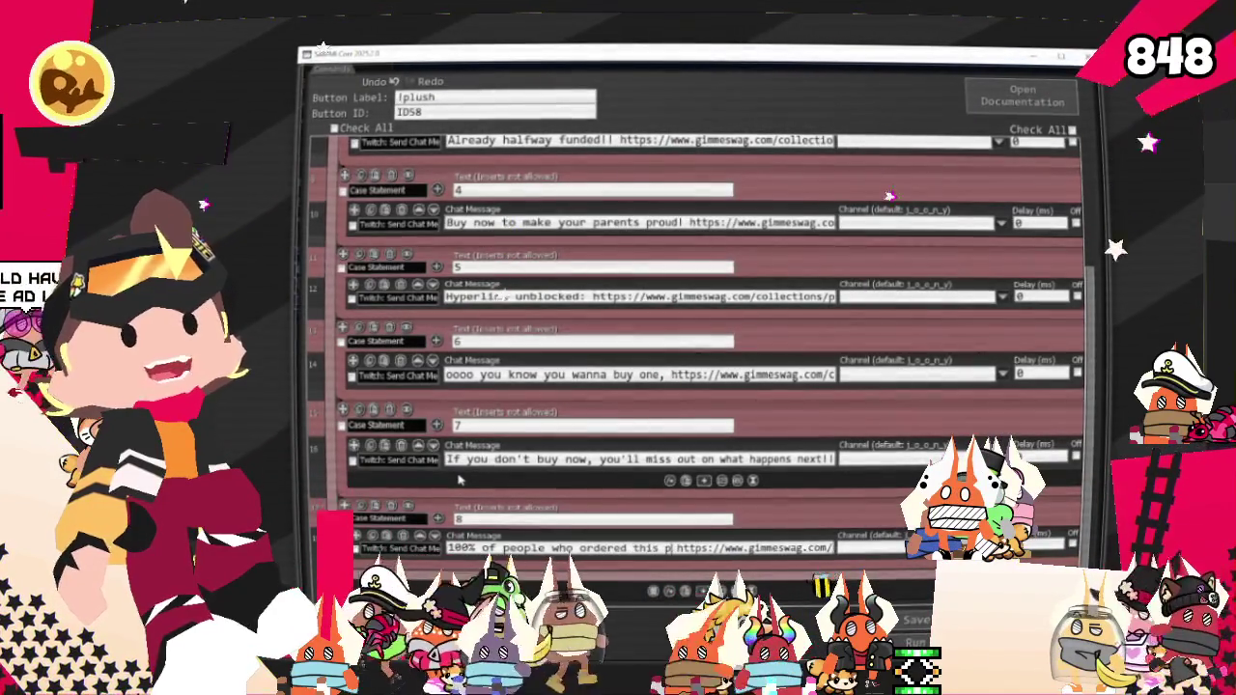
{"action": "type", "text": "lush before you"}
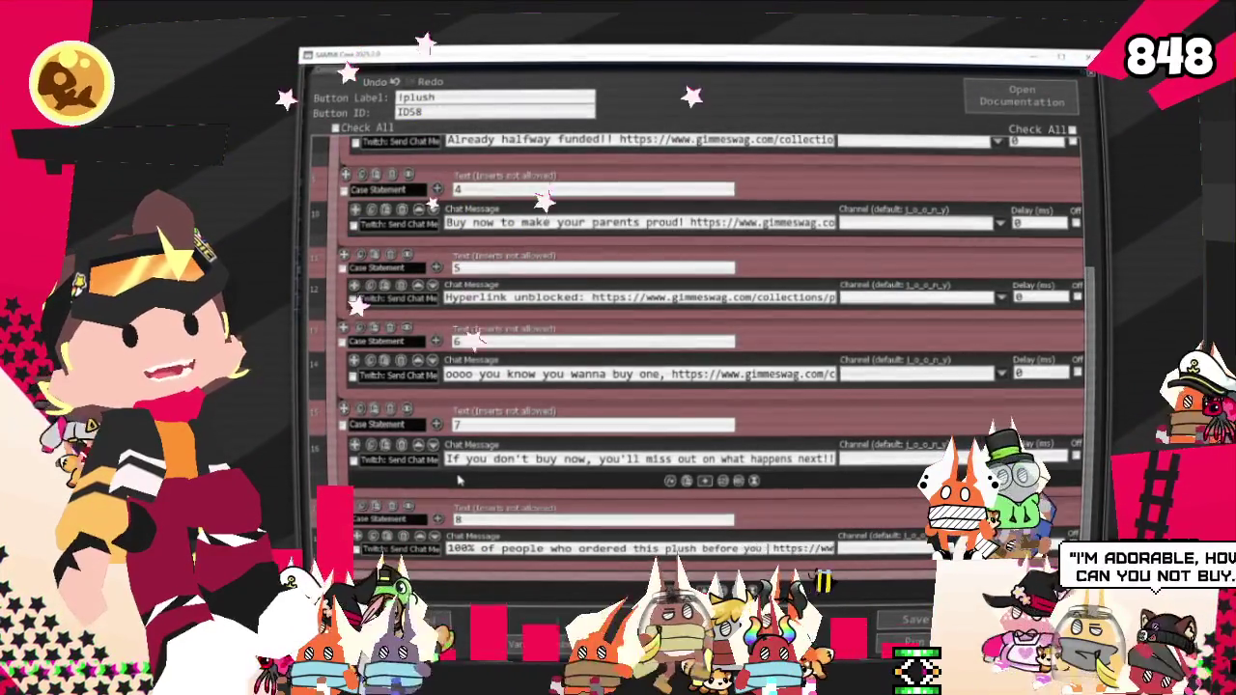
{"action": "type", "text": " have already or"}
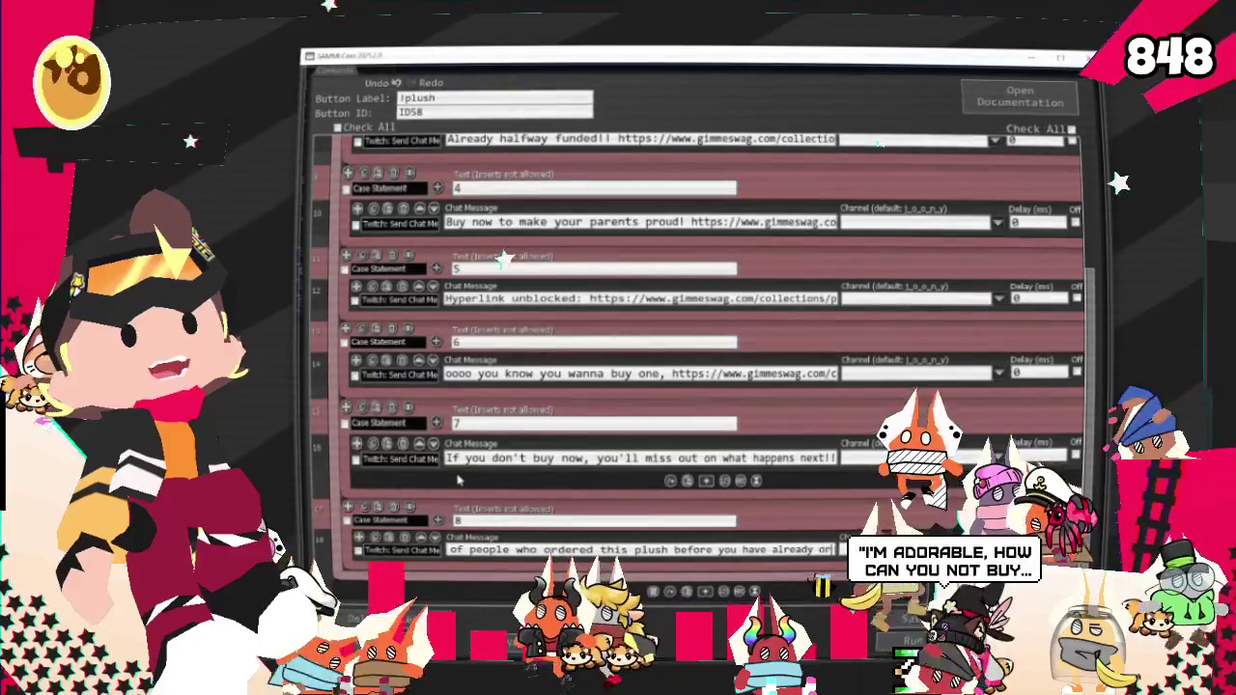
{"action": "type", "text": "dered this plushie before yo"}
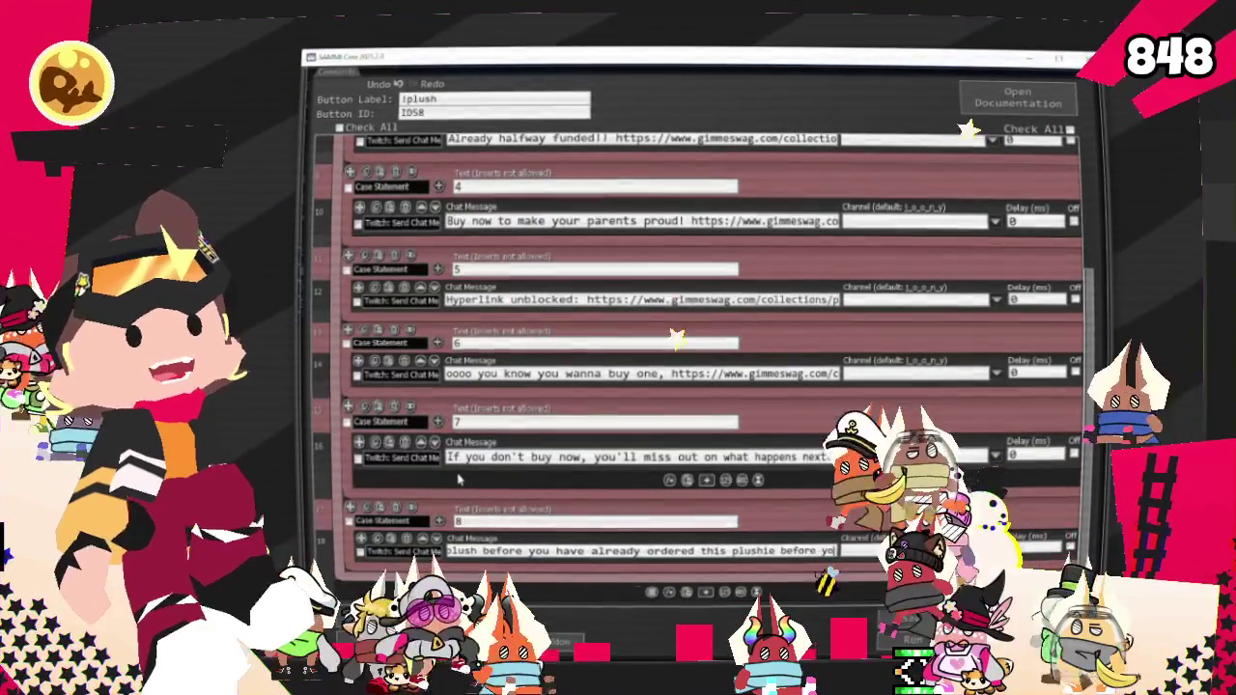
{"action": "type", "text": "u !"}
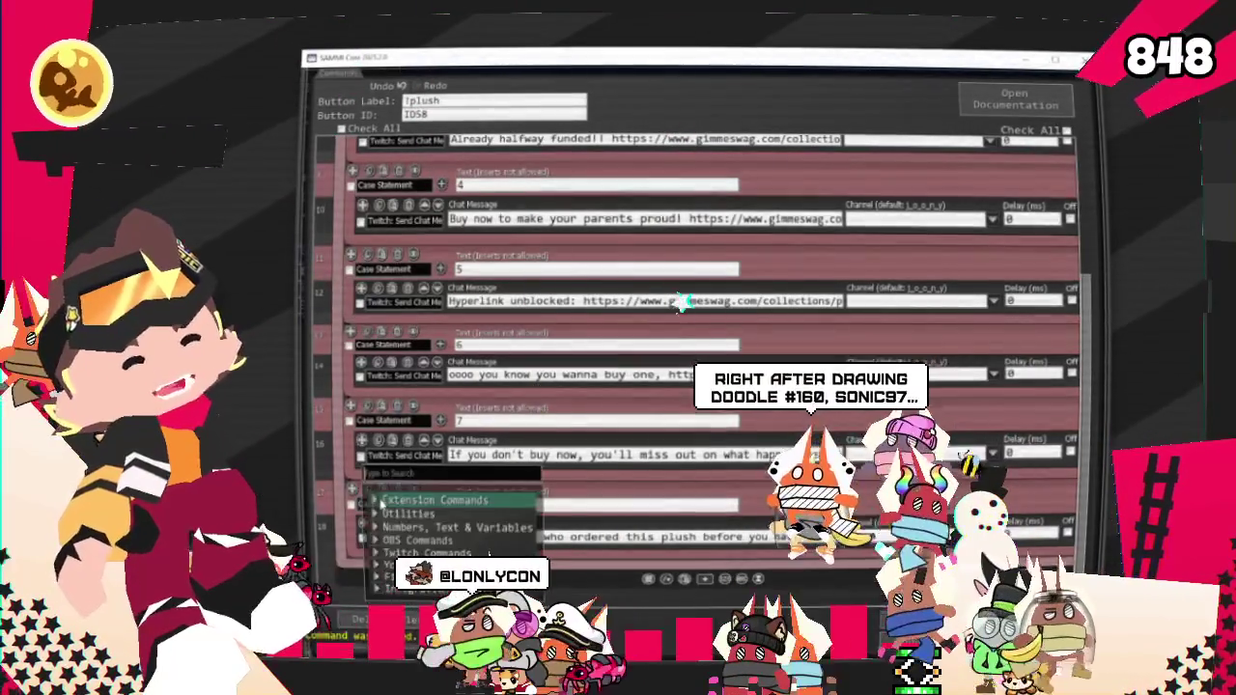
{"action": "scroll", "coordinate": [507, 545], "scroll_direction": "down", "scroll_amount": 2}
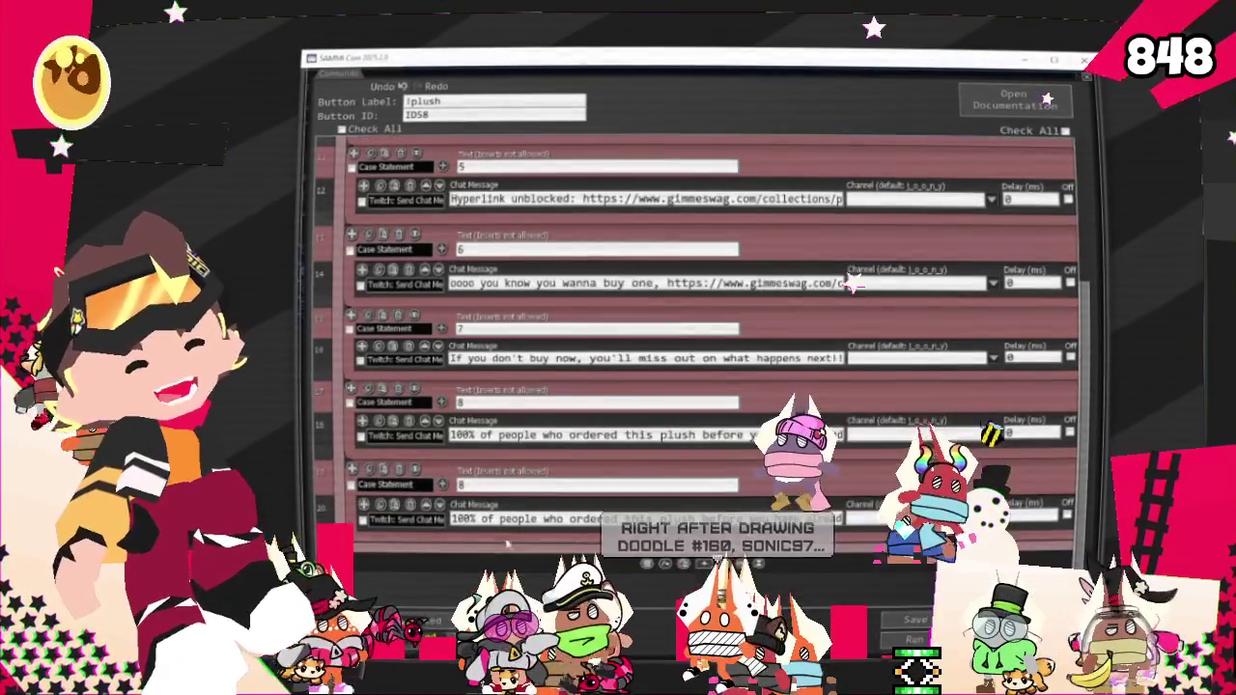
Step: Replace case 9's message with 'I'm adorable, how can one resist??' before the link
{"action": "left_click", "coordinate": [504, 519]}
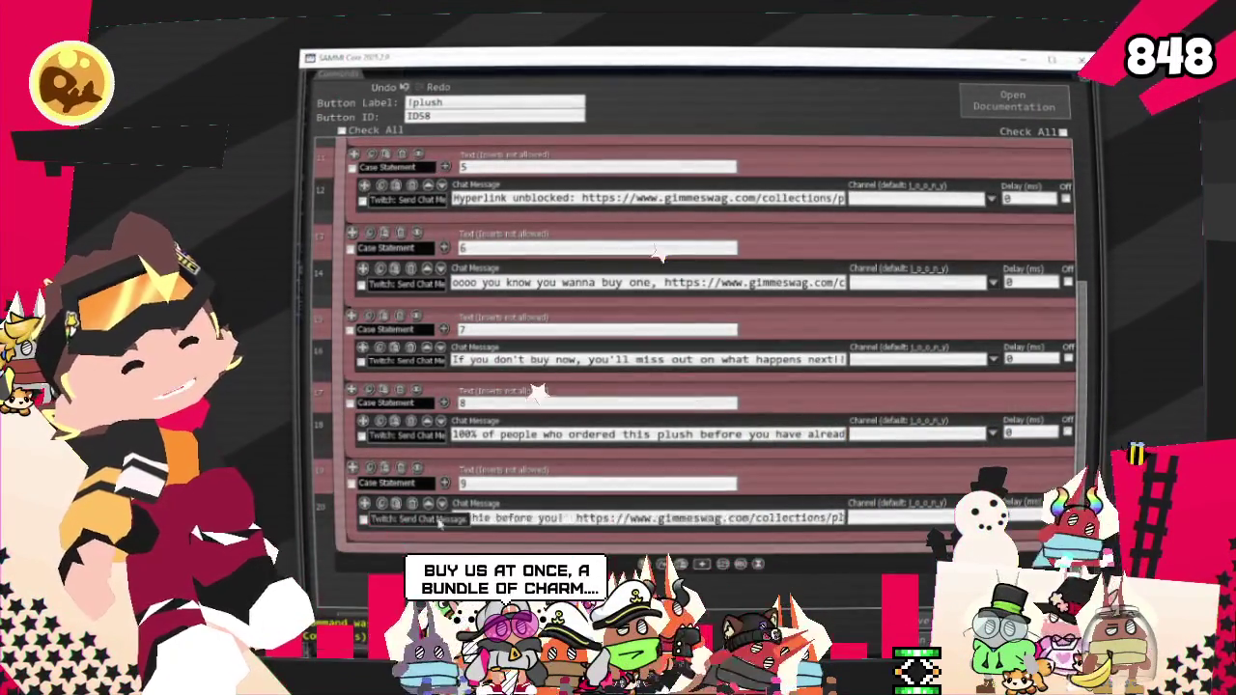
{"action": "key", "text": "ctrl+v"}
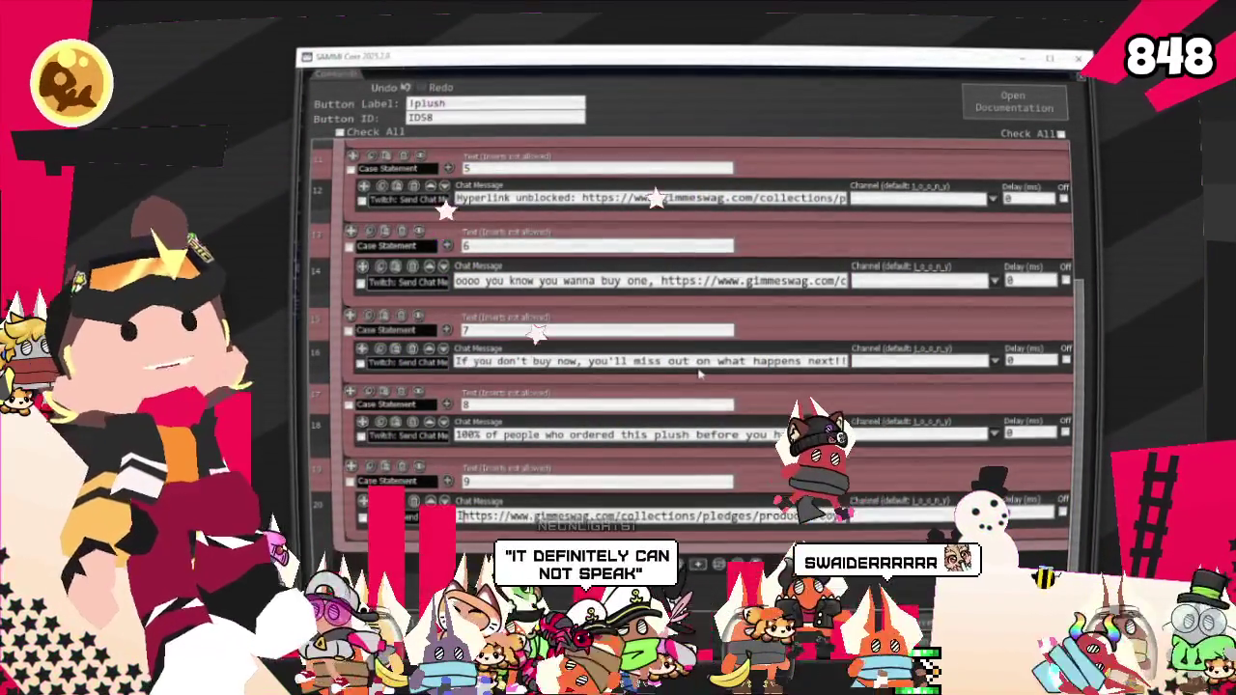
{"action": "type", "text": "m adorable, how"}
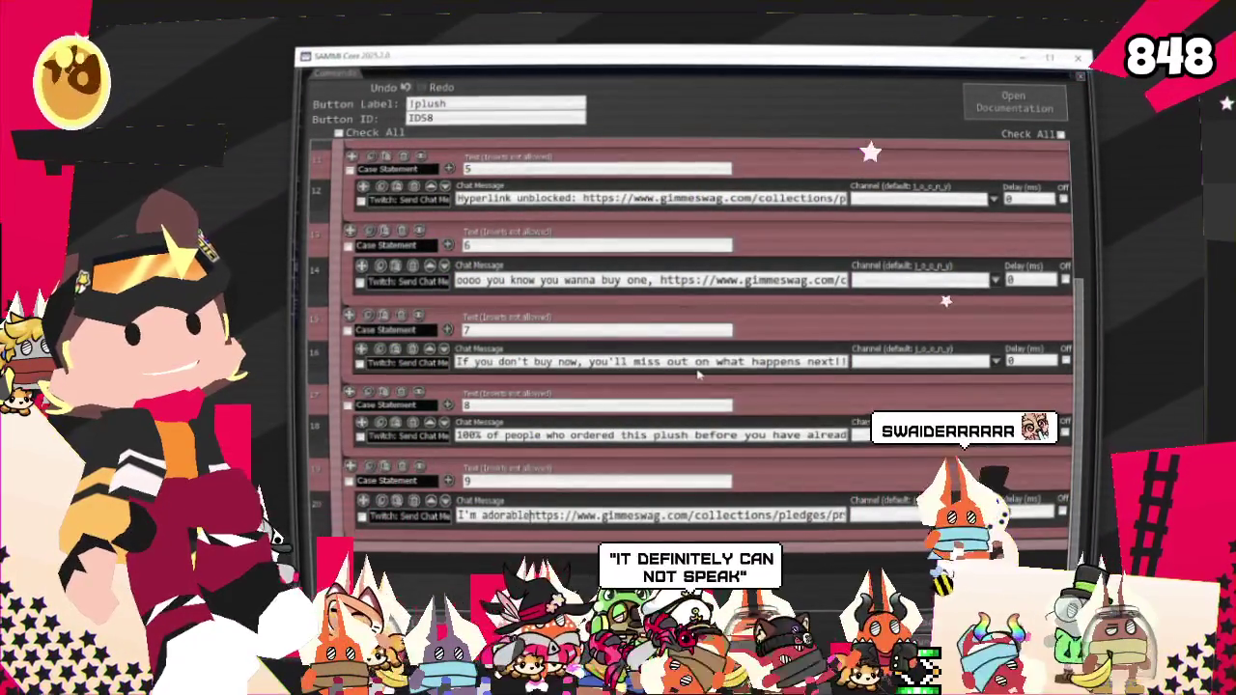
{"action": "type", "text": " can one r"}
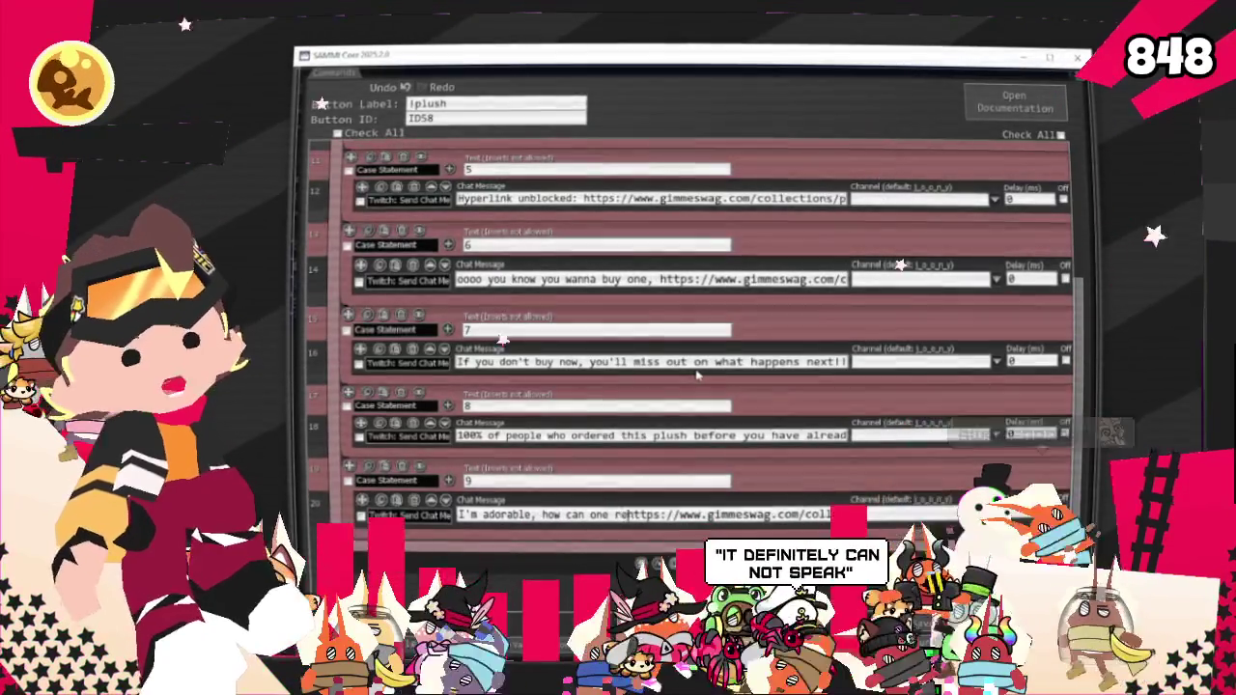
{"action": "type", "text": "esist??"}
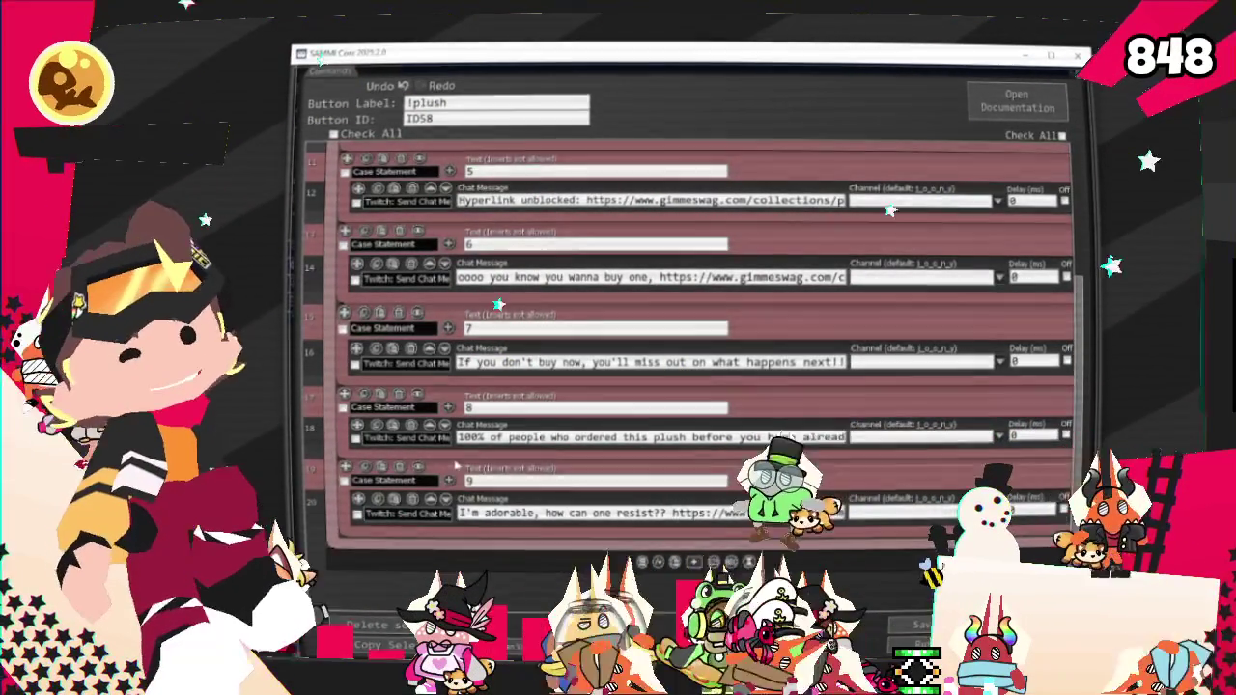
Step: Duplicate case 9 as case 10 and start its message with a puzzle teaser
{"action": "left_click", "coordinate": [381, 467]}
{"action": "scroll", "coordinate": [480, 488], "scroll_direction": "down", "scroll_amount": 1}
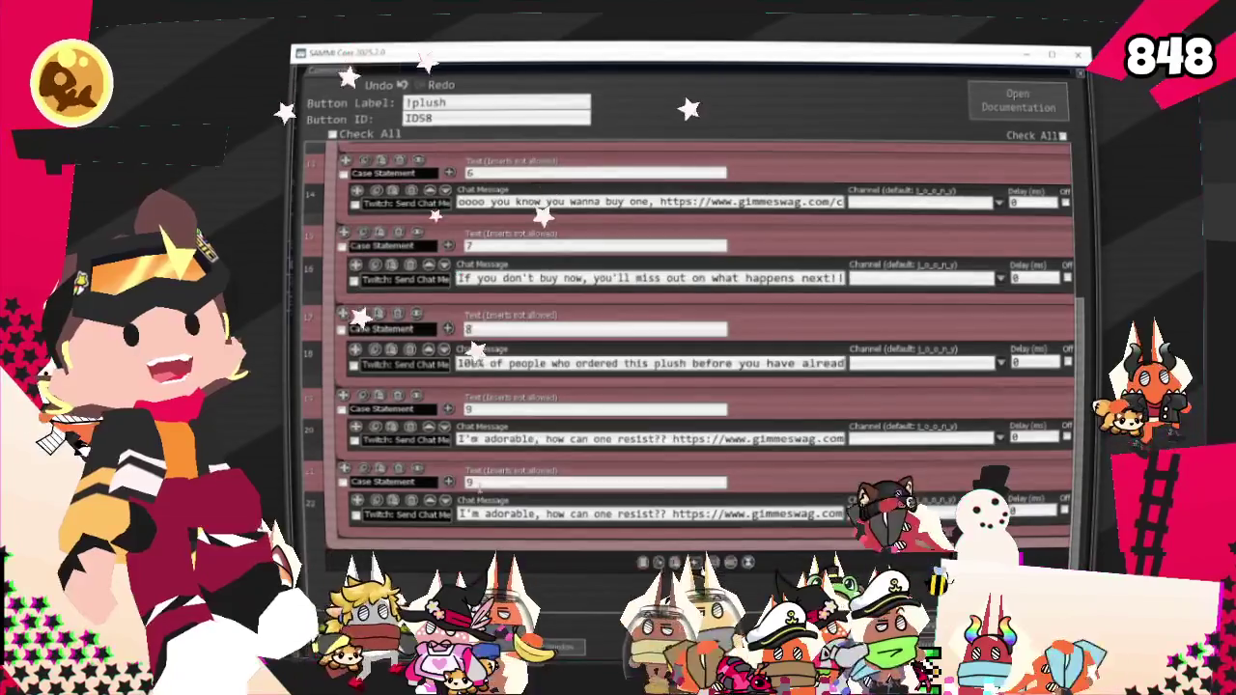
{"action": "double_click", "coordinate": [470, 482]}
{"action": "type", "text": "10"}
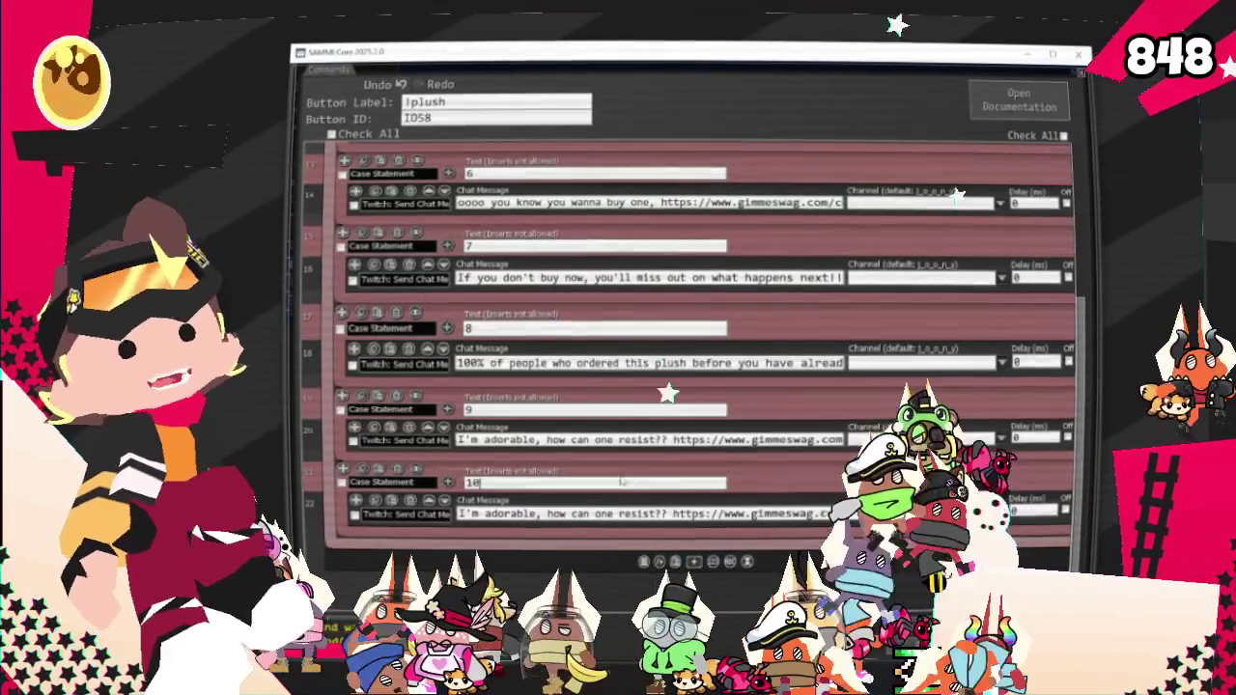
{"action": "left_click_drag", "start_coordinate": [673, 513], "coordinate": [428, 503]}
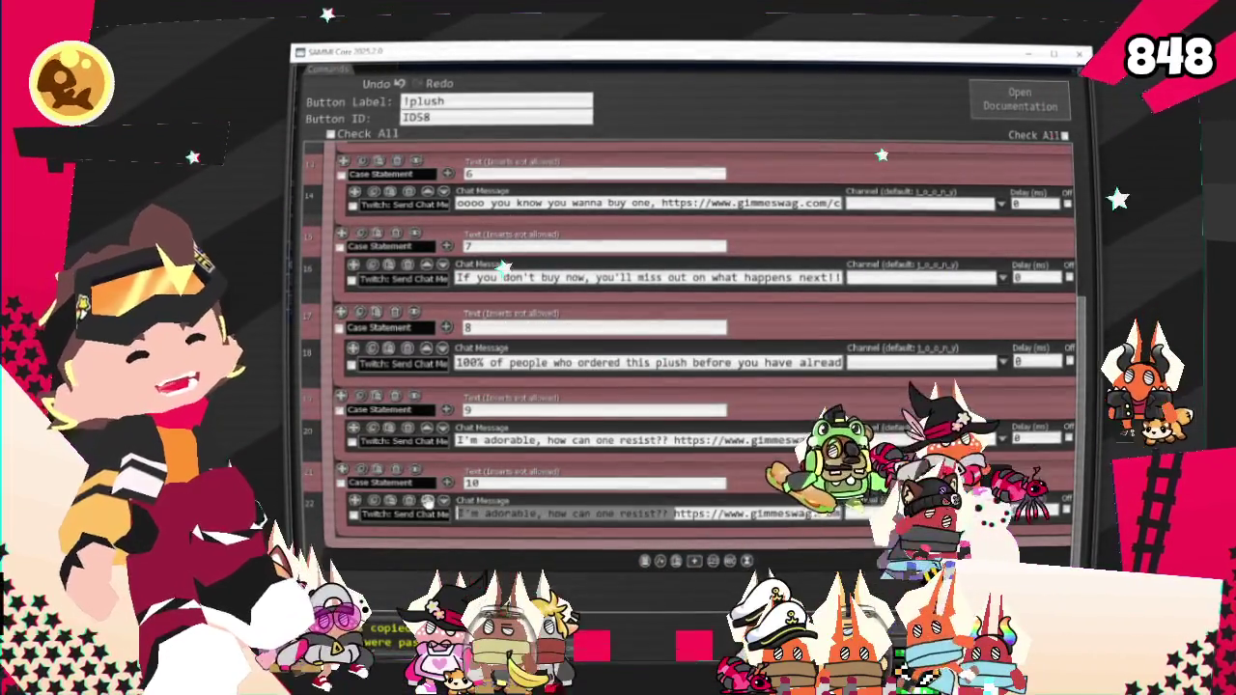
{"action": "key", "text": "BackSpace"}
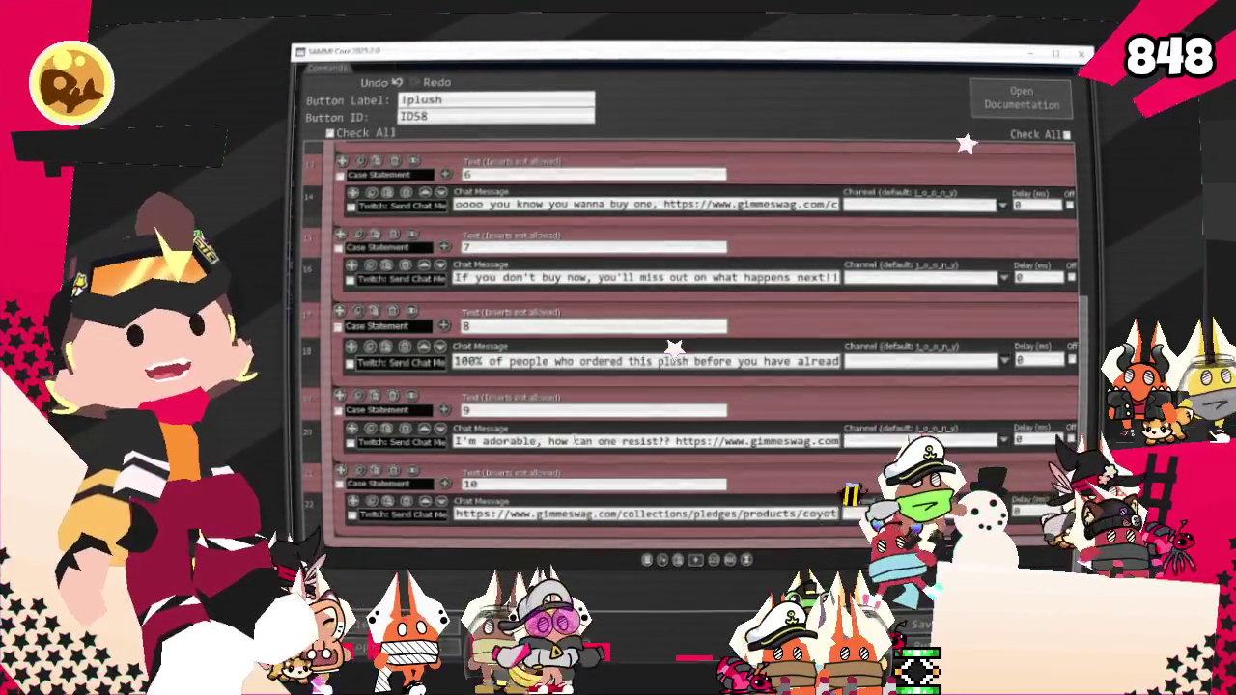
{"action": "type", "text": "Here i"}
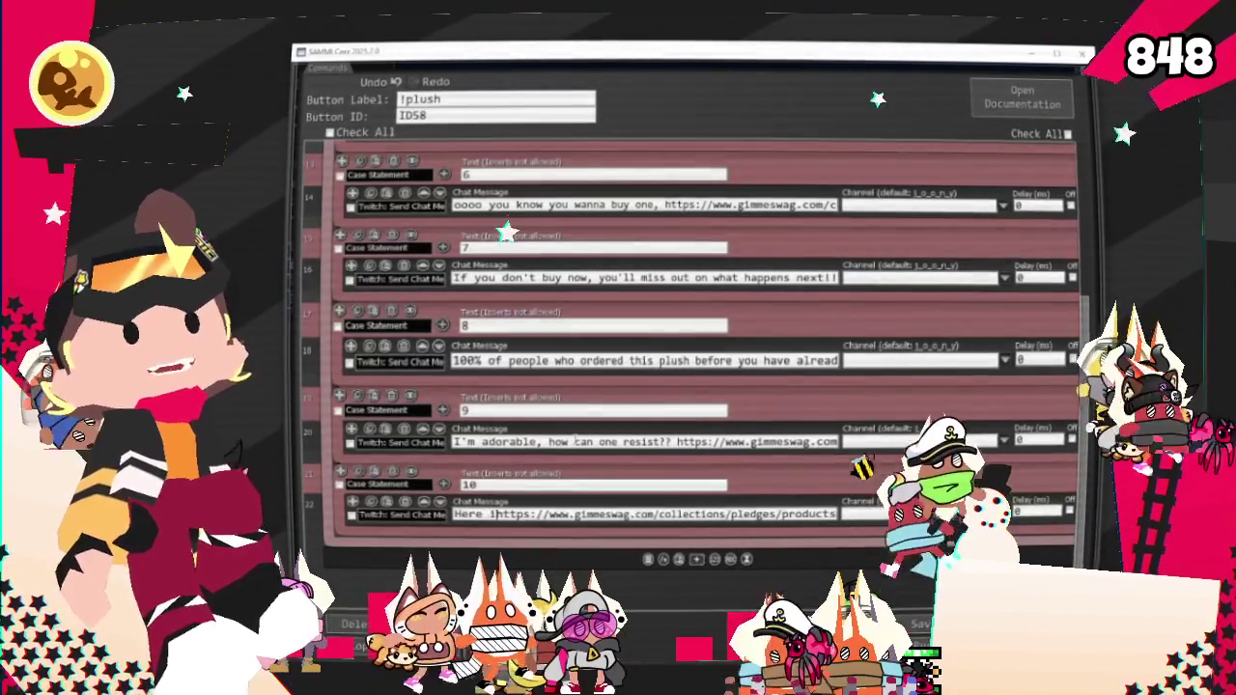
{"action": "type", "text": "s a puzzle for you to piece together:  https://www.gim"}
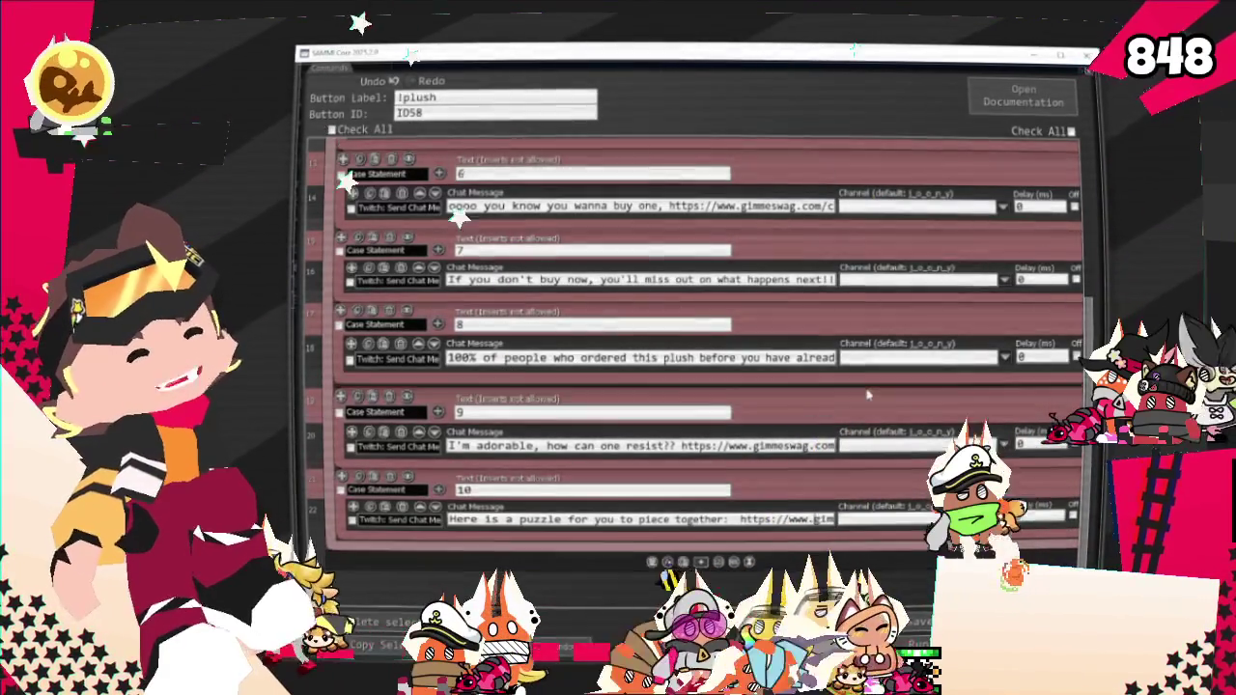
Step: Retype case 10's link so it ends in products/coyote-plushie
{"action": "key", "text": "End"}
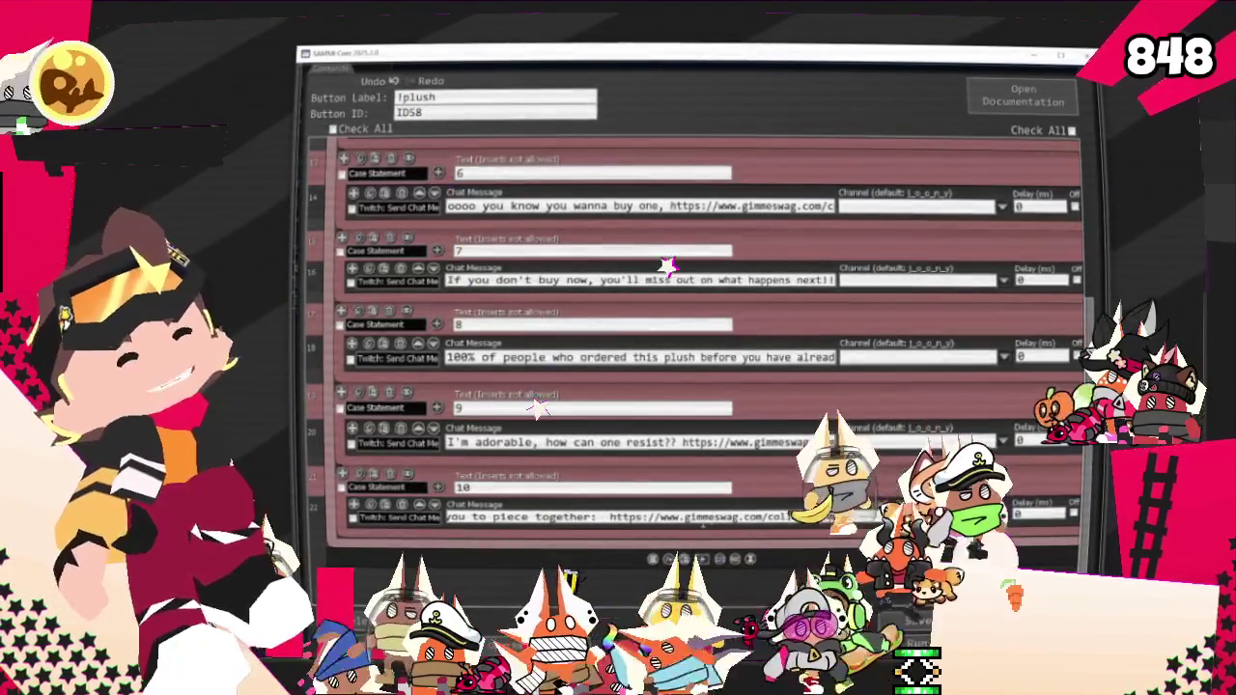
{"action": "mouse_move", "coordinate": [711, 522]}
{"action": "left_mouse_down"}
{"action": "mouse_move", "coordinate": [942, 360]}
{"action": "mouse_move", "coordinate": [635, 518]}
{"action": "left_mouse_up"}
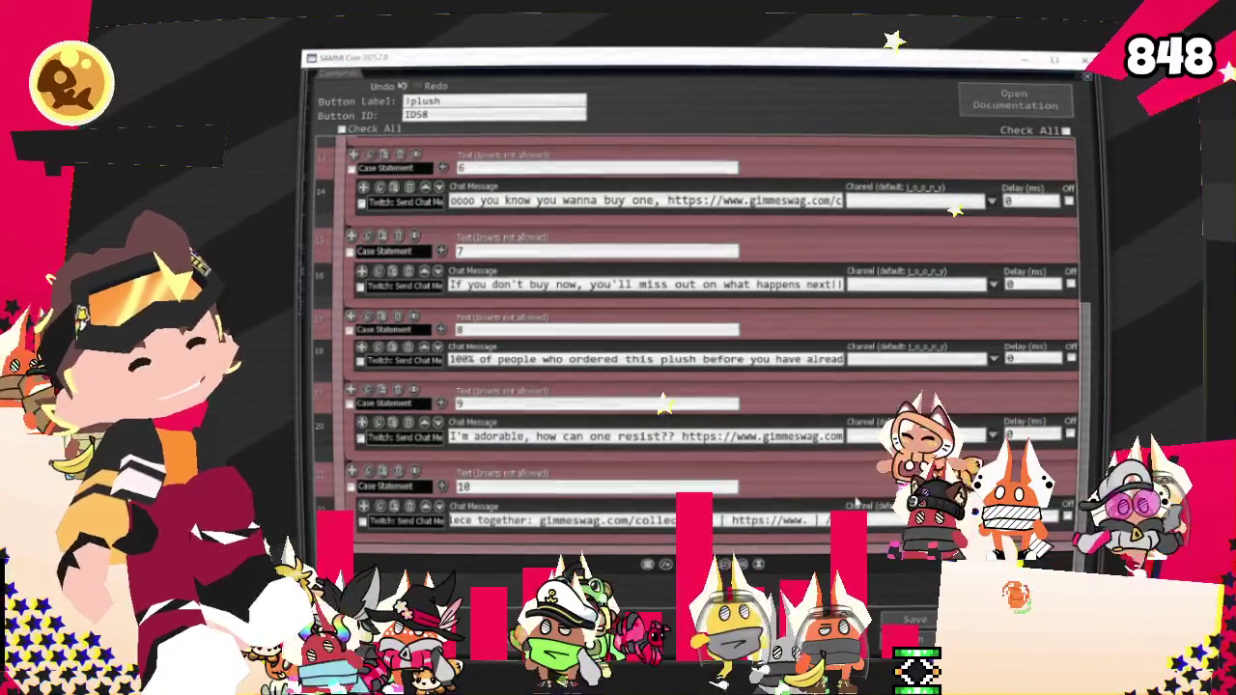
{"action": "type", "text": "products/coyote-plushie"}
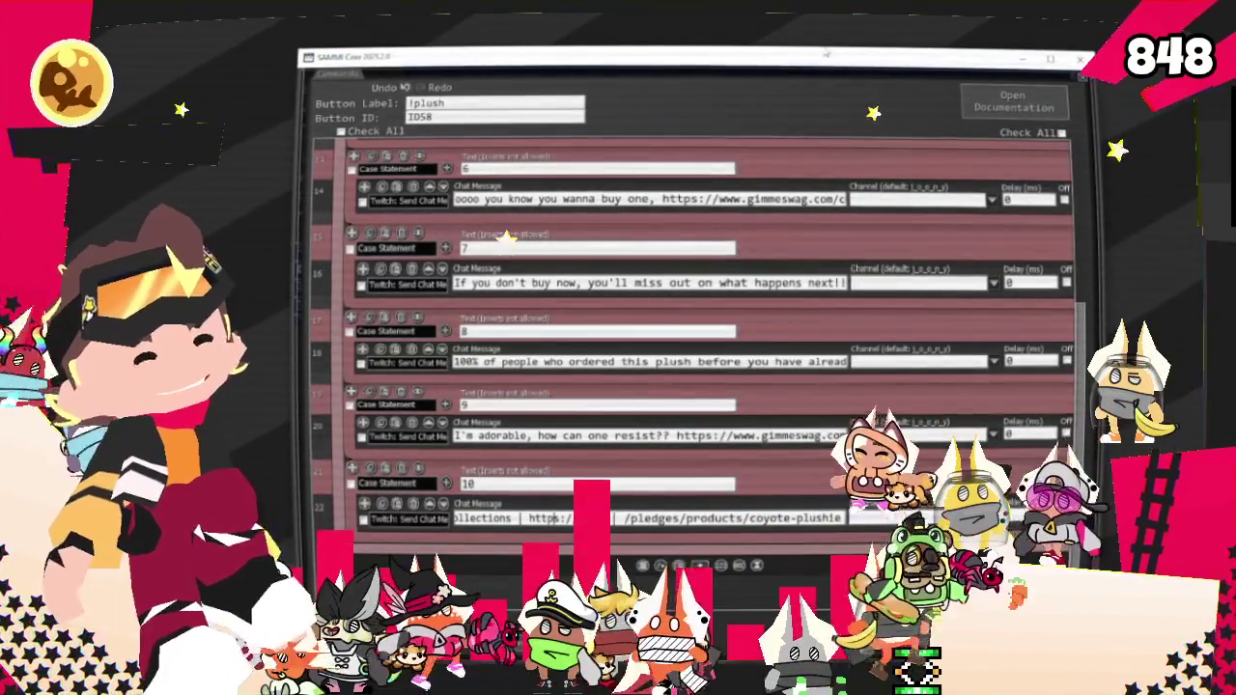
{"action": "left_click_drag", "start_coordinate": [815, 63], "coordinate": [778, 36]}
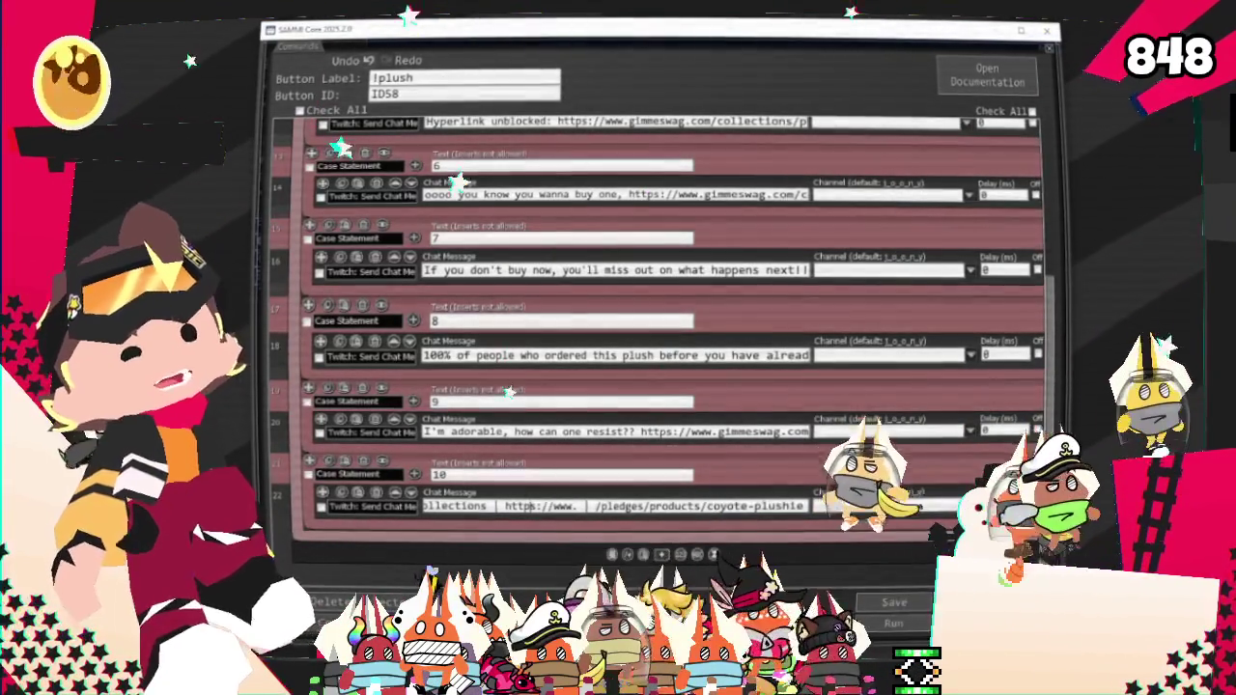
Step: Select the opening words of case 10's message to reword them as 'It was difficult to put the pieces together:'
{"action": "scroll", "coordinate": [480, 494], "scroll_direction": "down", "scroll_amount": 1}
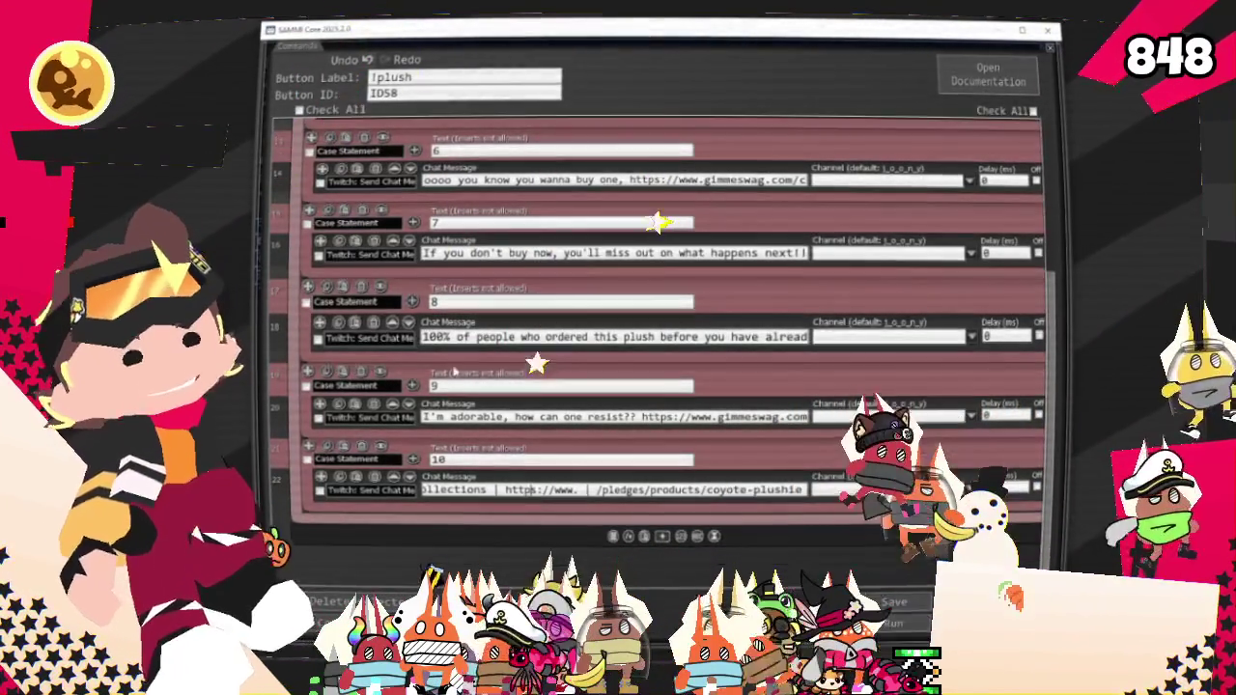
{"action": "left_click_drag", "start_coordinate": [454, 490], "coordinate": [338, 480]}
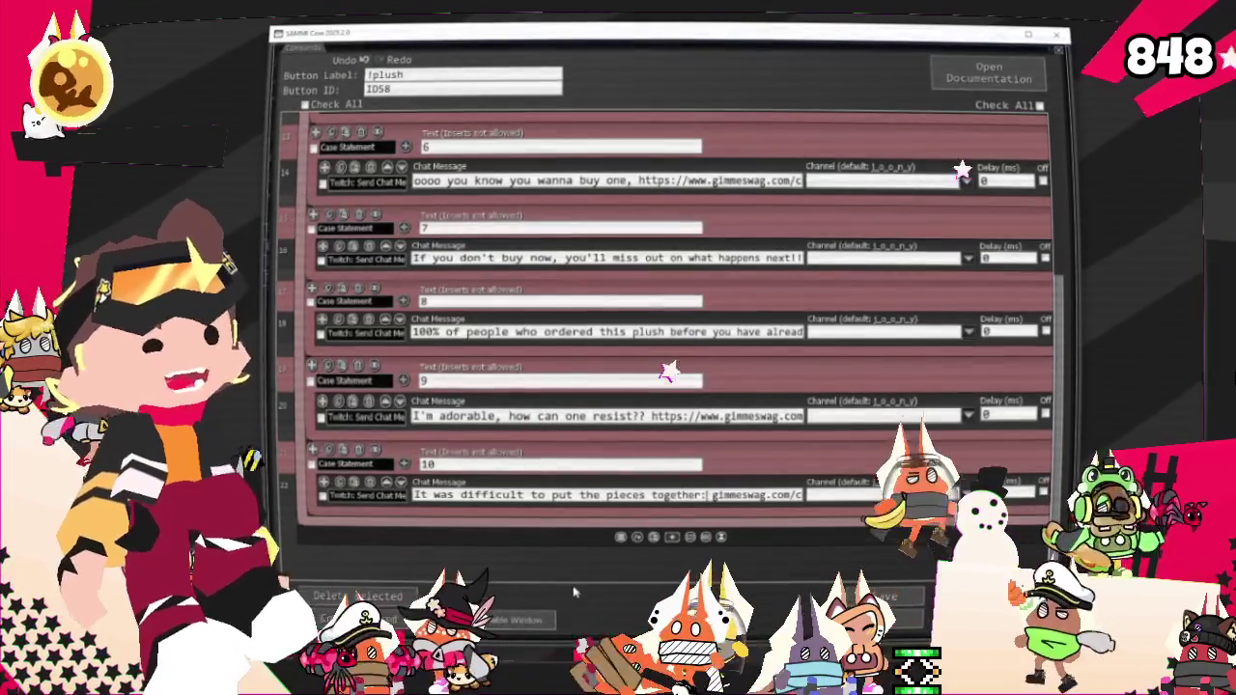
{"action": "scroll", "coordinate": [671, 367], "scroll_direction": "up", "scroll_amount": 2}
{"action": "scroll", "coordinate": [671, 367], "scroll_direction": "up", "scroll_amount": 2}
{"action": "scroll", "coordinate": [670, 367], "scroll_direction": "up", "scroll_amount": 2}
{"action": "scroll", "coordinate": [671, 367], "scroll_direction": "up", "scroll_amount": 2}
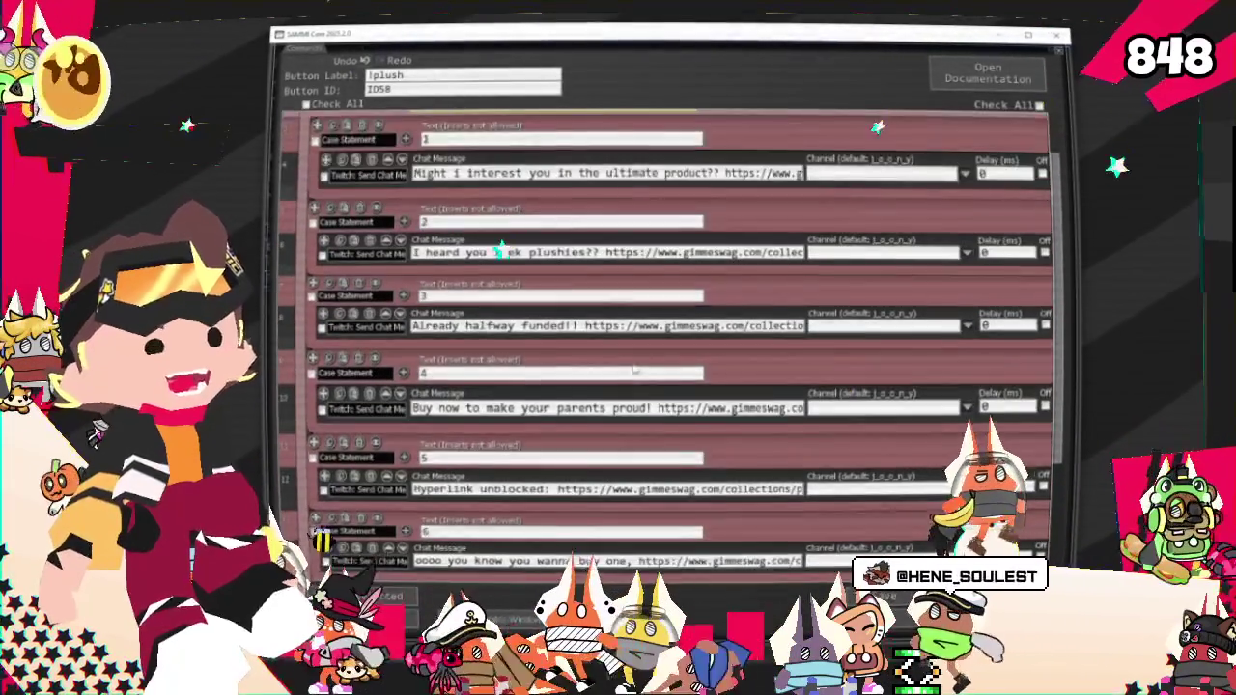
{"action": "scroll", "coordinate": [670, 367], "scroll_direction": "up", "scroll_amount": 3}
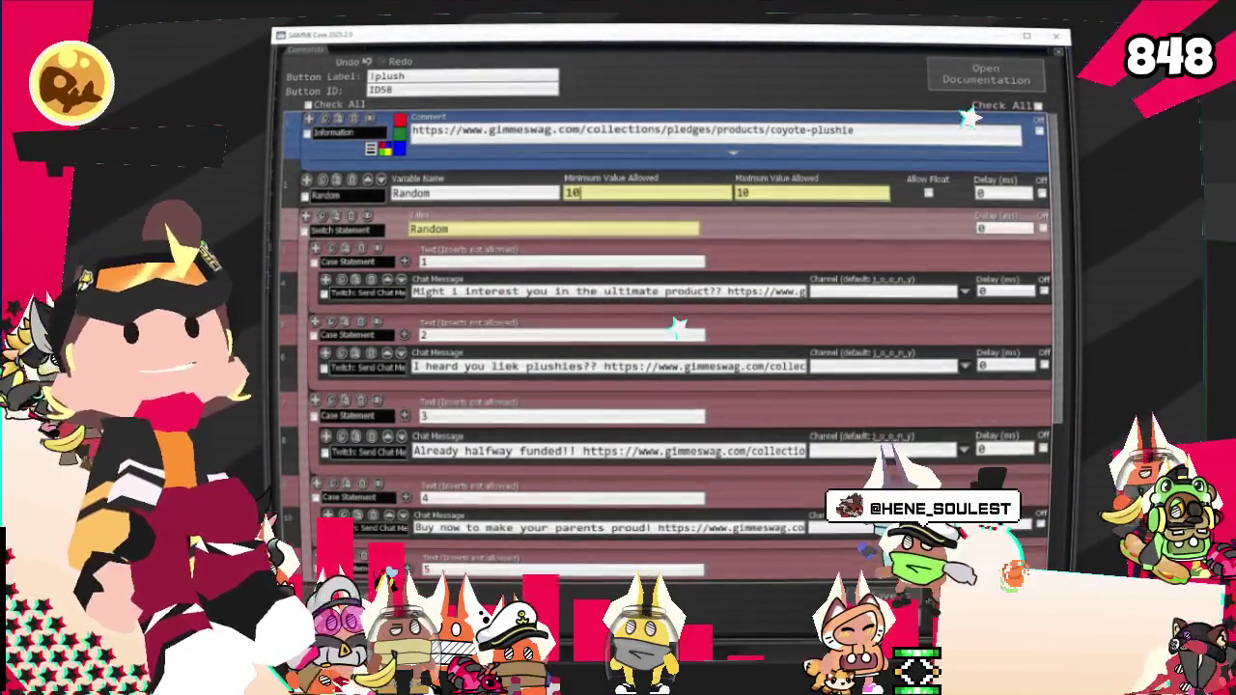
{"action": "left_click", "coordinate": [660, 555]}
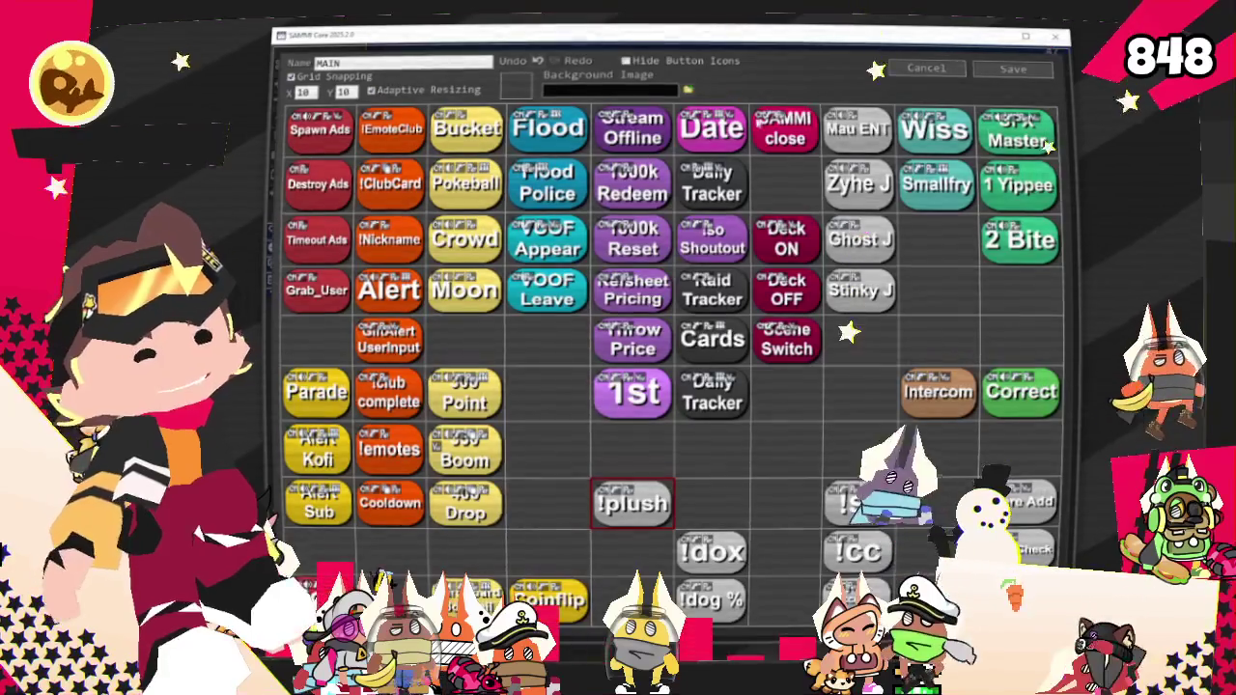
{"action": "double_click", "coordinate": [633, 502]}
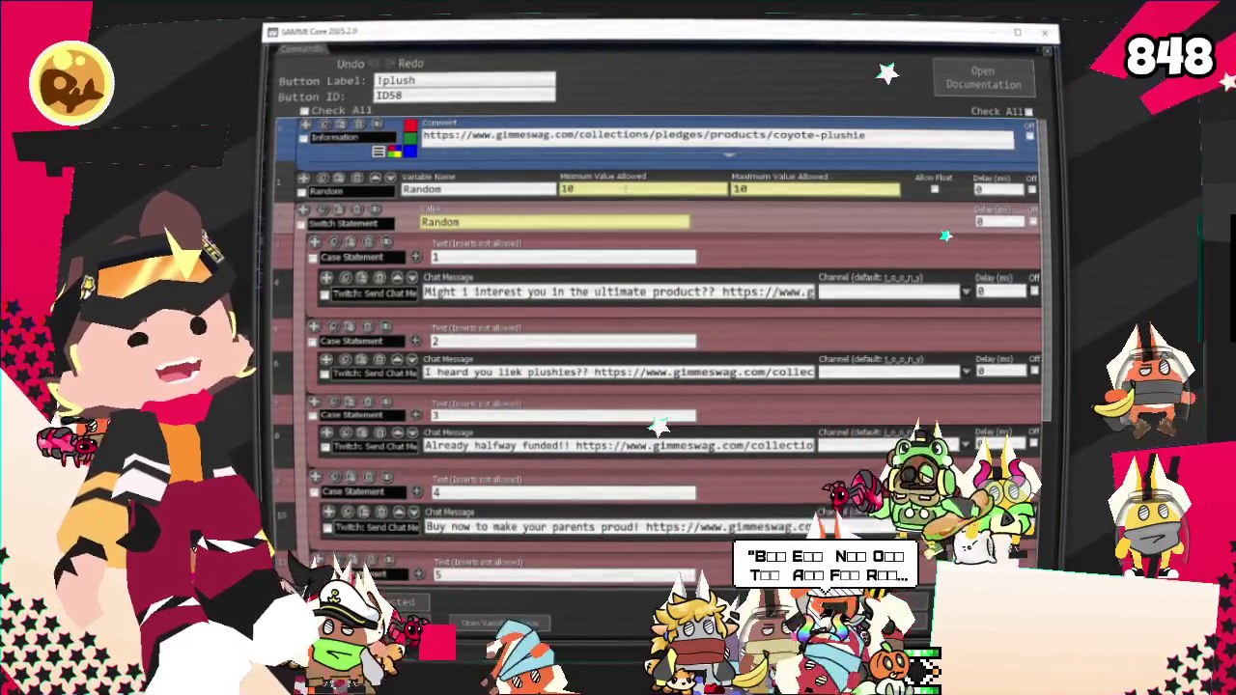
Step: Change the Random variable's minimum value from 10 to 1 and close SAMMI Core
{"action": "key", "text": "BackSpace"}
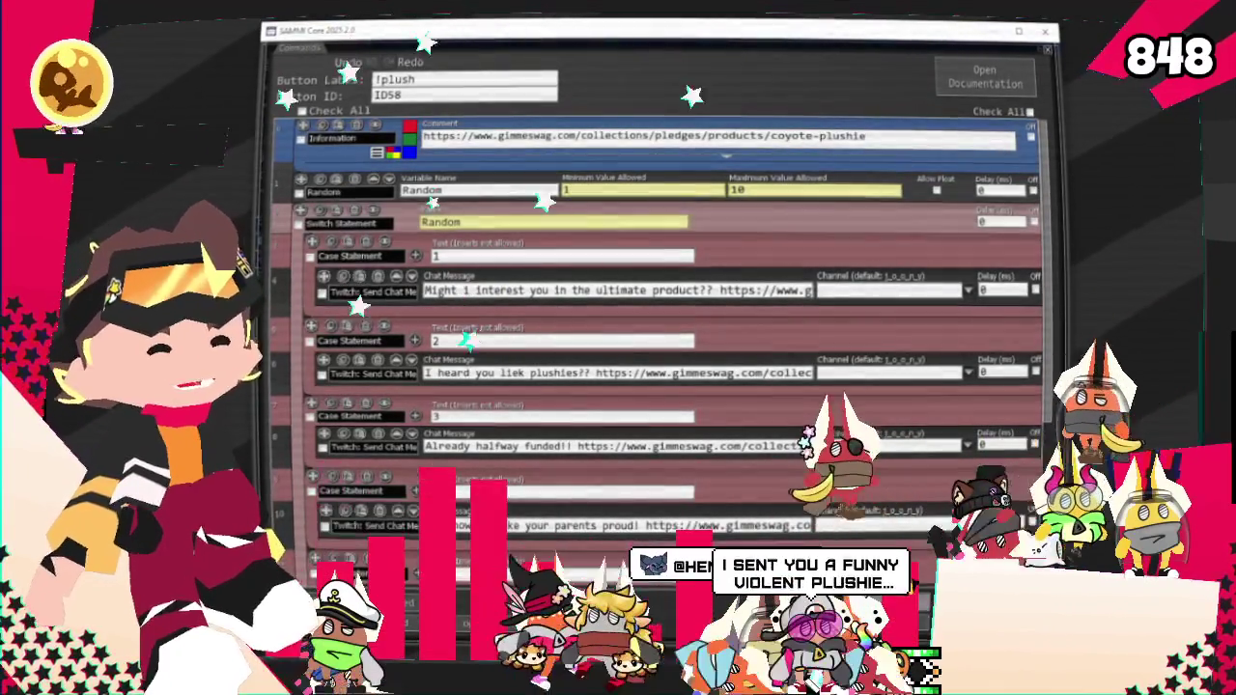
{"action": "key", "text": "Escape"}
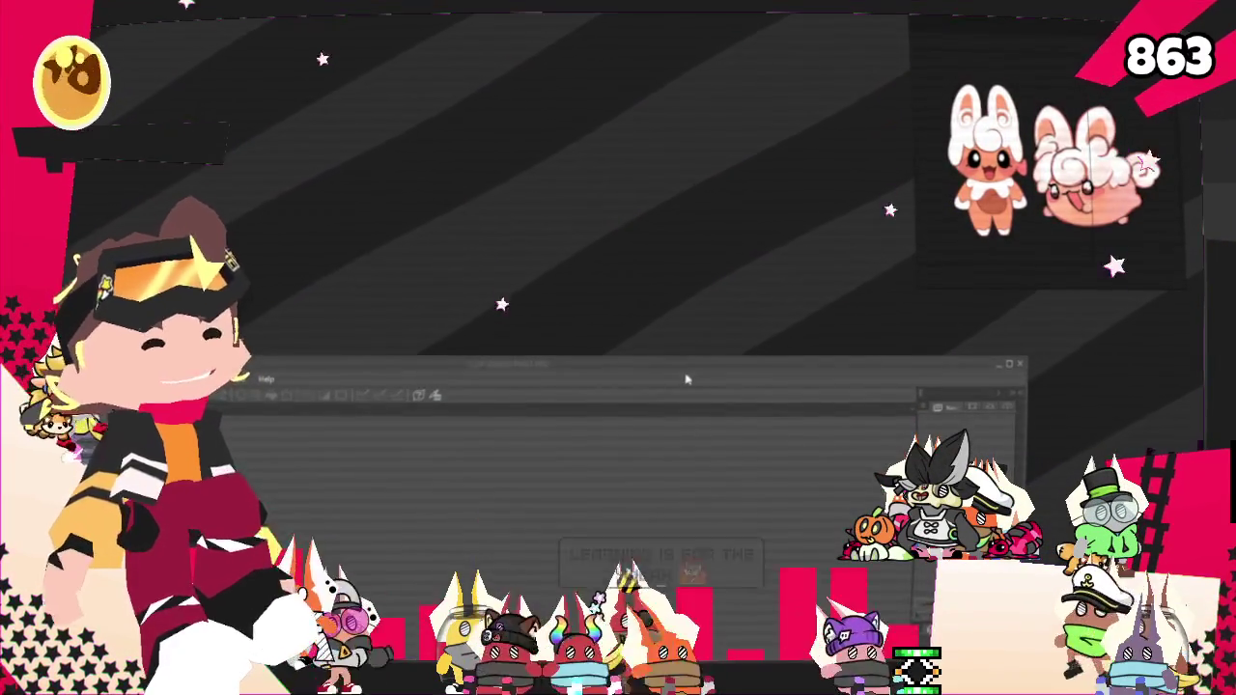
Step: Maximize Clip Studio Paint and clear the old drawing, leaving the blue character sketch
{"action": "double_click", "coordinate": [673, 367]}
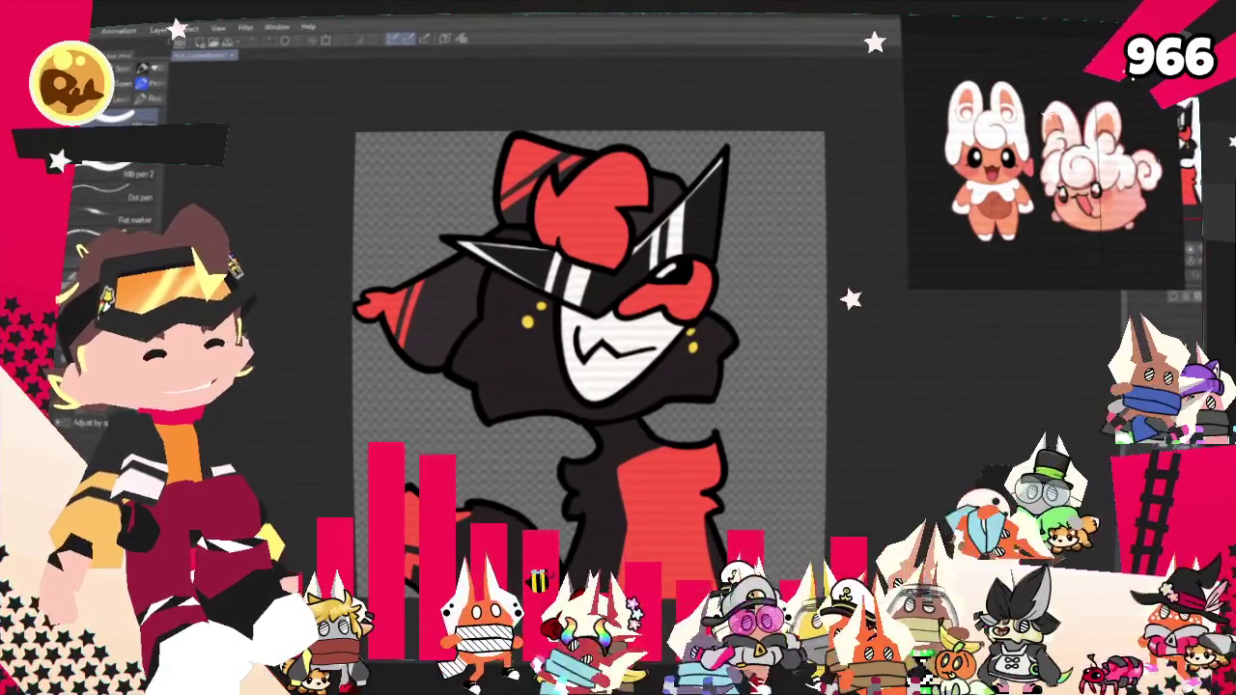
{"action": "key", "text": "Delete"}
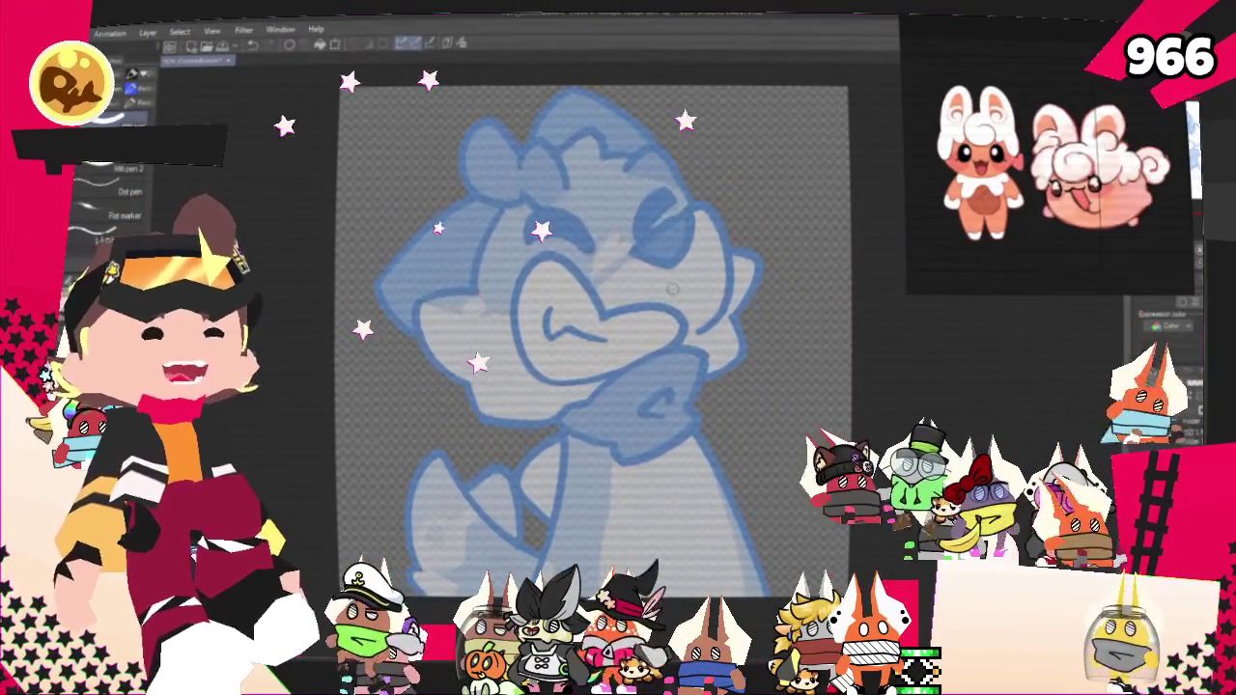
Step: Rough out the top of the hair in black pencil, undo a stray stroke, then bring up the Twitch reward queue
{"action": "left_click_drag", "start_coordinate": [594, 343], "coordinate": [557, 362]}
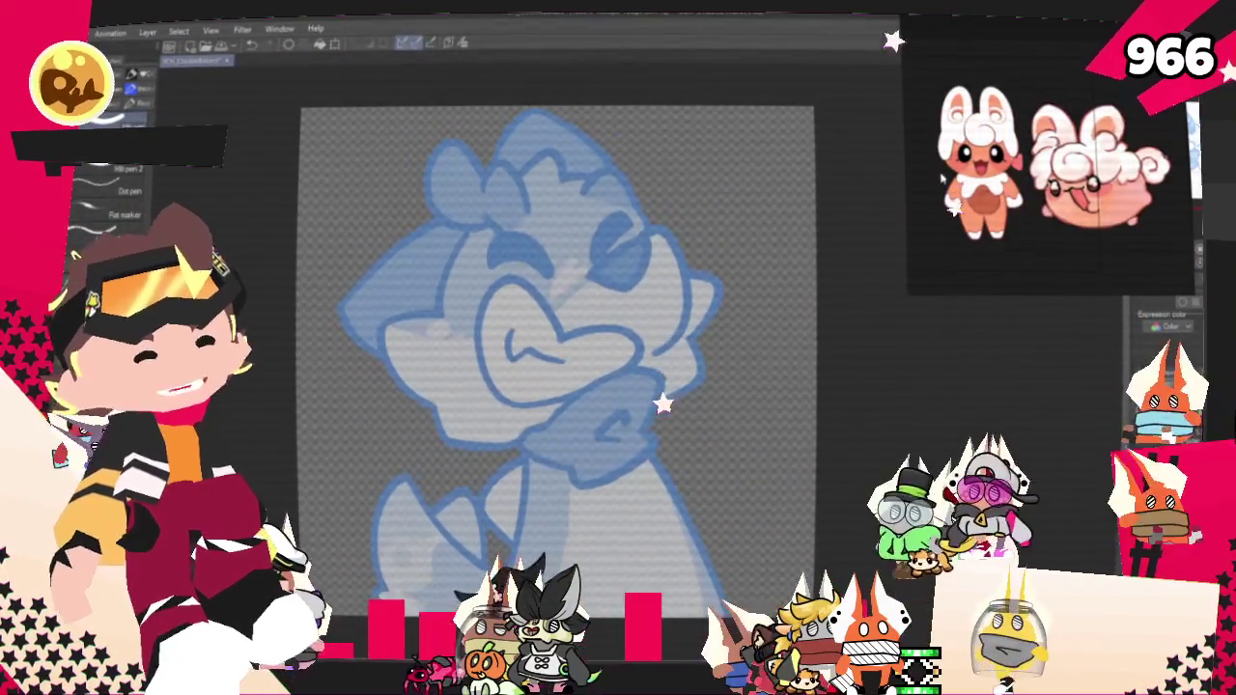
{"action": "key", "text": "p"}
{"action": "mouse_move", "coordinate": [541, 367]}
{"action": "left_mouse_down"}
{"action": "mouse_move", "coordinate": [528, 343]}
{"action": "mouse_move", "coordinate": [600, 341]}
{"action": "left_mouse_up"}
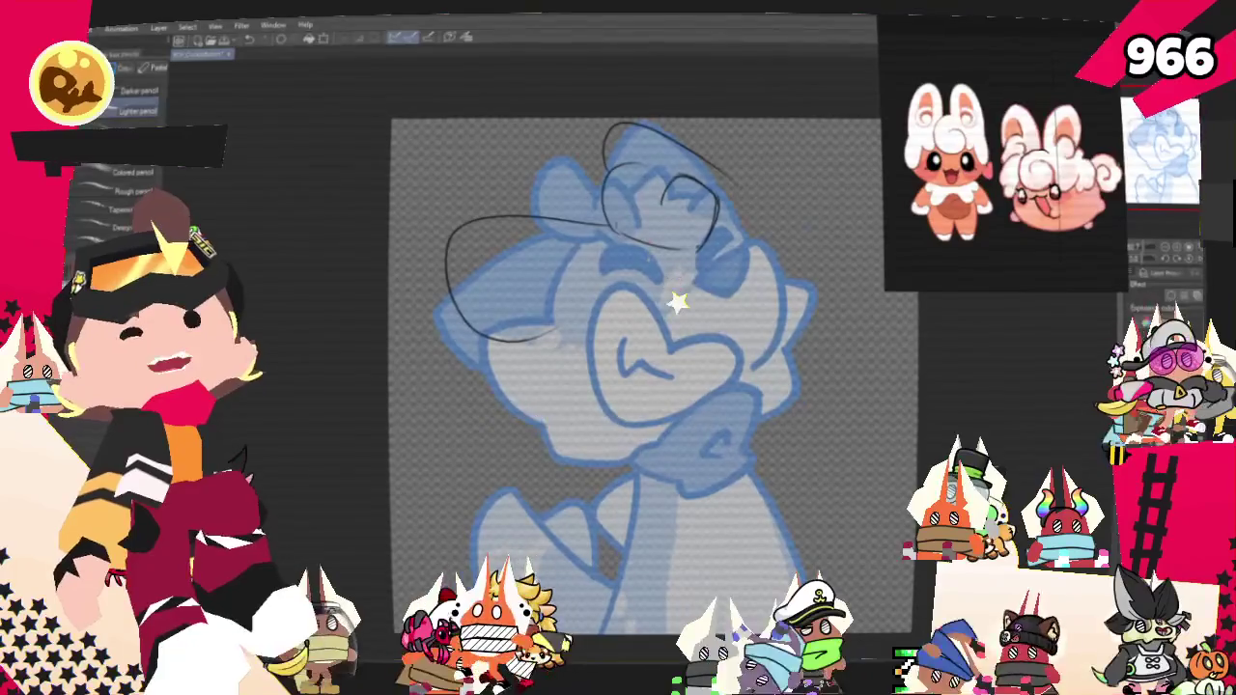
{"action": "key", "text": "ctrl+z"}
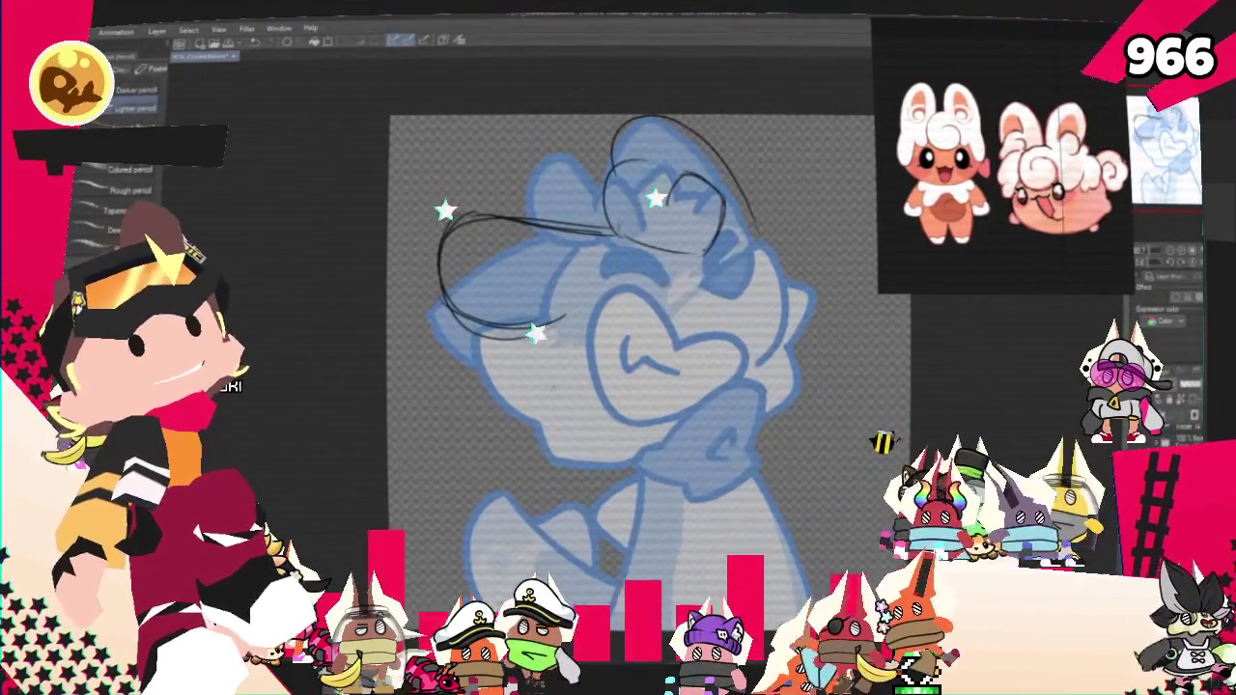
{"action": "key", "text": "p"}
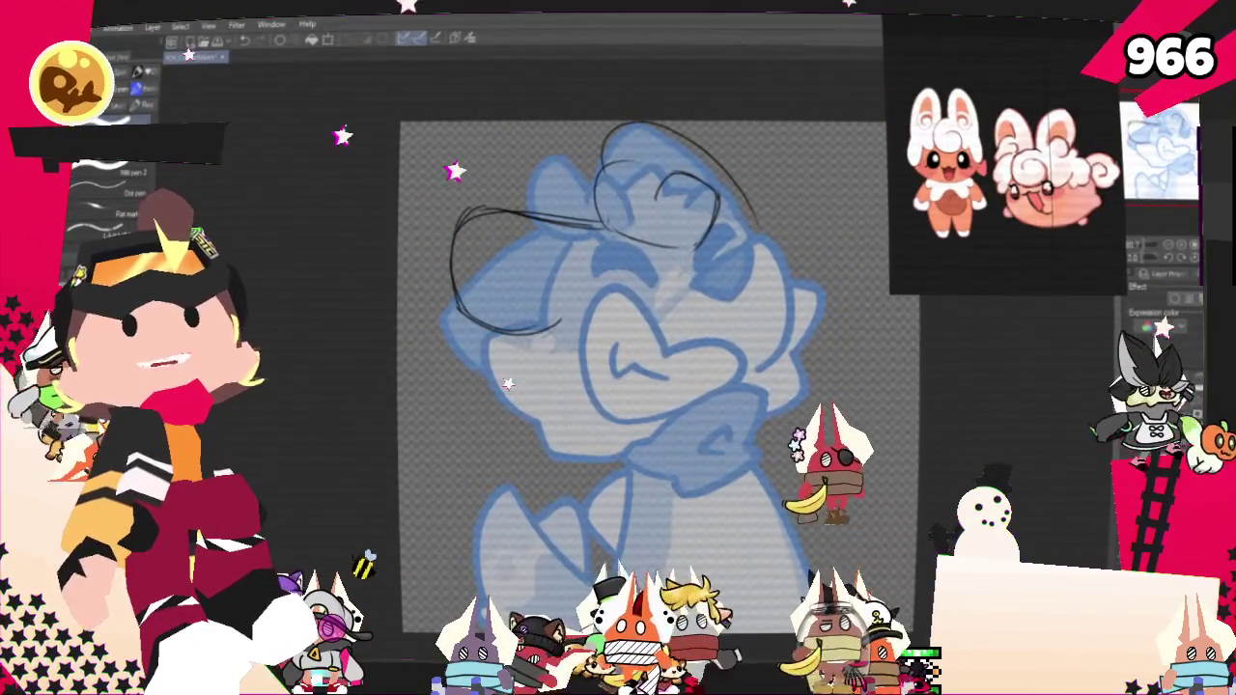
{"action": "key", "text": "alt+Tab"}
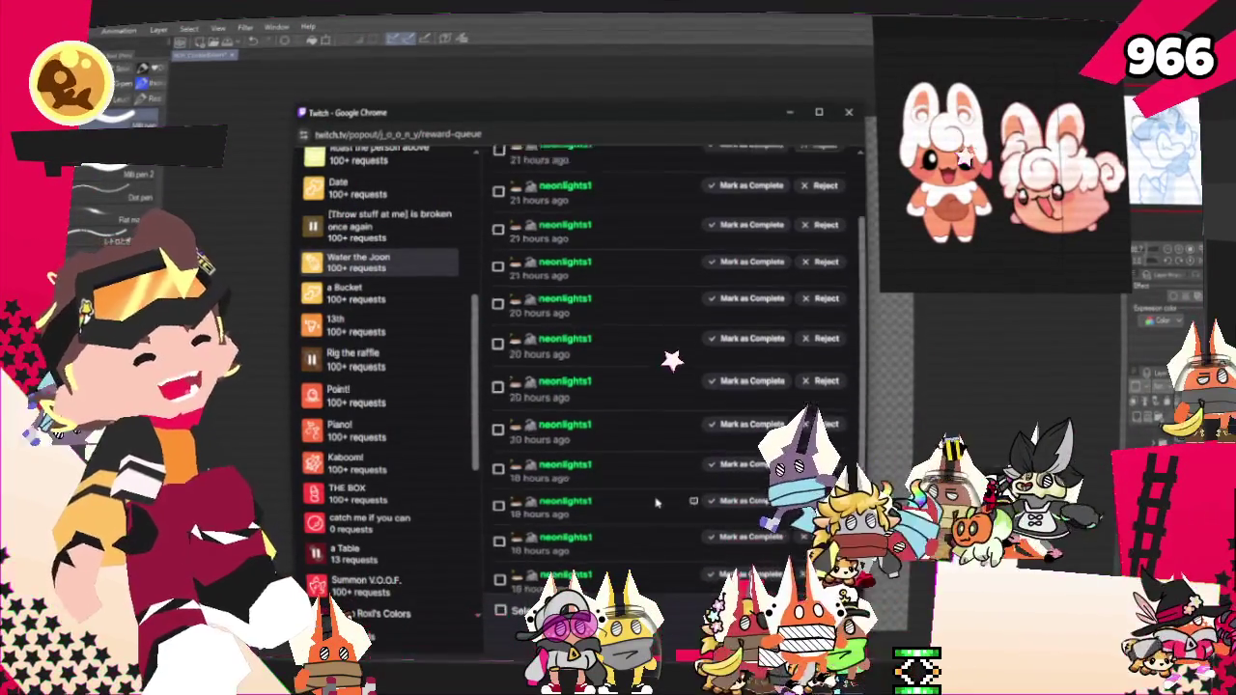
Step: Scroll through the 'Water the Joon' redemptions in the Twitch reward queue, then close the window
{"action": "scroll", "coordinate": [628, 474], "scroll_direction": "down", "scroll_amount": 5}
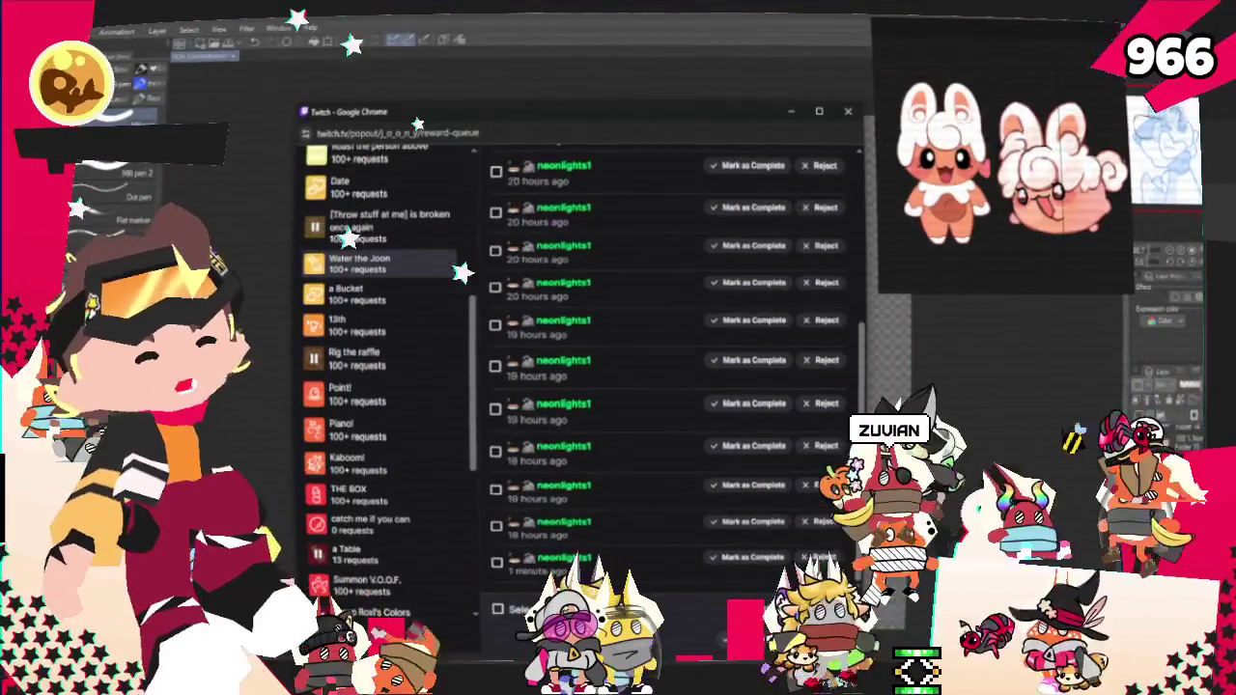
{"action": "scroll", "coordinate": [645, 539], "scroll_direction": "up", "scroll_amount": 10}
{"action": "scroll", "coordinate": [645, 539], "scroll_direction": "down", "scroll_amount": 3}
{"action": "scroll", "coordinate": [645, 539], "scroll_direction": "down", "scroll_amount": 3}
{"action": "scroll", "coordinate": [646, 539], "scroll_direction": "up", "scroll_amount": 5}
{"action": "scroll", "coordinate": [645, 539], "scroll_direction": "up", "scroll_amount": 5}
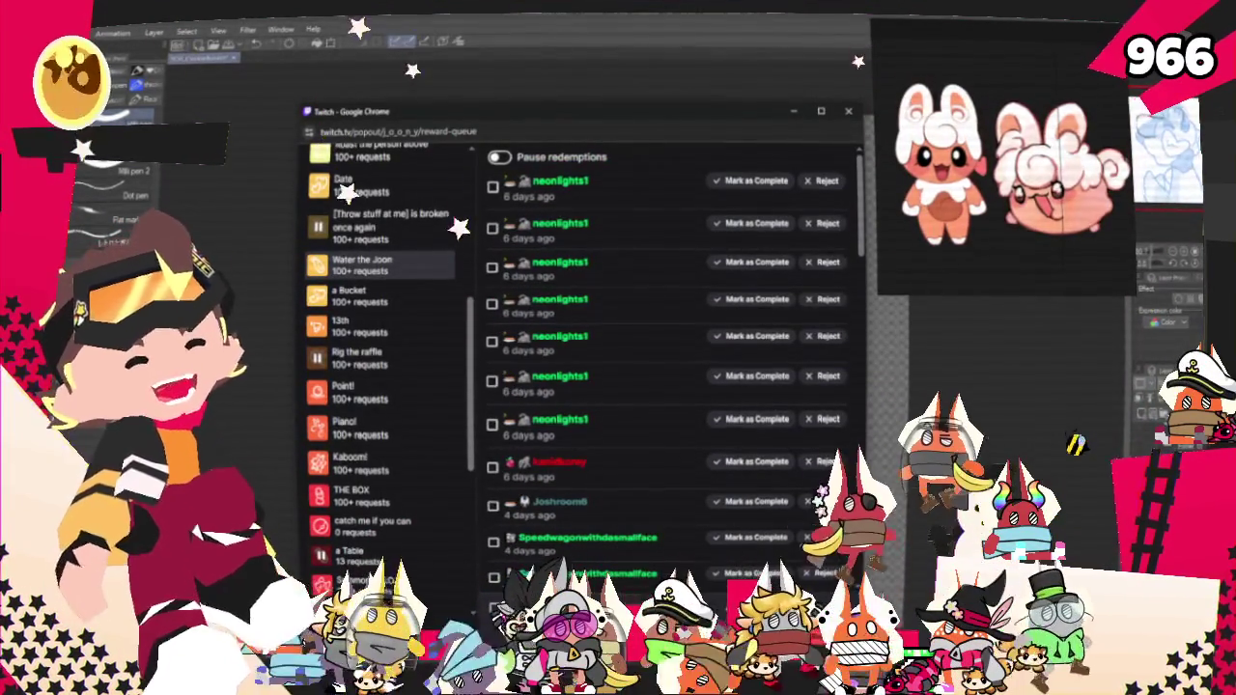
{"action": "scroll", "coordinate": [654, 450], "scroll_direction": "down", "scroll_amount": 10}
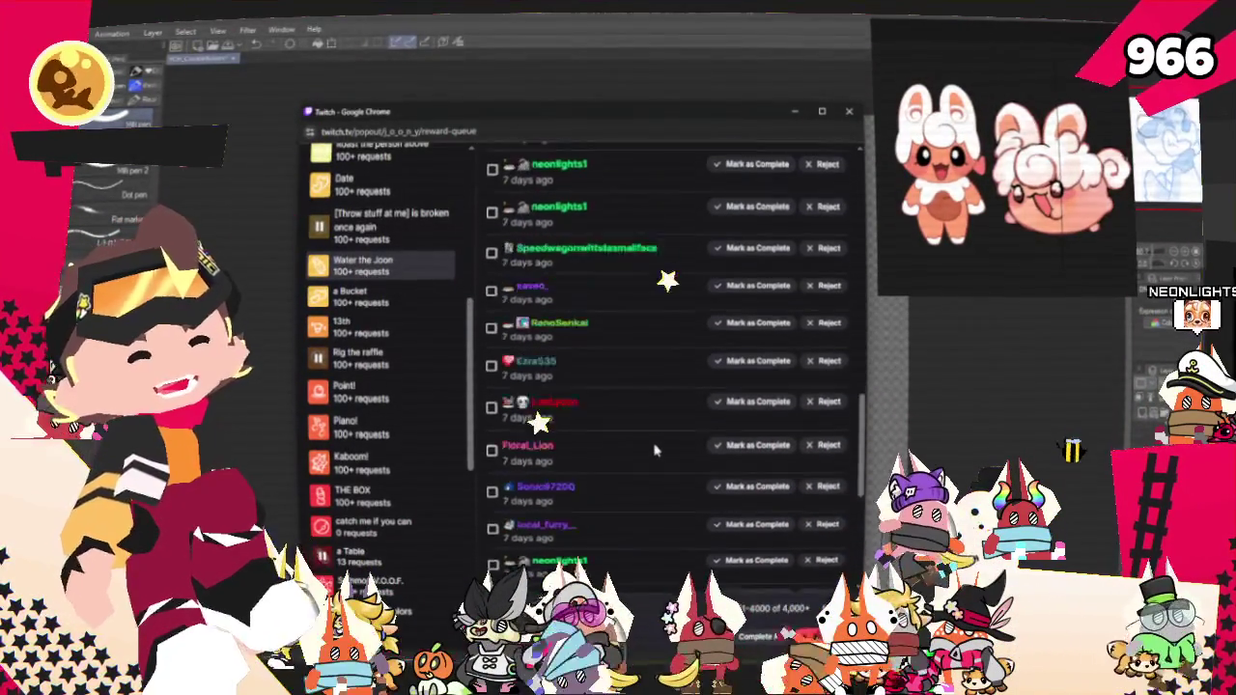
{"action": "scroll", "coordinate": [654, 450], "scroll_direction": "down", "scroll_amount": 5}
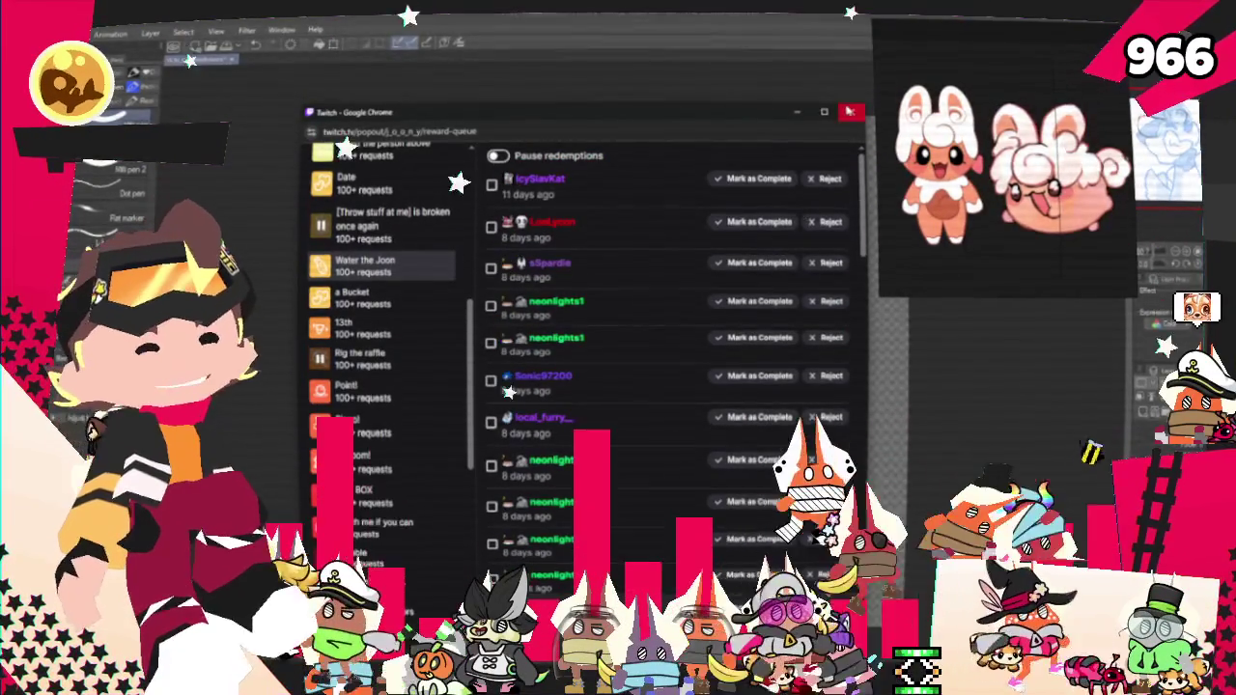
{"action": "left_click", "coordinate": [850, 112]}
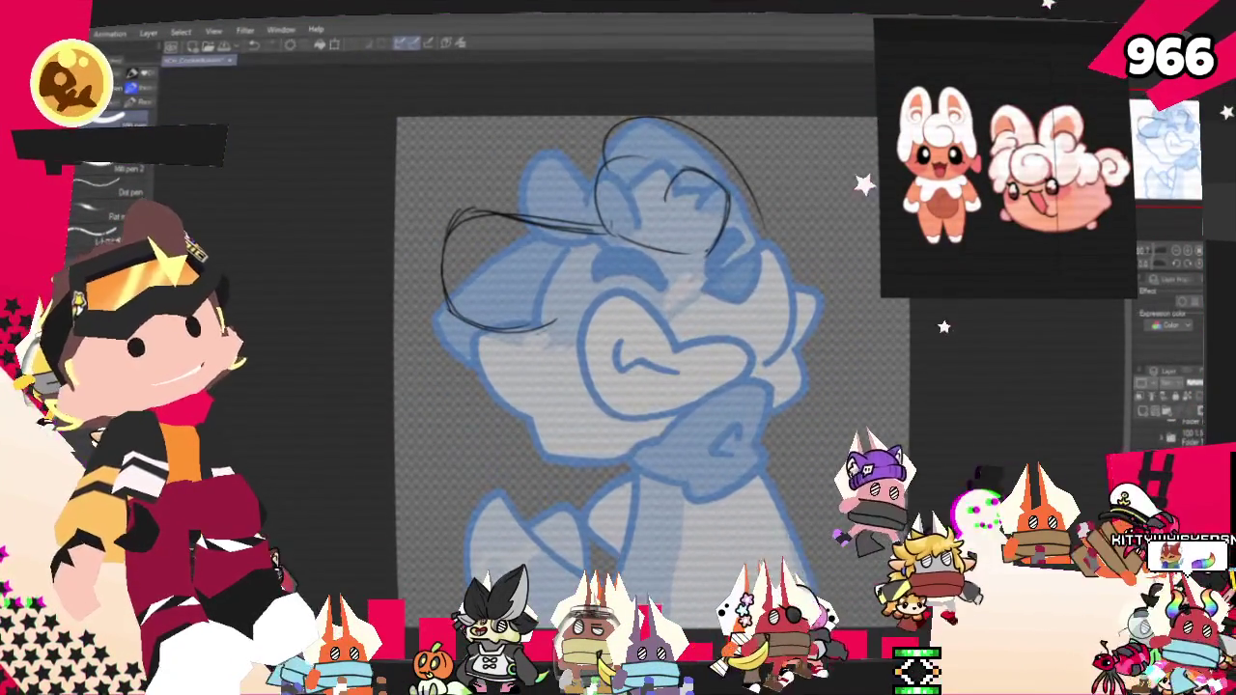
Step: Recentre the sketch on the canvas, then try a looped face stroke and undo it
{"action": "left_click_drag", "start_coordinate": [711, 351], "coordinate": [610, 365]}
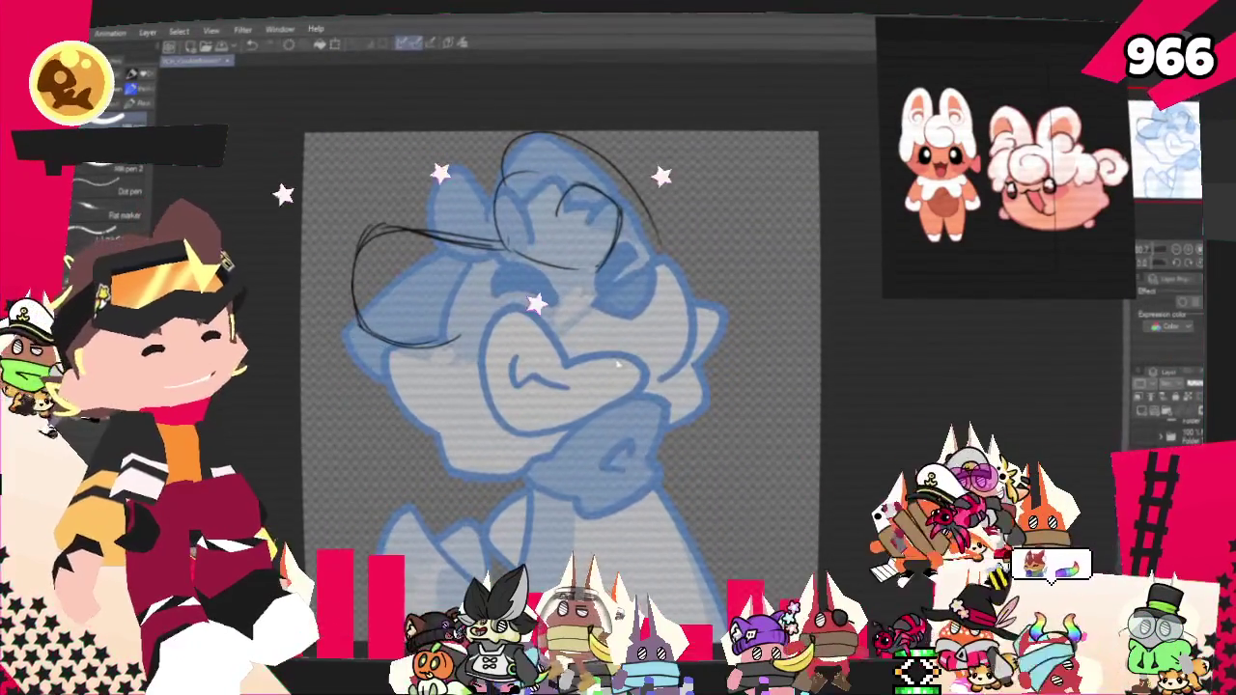
{"action": "left_click_drag", "start_coordinate": [542, 392], "coordinate": [532, 380]}
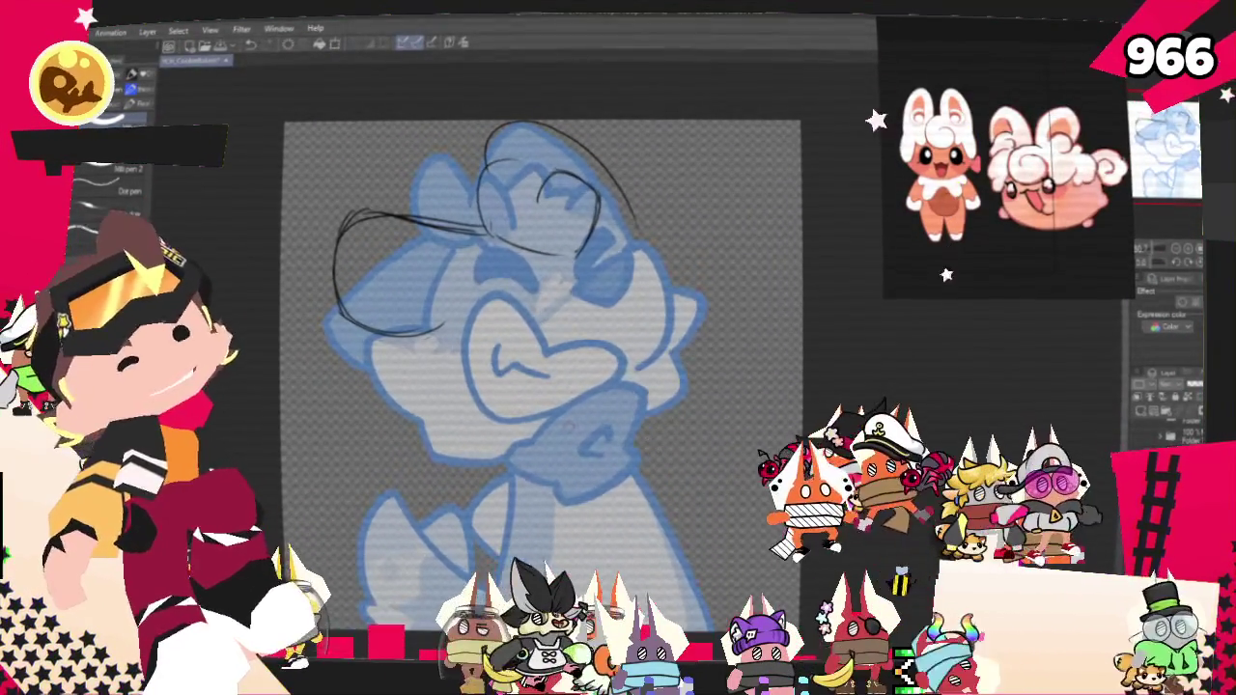
{"action": "key", "text": "ctrl+t"}
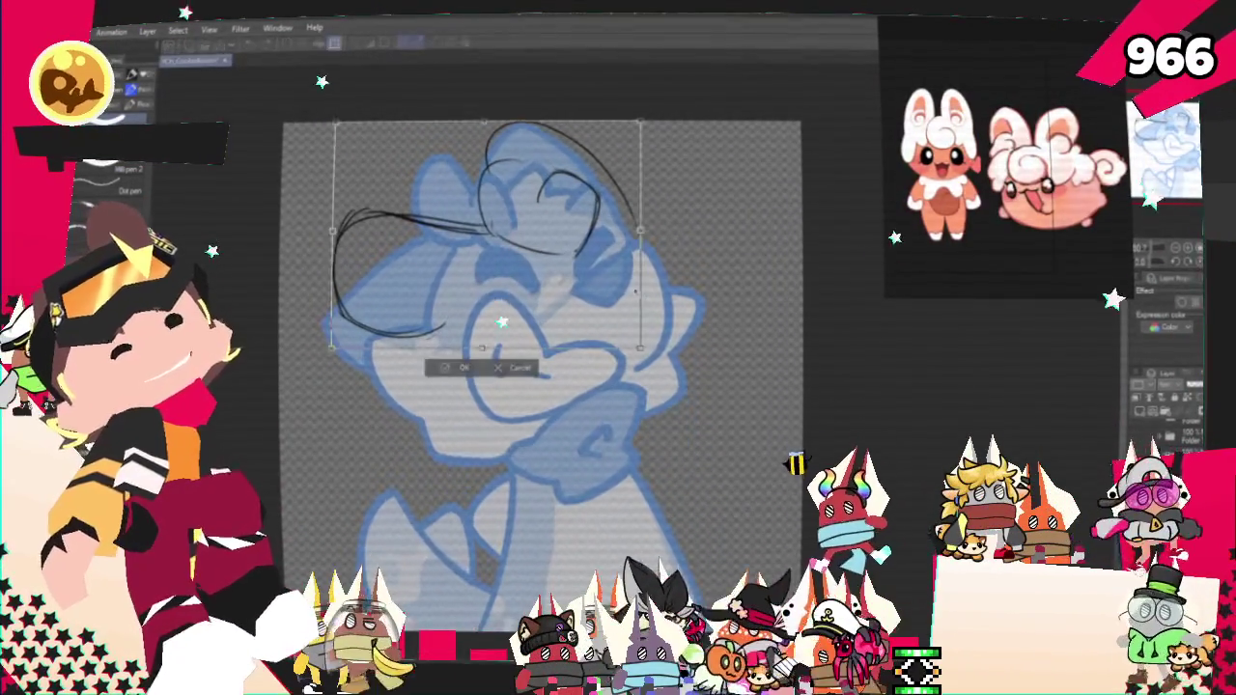
{"action": "key", "text": "Return"}
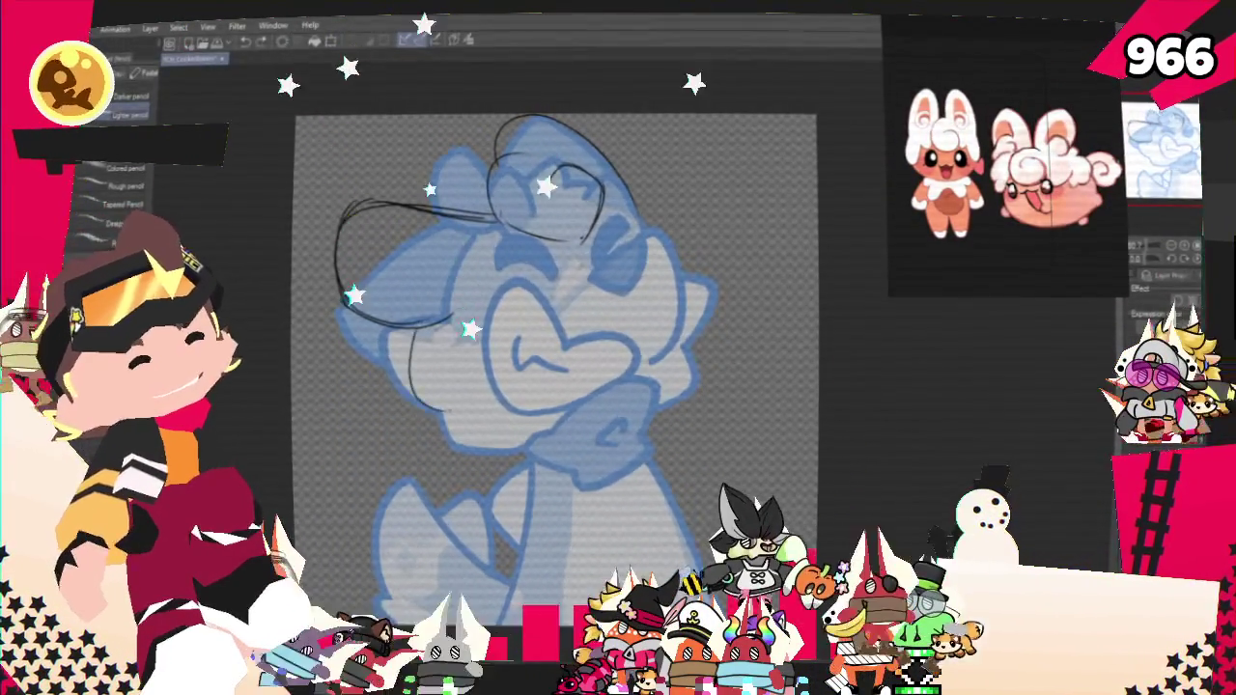
{"action": "left_click_drag", "start_coordinate": [454, 302], "coordinate": [467, 323]}
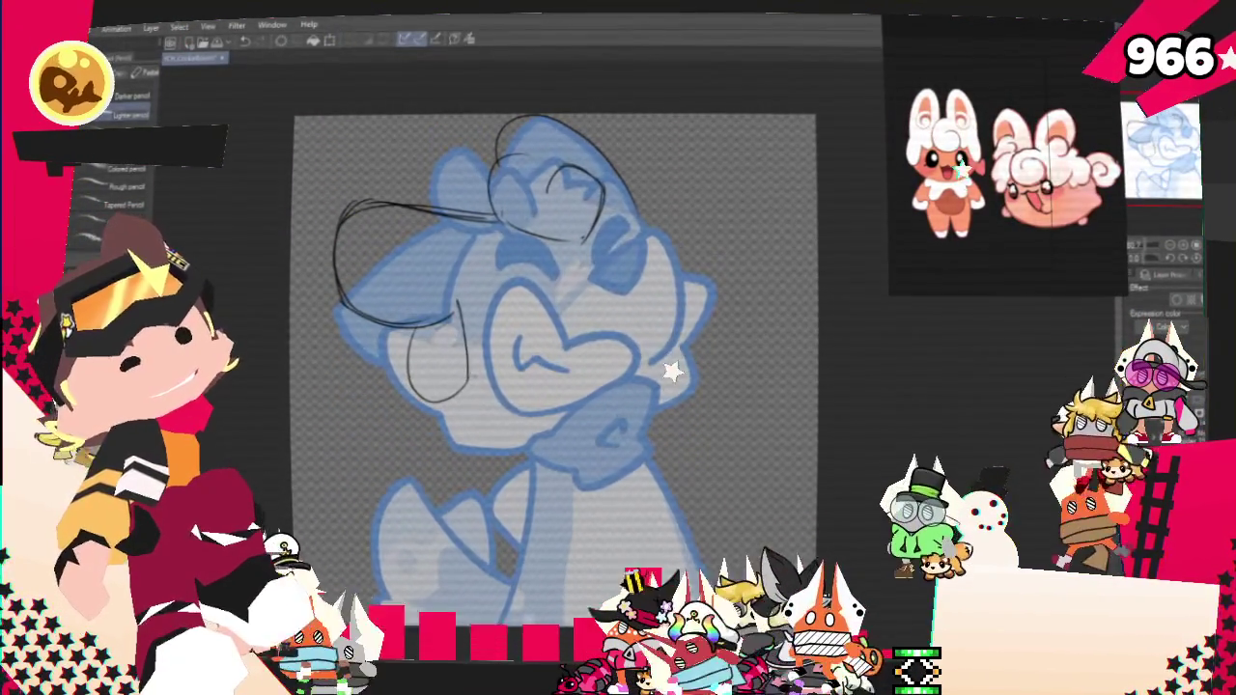
{"action": "key", "text": "ctrl+z"}
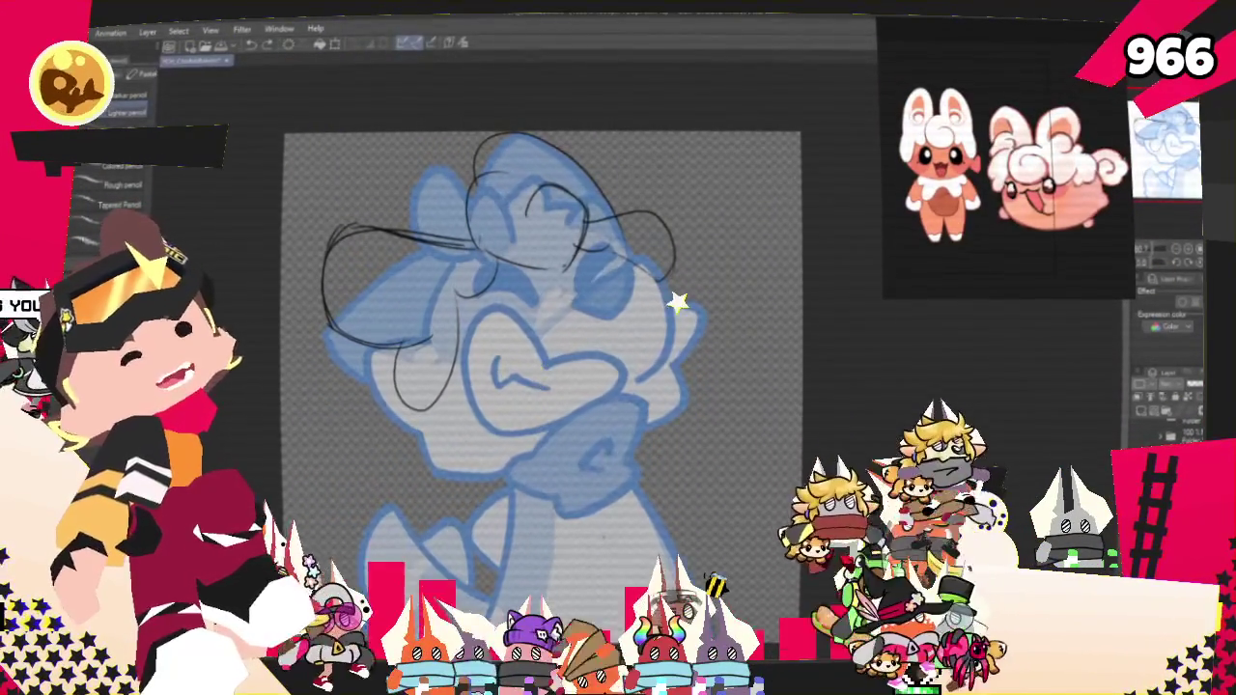
Step: Enlarge the black sketch lines to fit the face, then try a small curve and undo it
{"action": "key", "text": "ctrl+t"}
{"action": "left_click_drag", "start_coordinate": [676, 414], "coordinate": [688, 433]}
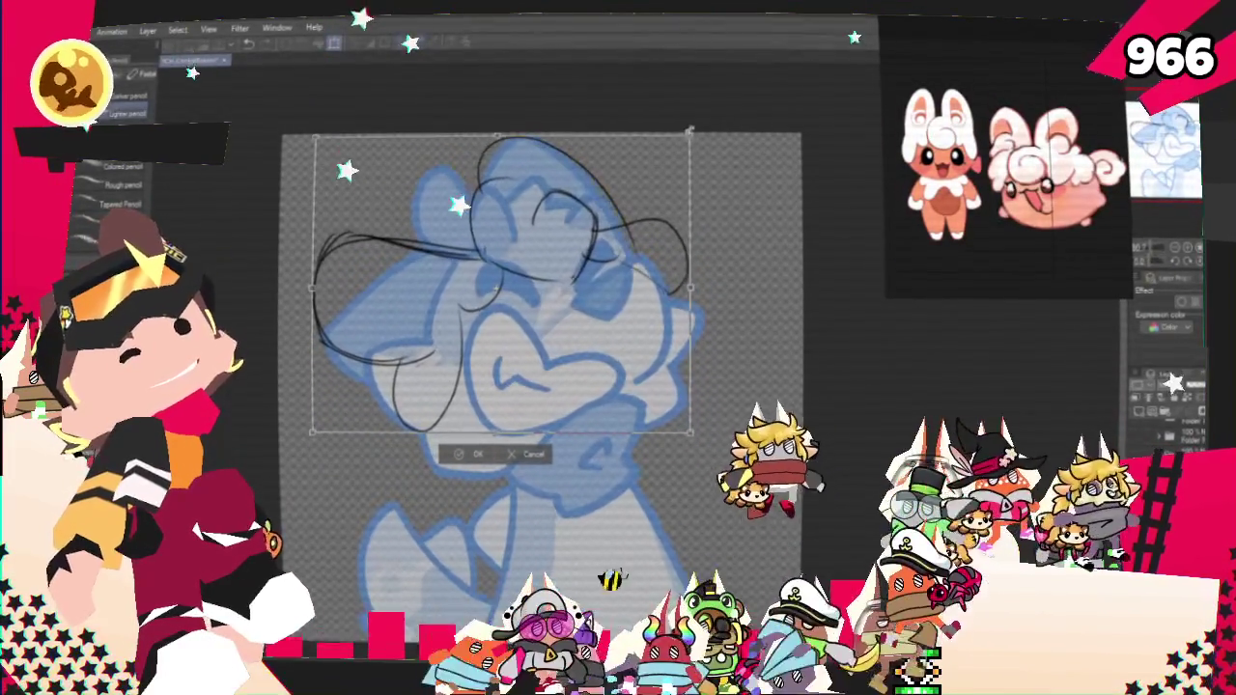
{"action": "left_click", "coordinate": [472, 453]}
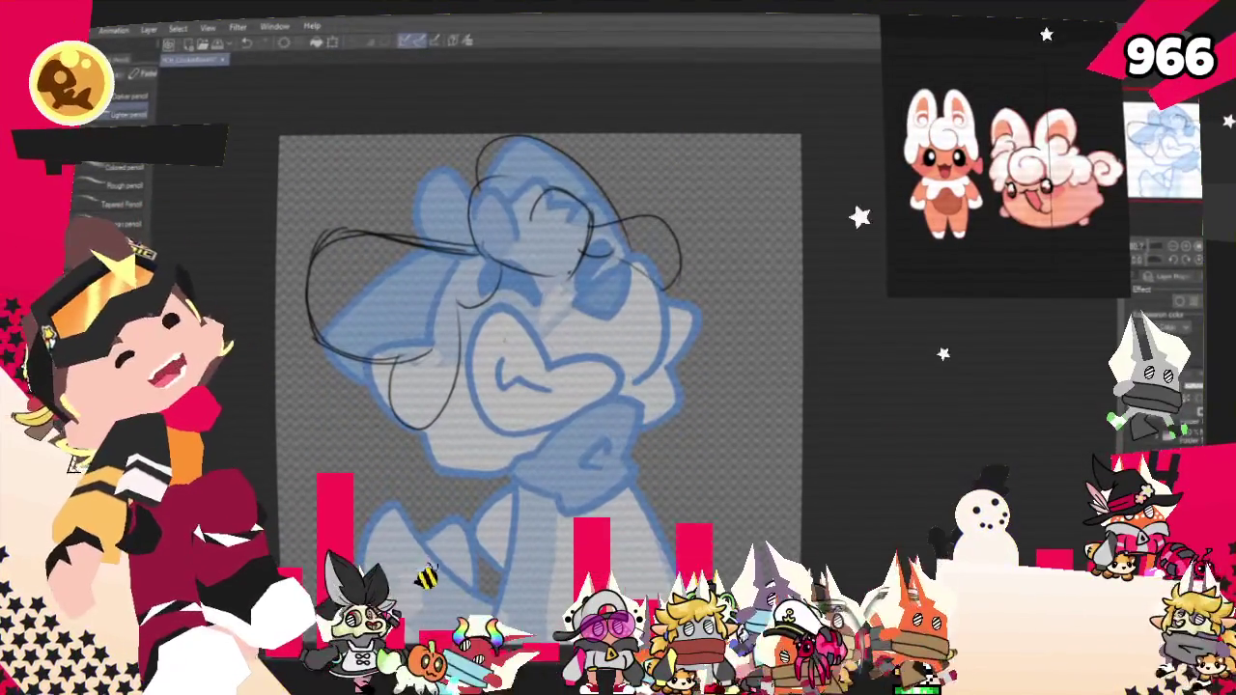
{"action": "mouse_move", "coordinate": [517, 292]}
{"action": "left_mouse_down"}
{"action": "mouse_move", "coordinate": [529, 345]}
{"action": "mouse_move", "coordinate": [545, 326]}
{"action": "left_mouse_up"}
{"action": "key", "text": "ctrl+z"}
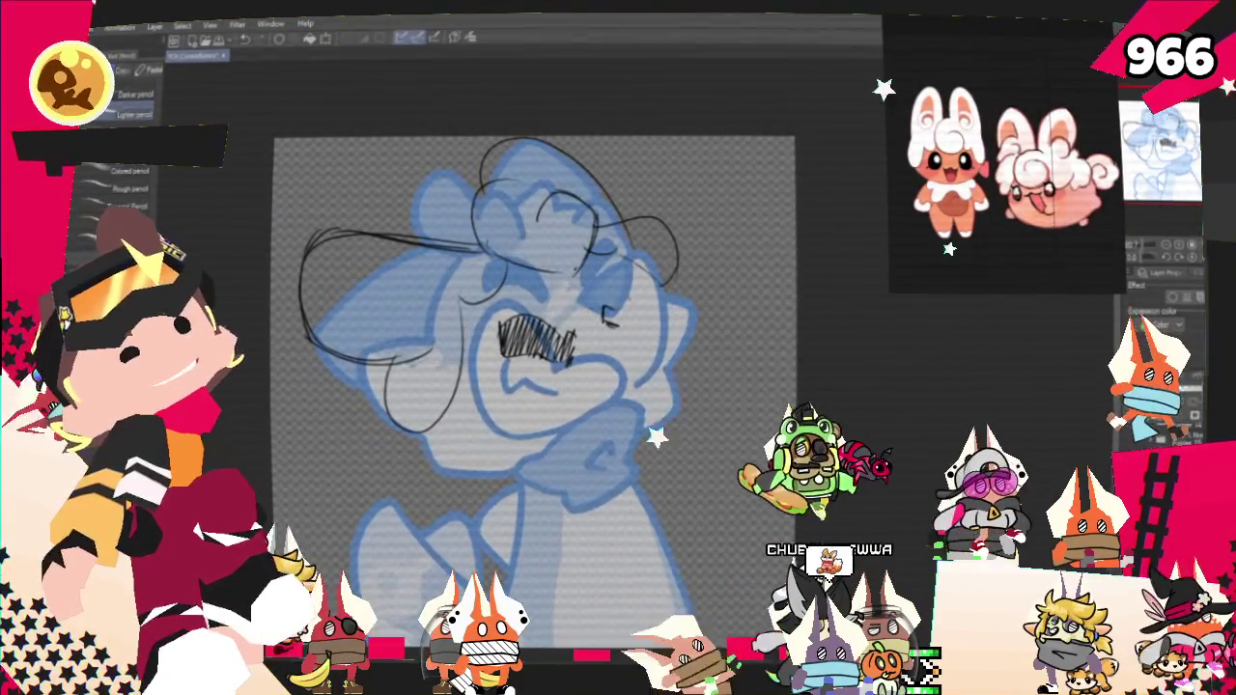
Step: Hatch the right eye darkly, sketch a curve under the teeth, and confirm the transform of the selected strokes
{"action": "mouse_move", "coordinate": [620, 290]}
{"action": "left_mouse_down"}
{"action": "mouse_move", "coordinate": [646, 259]}
{"action": "mouse_move", "coordinate": [619, 330]}
{"action": "left_mouse_up"}
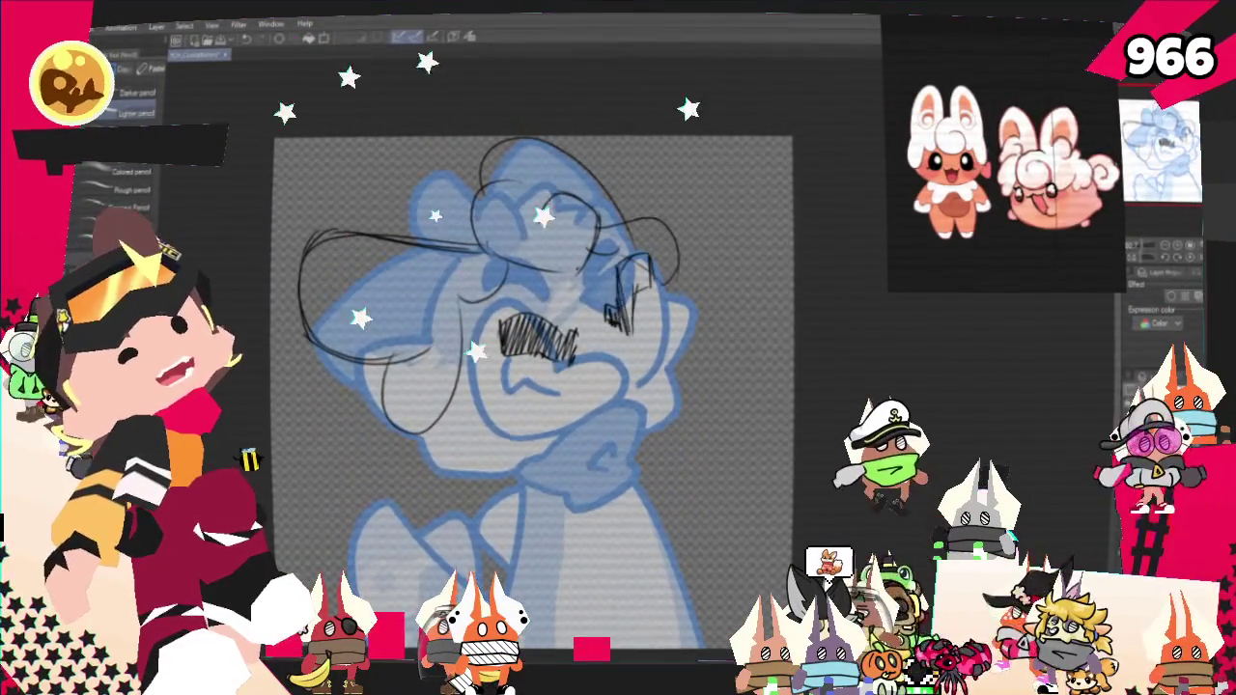
{"action": "left_click_drag", "start_coordinate": [623, 261], "coordinate": [647, 309]}
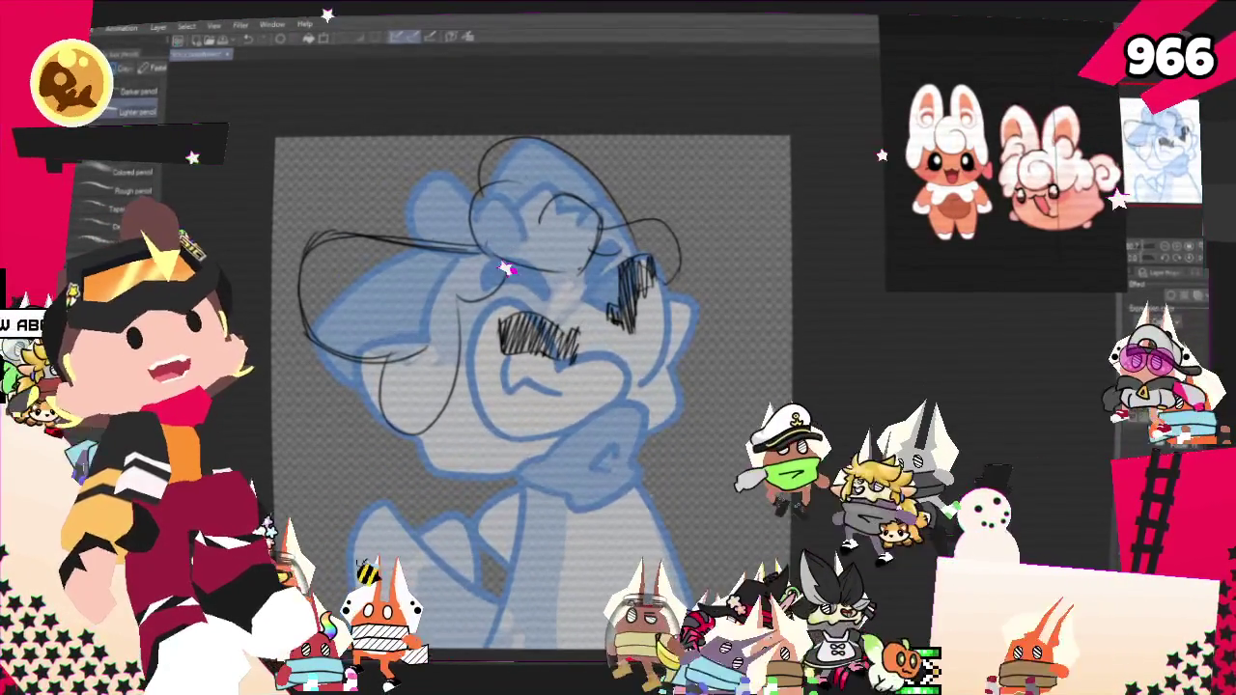
{"action": "key", "text": "p"}
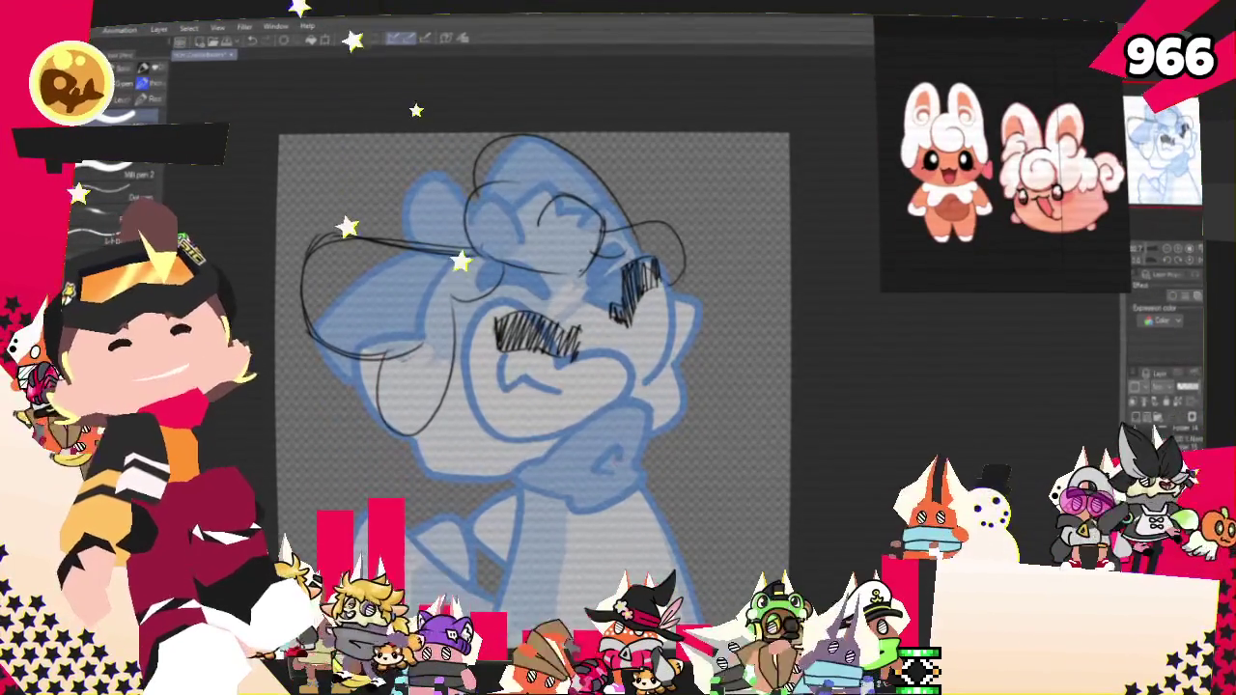
{"action": "key", "text": "p"}
{"action": "left_click_drag", "start_coordinate": [532, 383], "coordinate": [637, 379]}
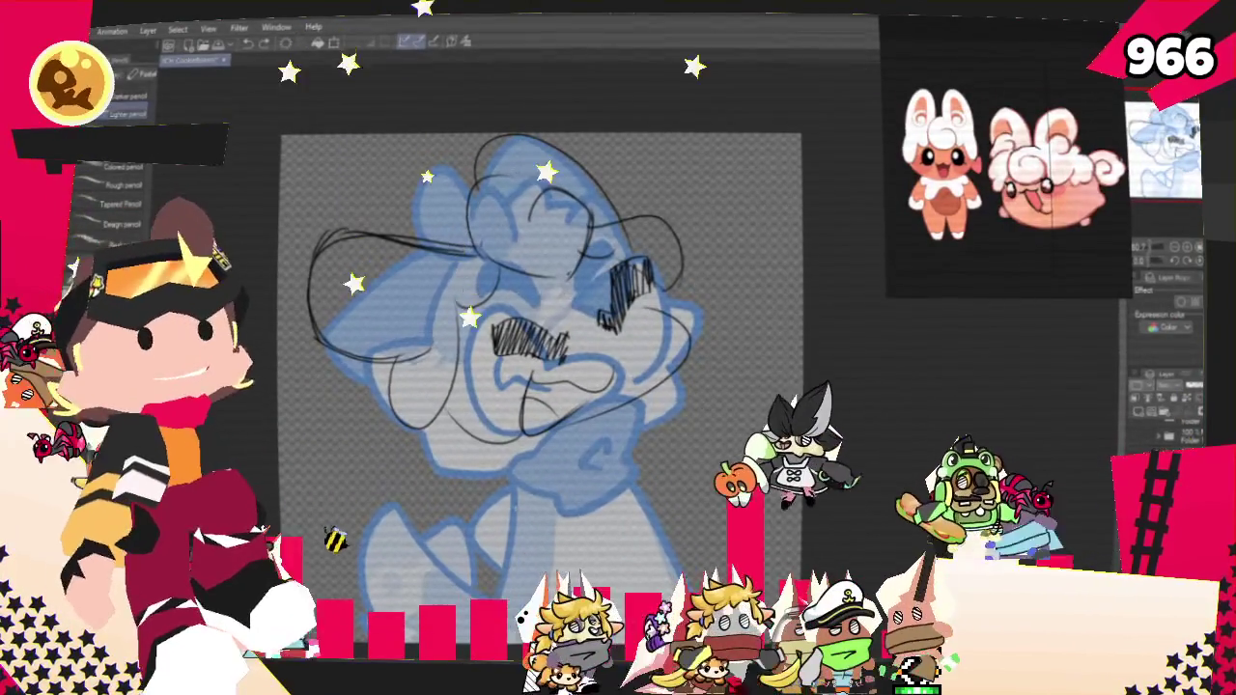
{"action": "key", "text": "m"}
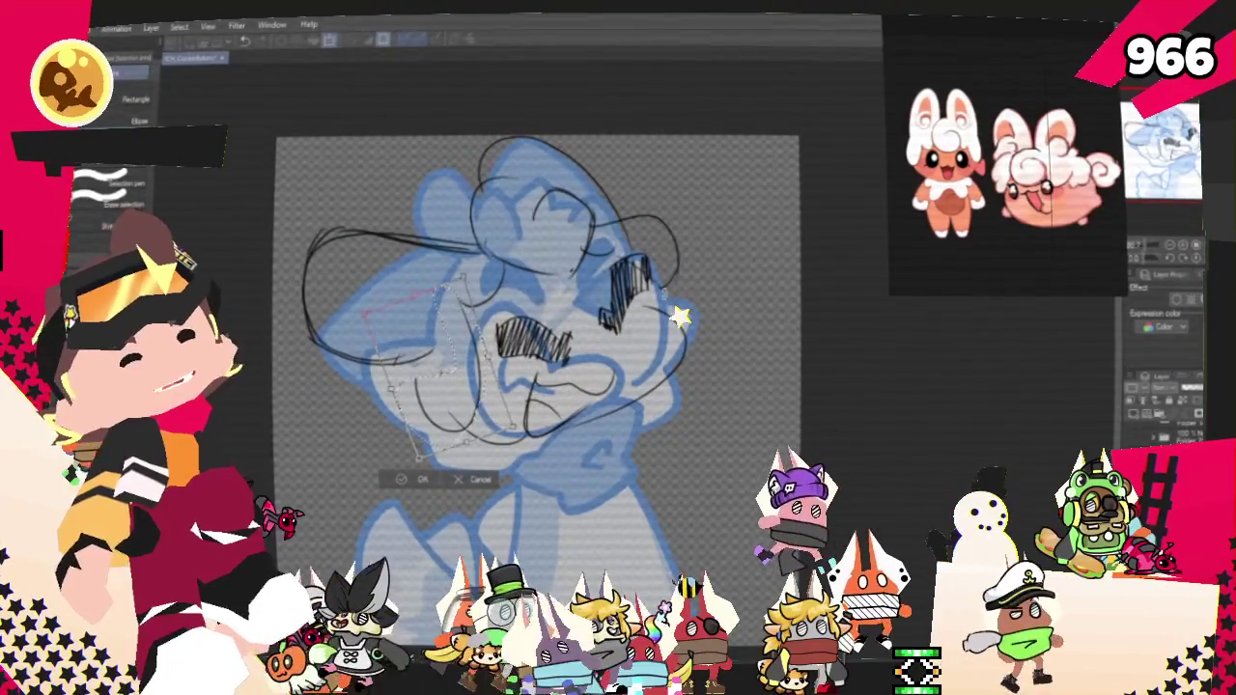
{"action": "left_click", "coordinate": [398, 482]}
Step: Deselect, sketch a curve on the right of the face, and lasso the lower sketch
{"action": "key", "text": "ctrl+d"}
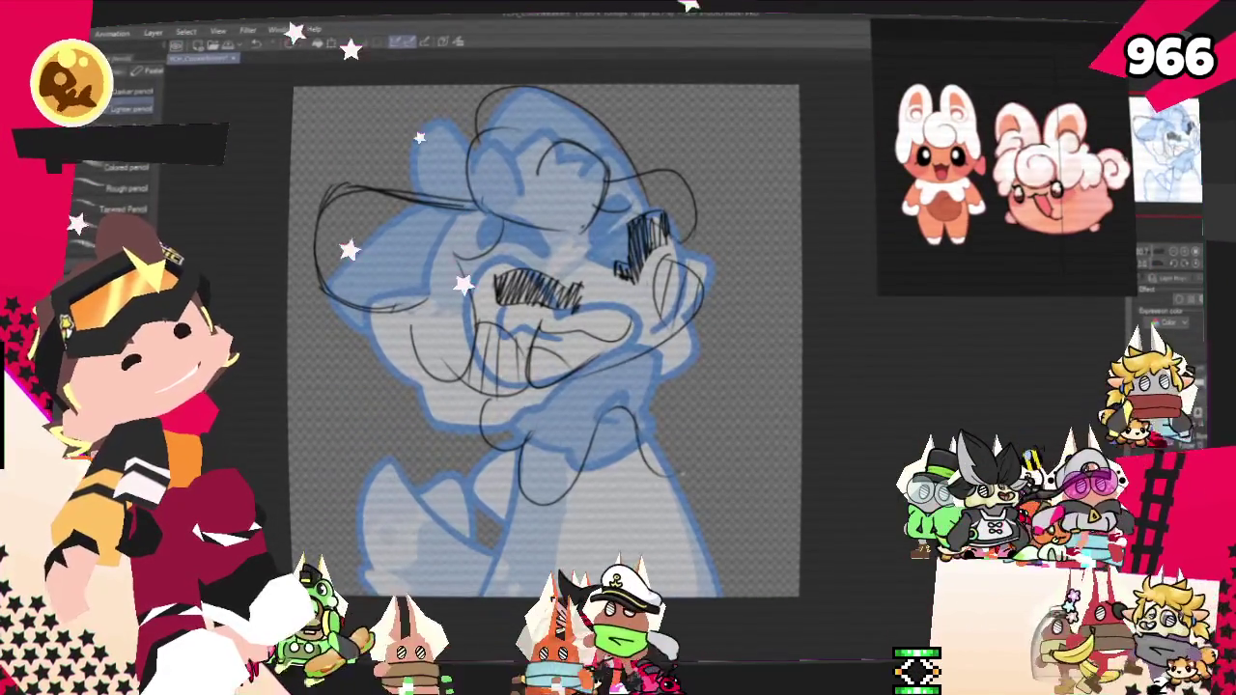
{"action": "left_click_drag", "start_coordinate": [674, 407], "coordinate": [704, 439]}
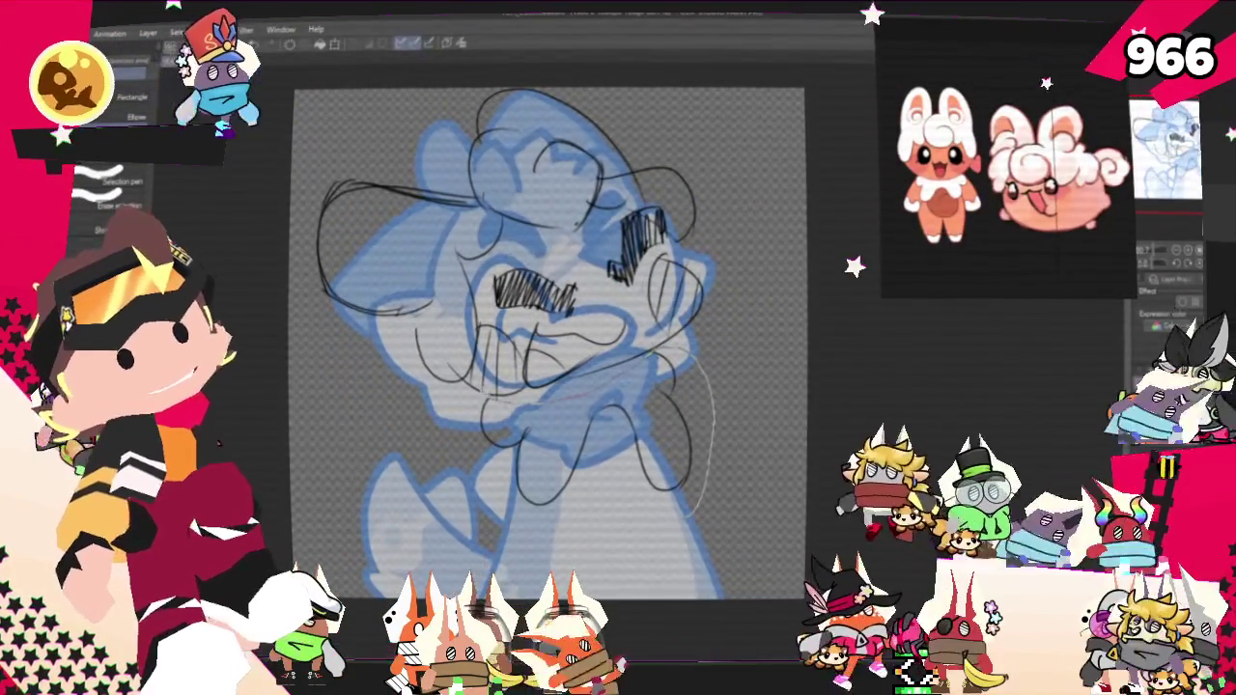
{"action": "left_click_drag", "start_coordinate": [676, 367], "coordinate": [650, 382]}
Step: Free-transform the selected strokes, rotating them slightly
{"action": "key", "text": "o"}
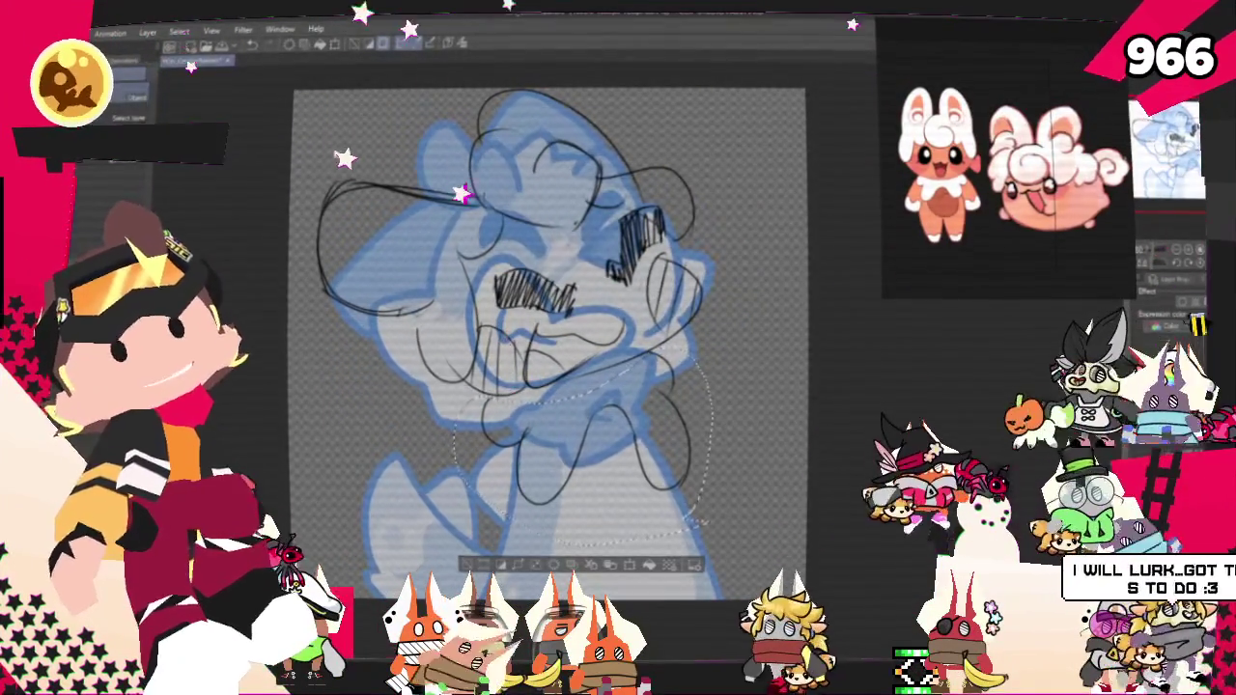
{"action": "right_click", "coordinate": [647, 383]}
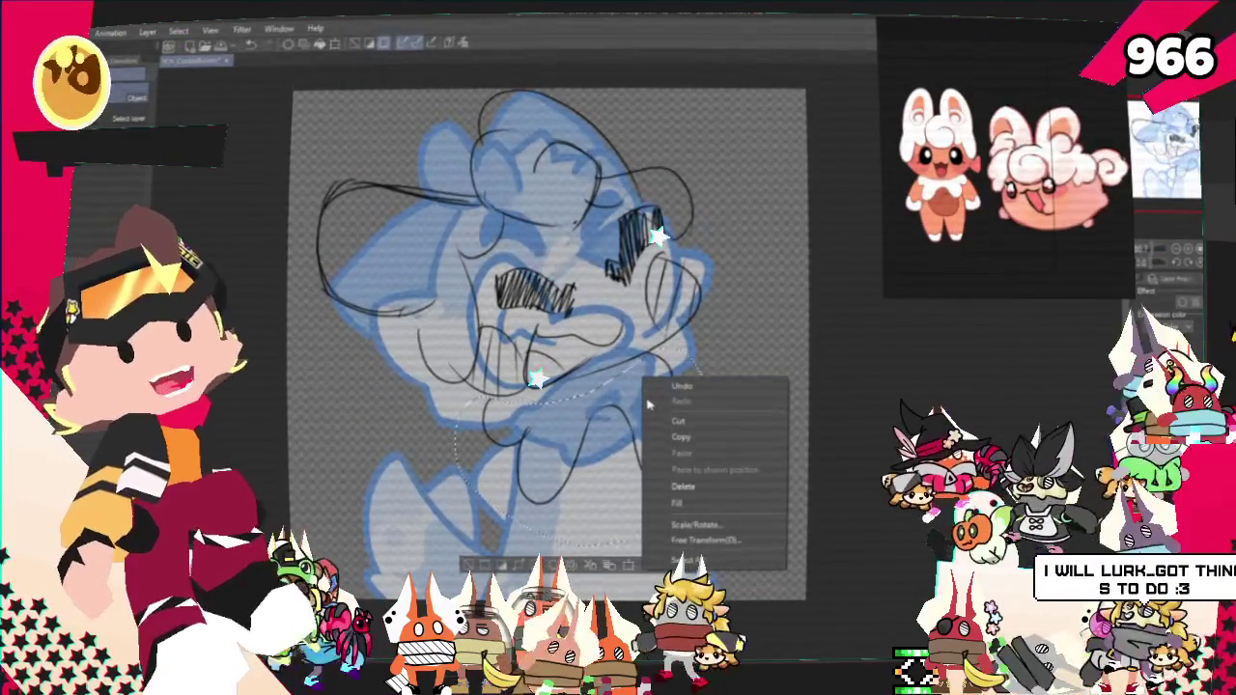
{"action": "left_click", "coordinate": [719, 527]}
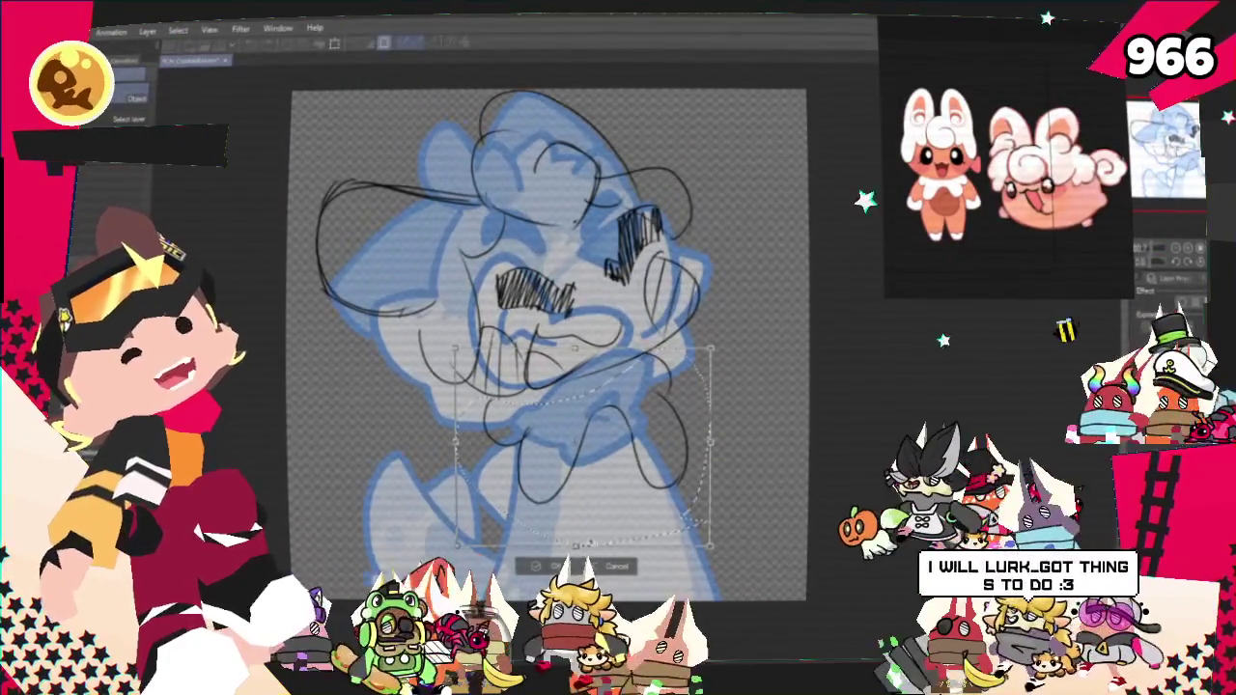
{"action": "left_click_drag", "start_coordinate": [575, 512], "coordinate": [736, 418]}
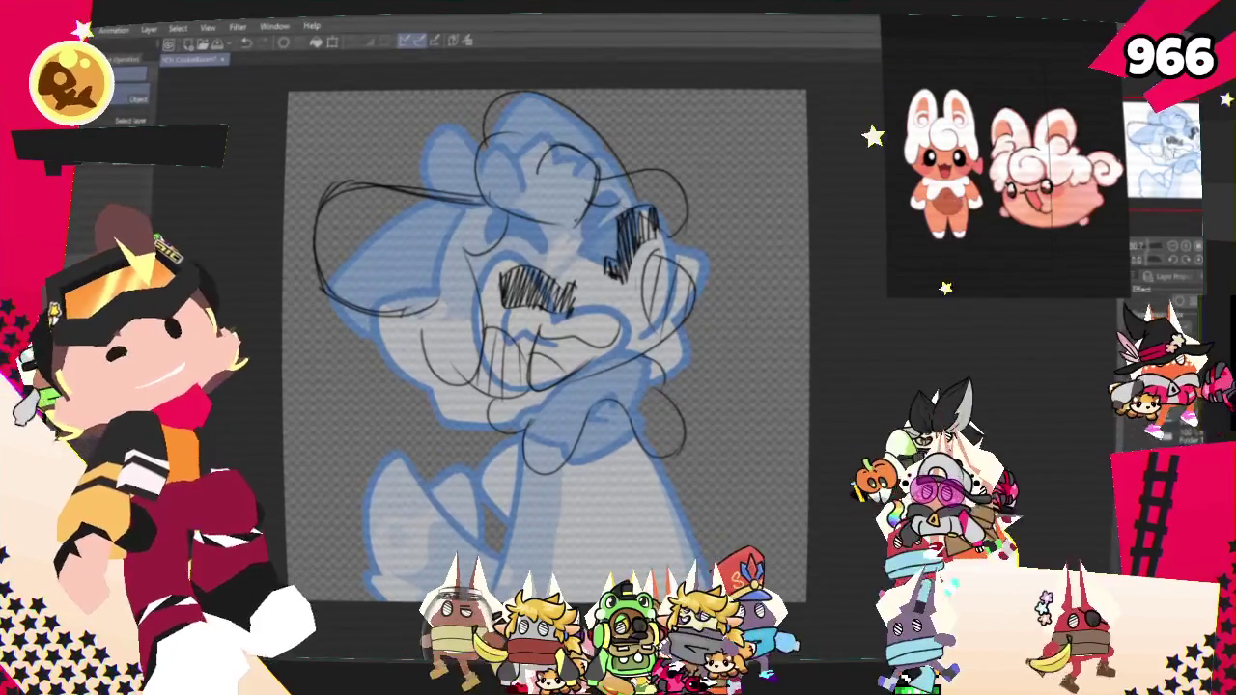
Step: Sketch a vertical line down from the neck and a curve near the body's bottom
{"action": "key", "text": "p"}
{"action": "left_click_drag", "start_coordinate": [527, 464], "coordinate": [512, 589]}
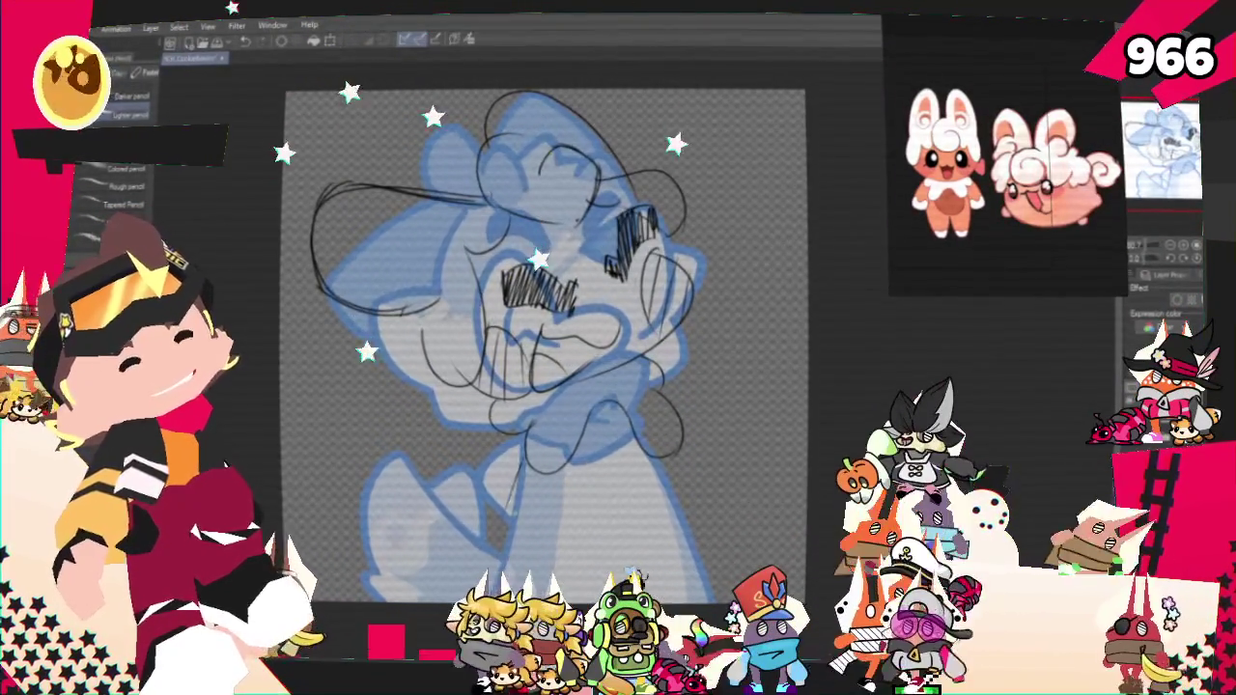
{"action": "left_click_drag", "start_coordinate": [579, 574], "coordinate": [677, 536]}
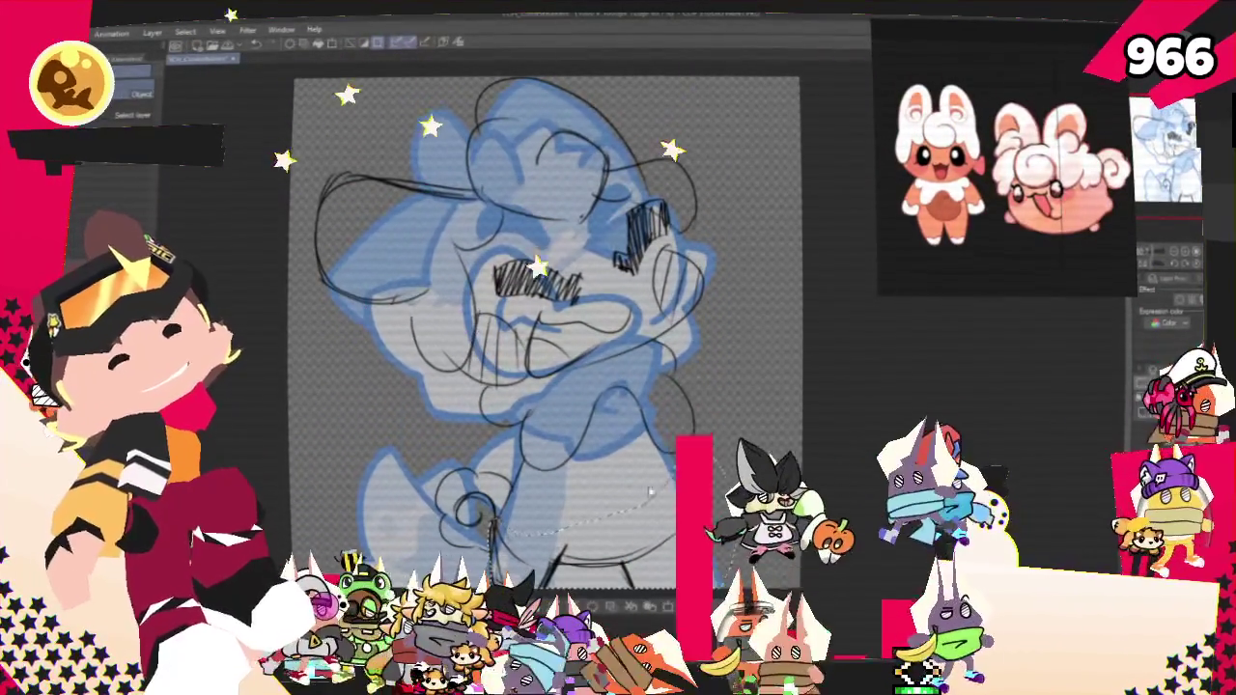
Step: Free-transform the lower body selection and commit it, then recentre the view
{"action": "right_click", "coordinate": [660, 340]}
{"action": "left_click", "coordinate": [720, 504]}
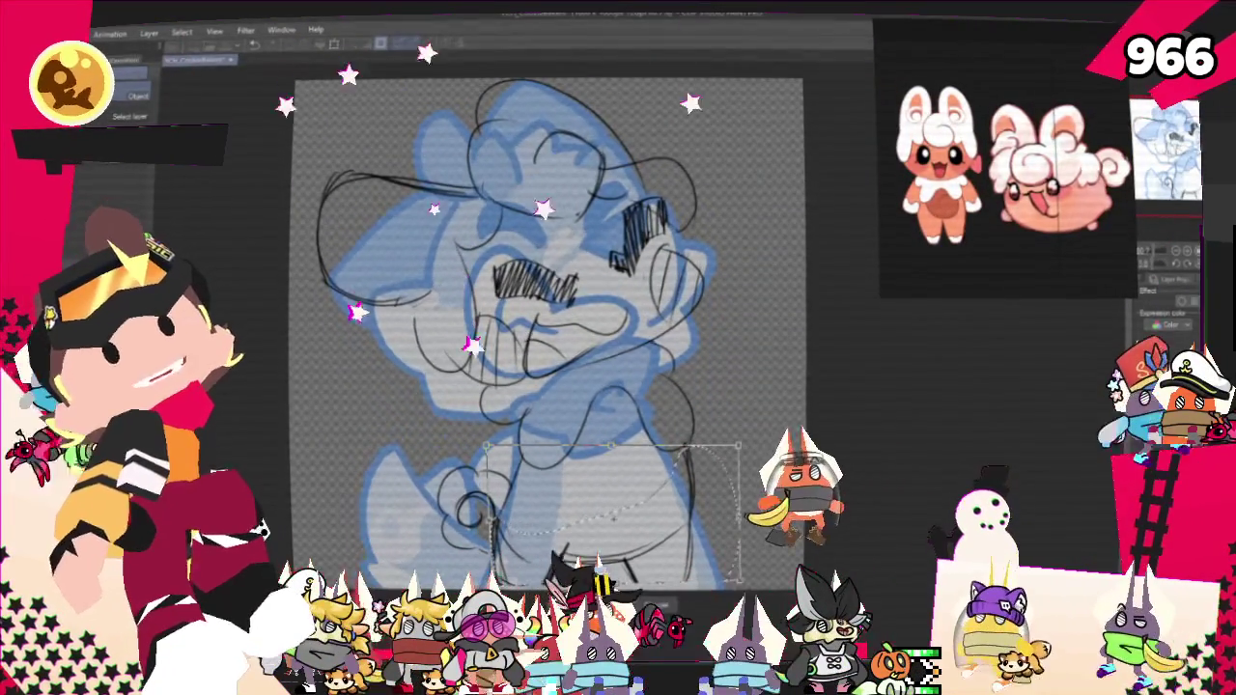
{"action": "key", "text": "Return"}
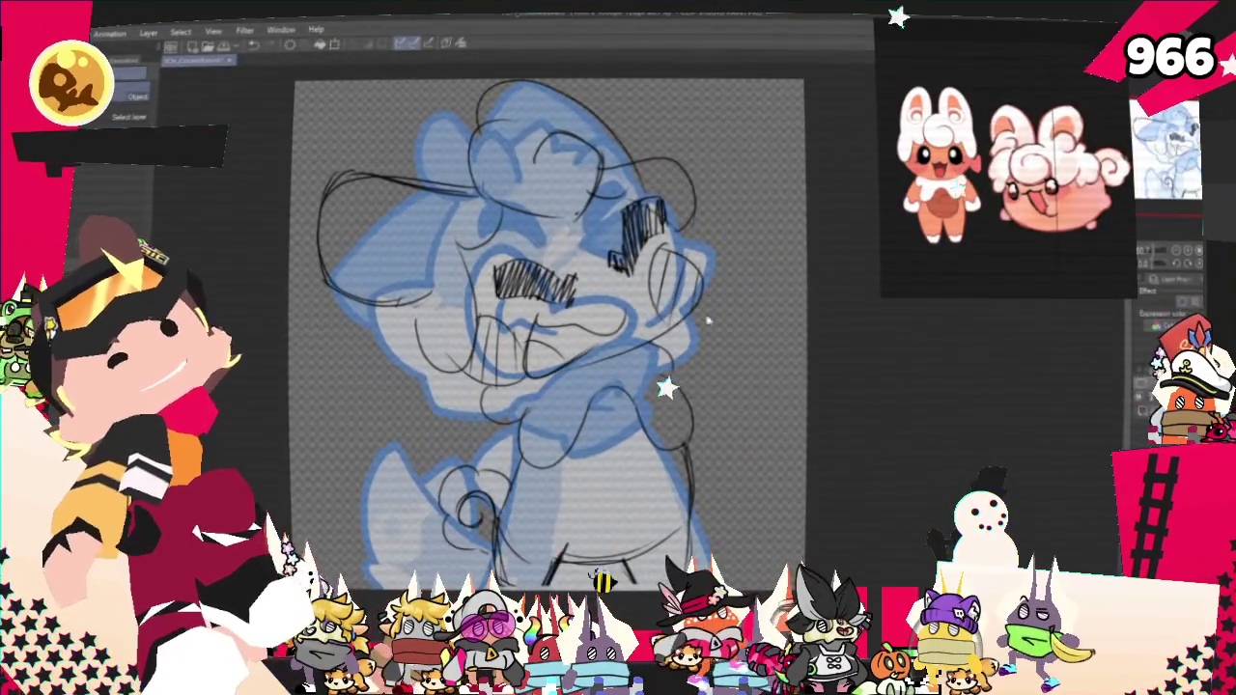
{"action": "mouse_move", "coordinate": [548, 334]}
{"action": "left_mouse_down"}
{"action": "mouse_move", "coordinate": [498, 363]}
{"action": "mouse_move", "coordinate": [508, 357]}
{"action": "left_mouse_up"}
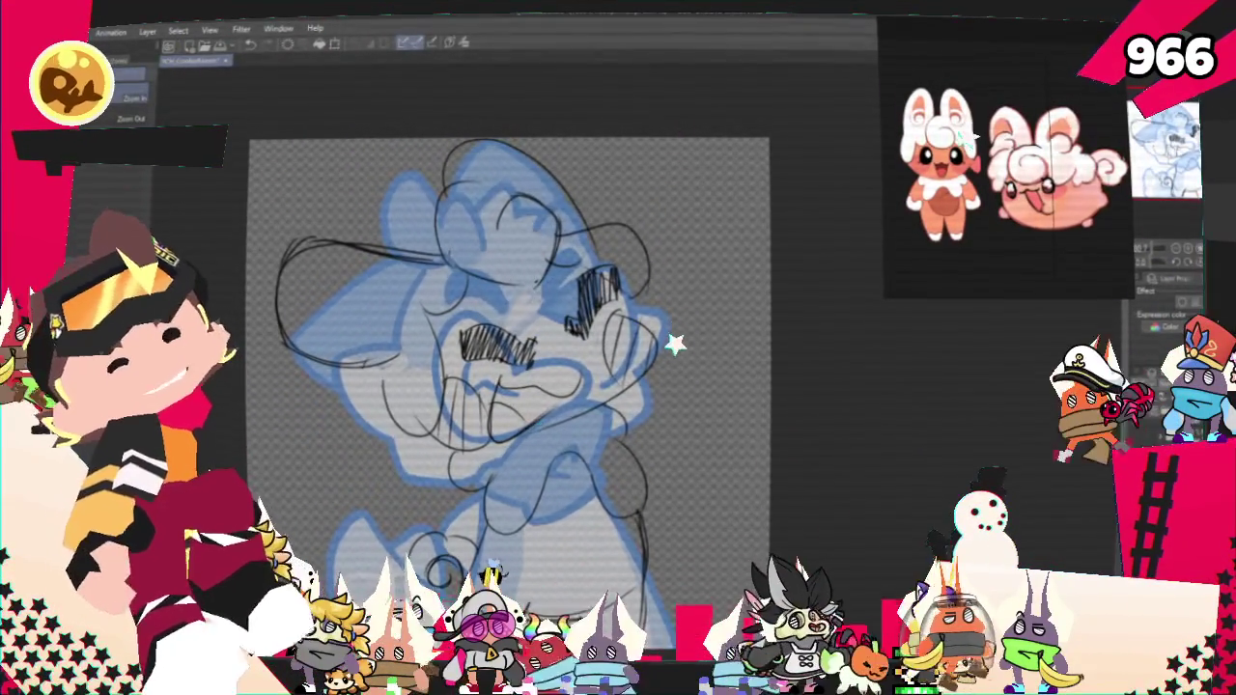
{"action": "left_click_drag", "start_coordinate": [512, 367], "coordinate": [518, 338]}
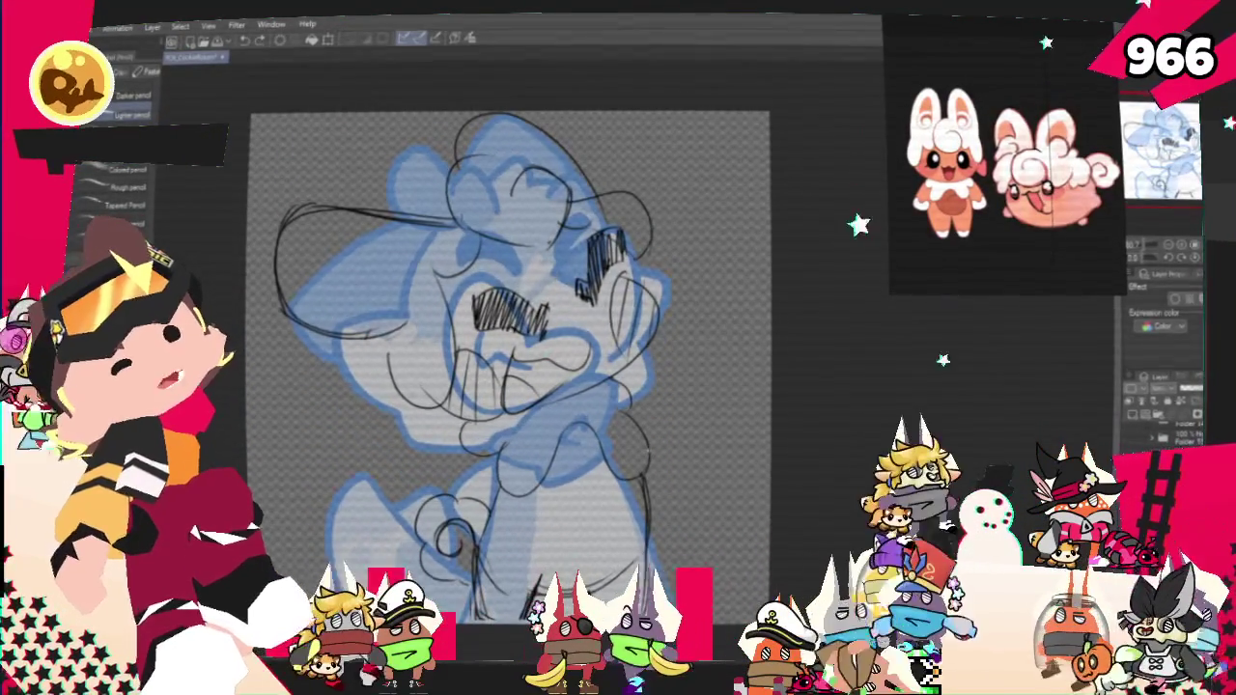
Step: Hide the blue rough layer, hatch the right cheek, and draw a curl inside the left ear
{"action": "key", "text": "Delete"}
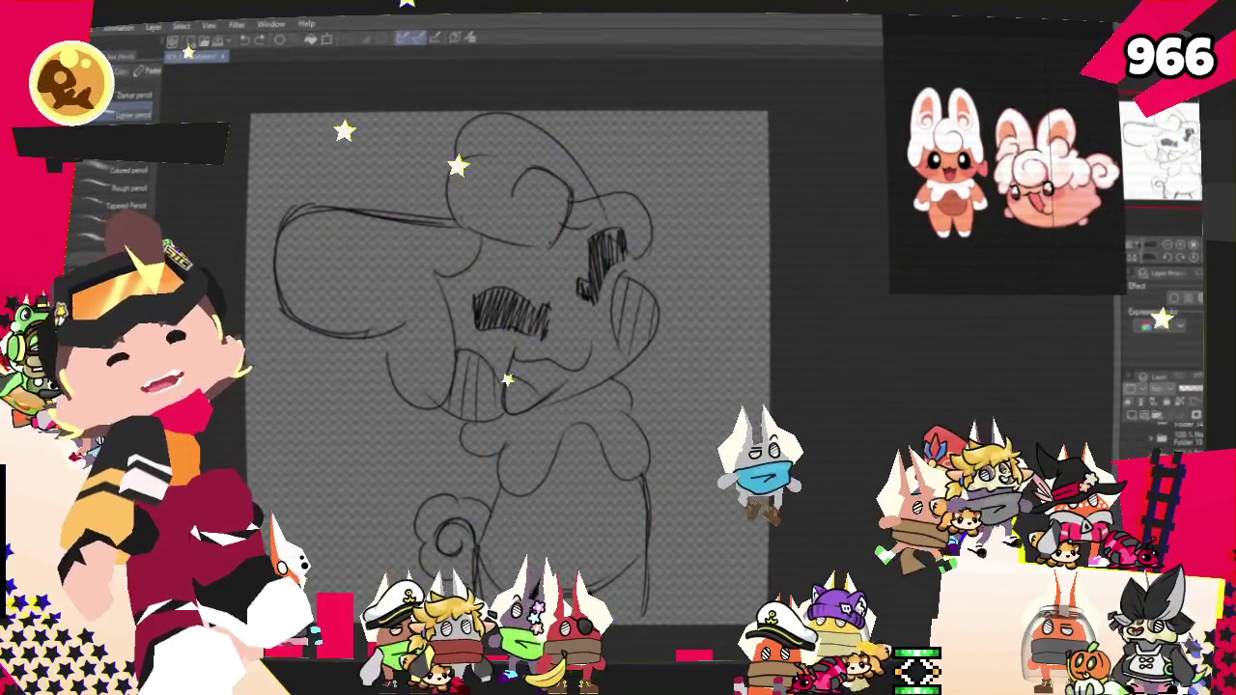
{"action": "scroll", "coordinate": [548, 406], "scroll_direction": "up", "scroll_amount": 2}
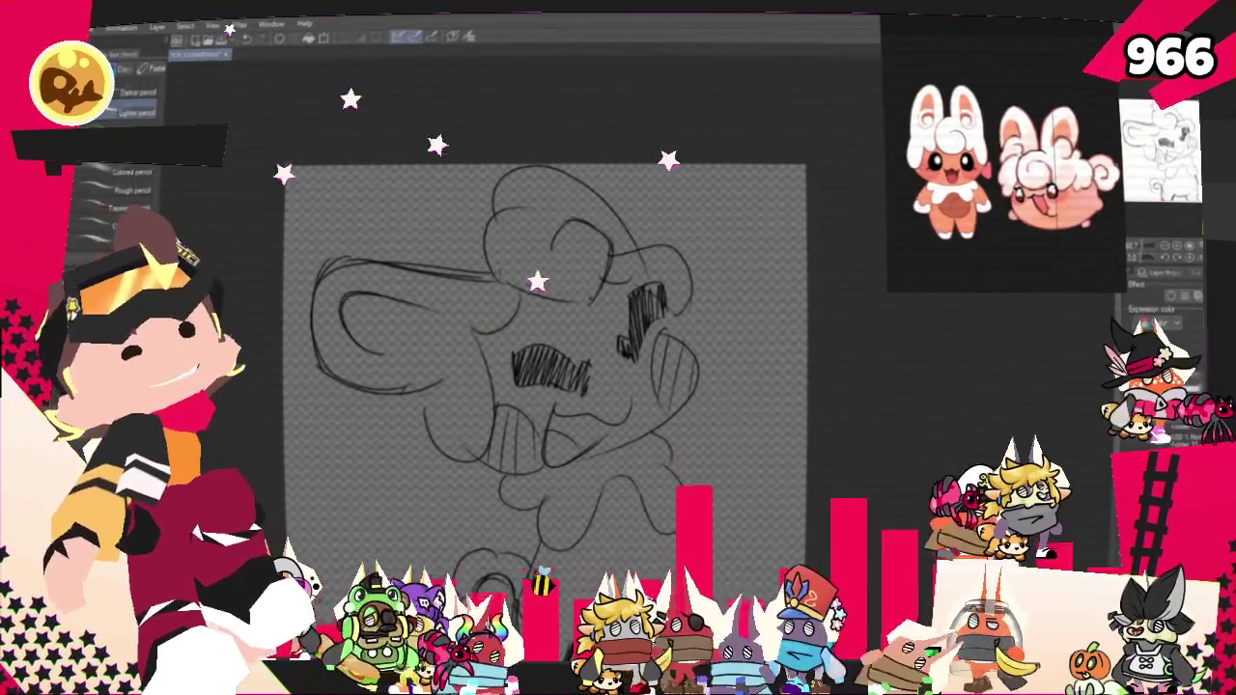
{"action": "left_click_drag", "start_coordinate": [666, 348], "coordinate": [690, 401]}
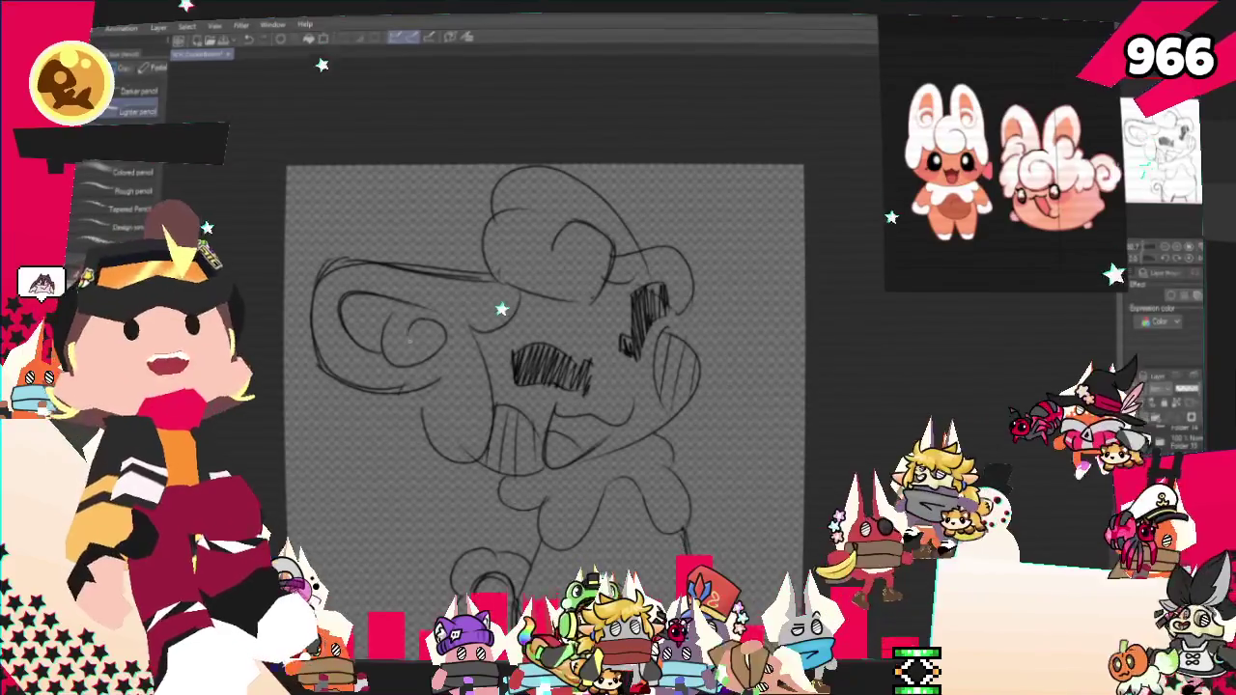
{"action": "left_click_drag", "start_coordinate": [430, 319], "coordinate": [410, 333]}
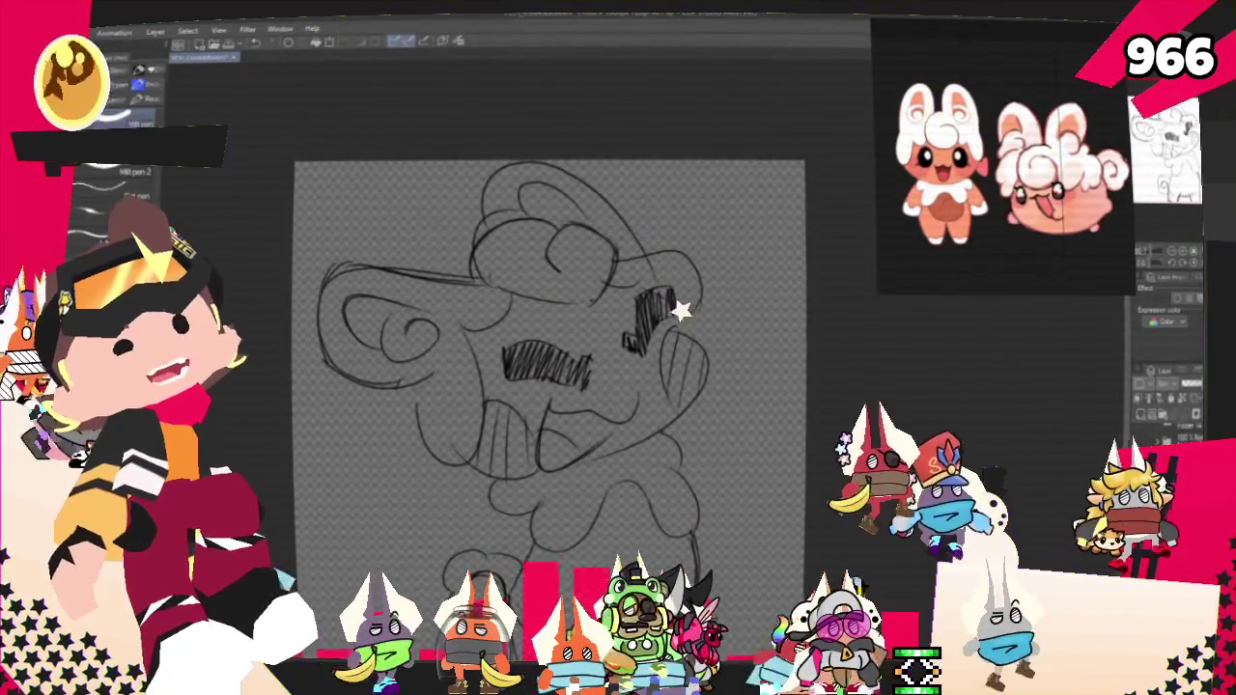
{"action": "key", "text": "p"}
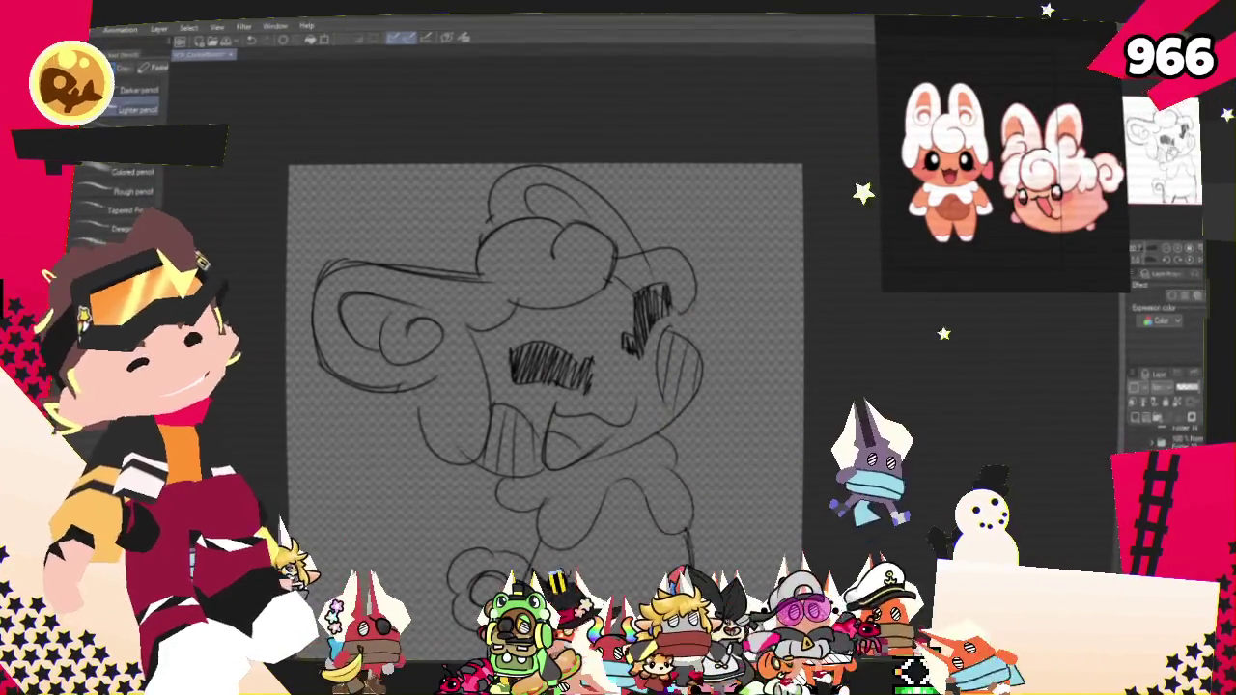
{"action": "scroll", "coordinate": [541, 386], "scroll_direction": "down", "scroll_amount": 2}
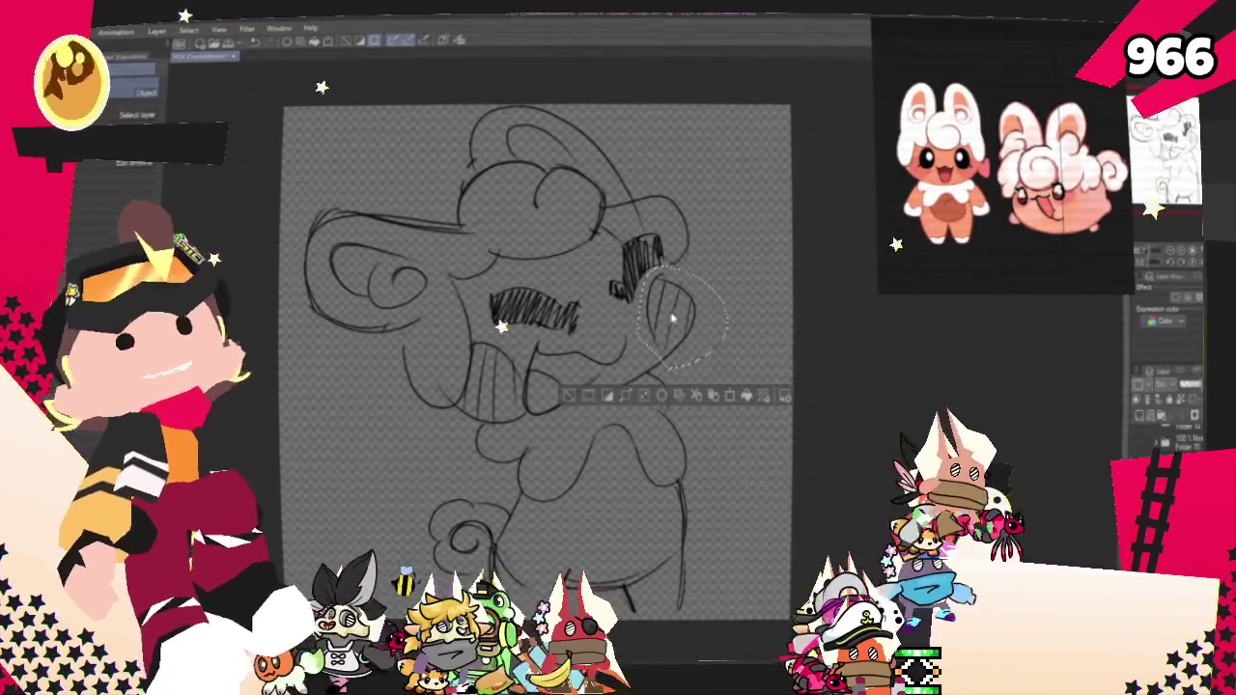
Step: Lasso the area around the right cheek and transform it to reshape that side of the face
{"action": "right_click", "coordinate": [673, 311]}
{"action": "left_click", "coordinate": [717, 470]}
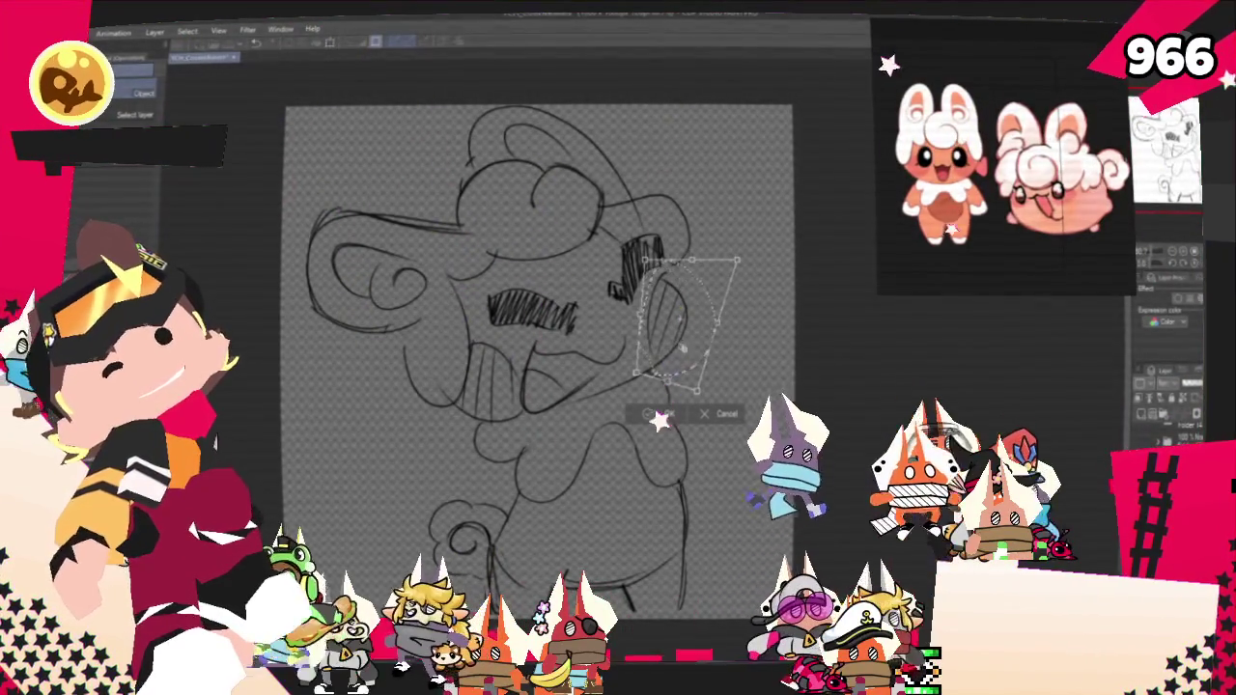
{"action": "key", "text": "Return"}
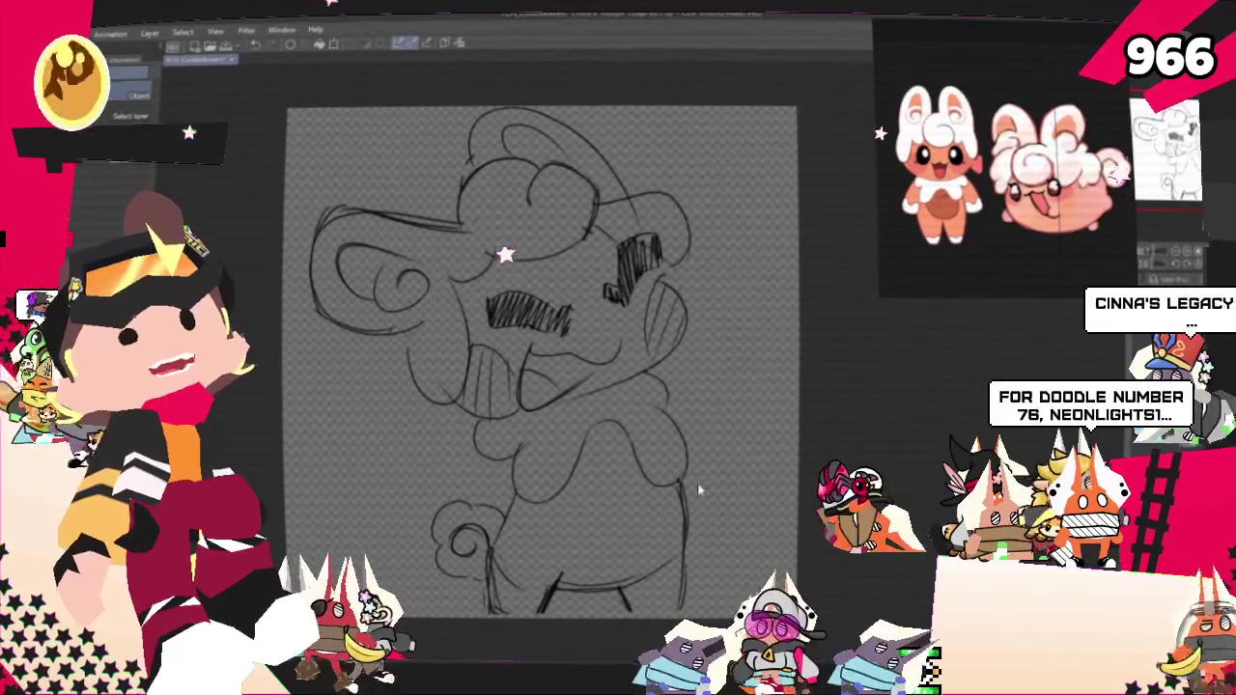
{"action": "key", "text": "m"}
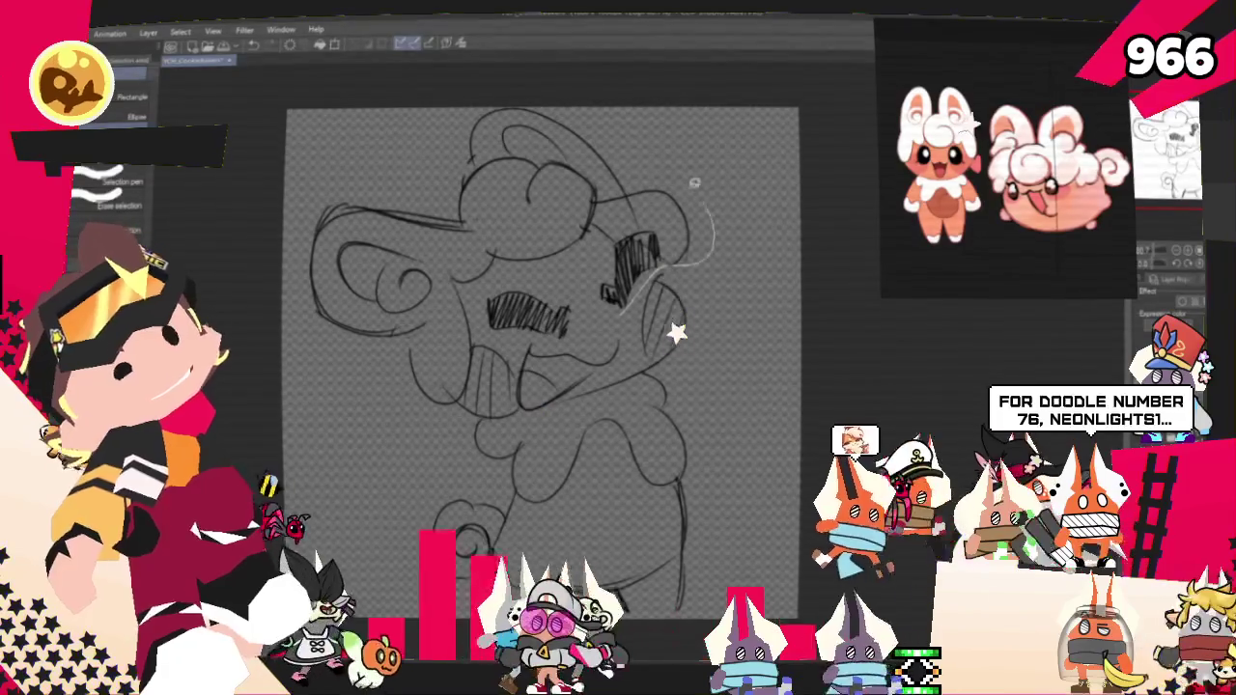
{"action": "left_click_drag", "start_coordinate": [623, 302], "coordinate": [587, 229]}
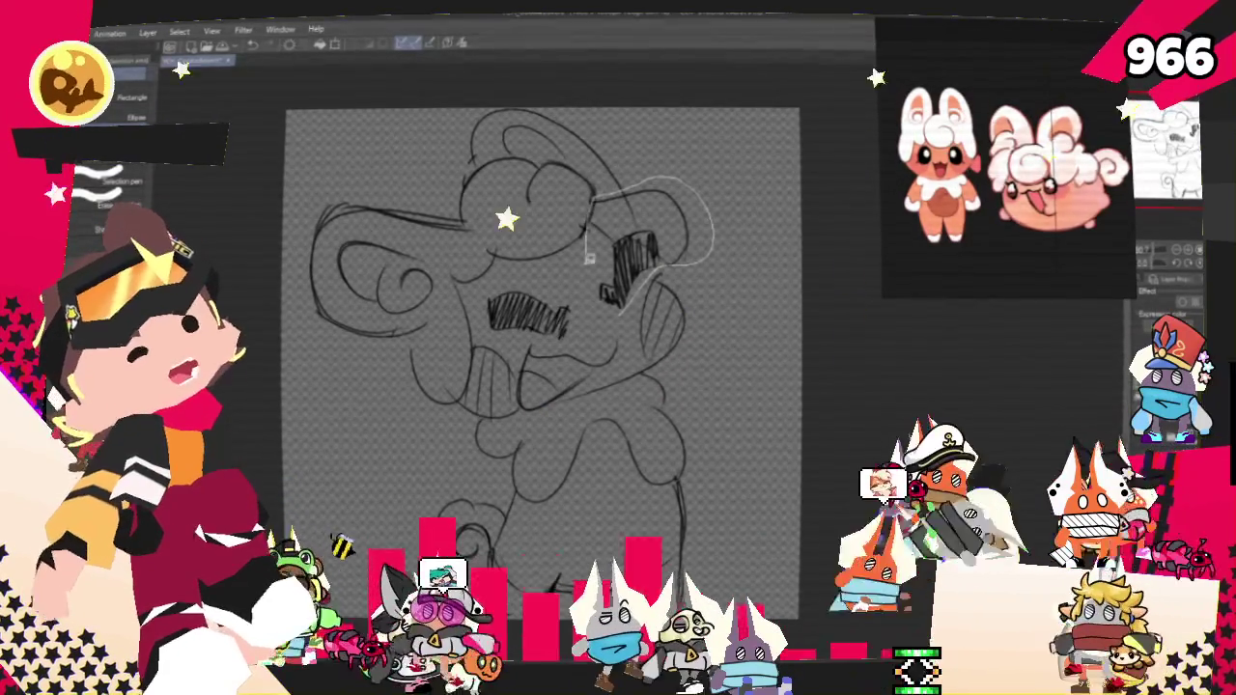
{"action": "left_click", "coordinate": [704, 352]}
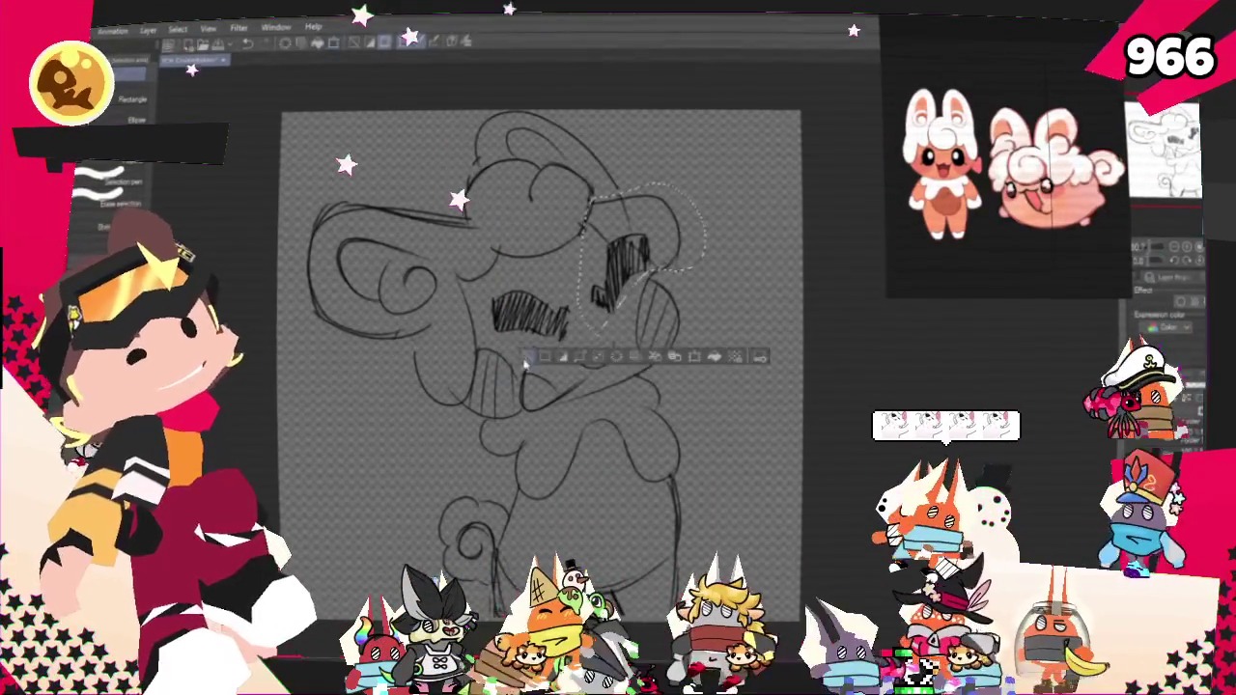
{"action": "left_click", "coordinate": [618, 363]}
{"action": "key", "text": "p"}
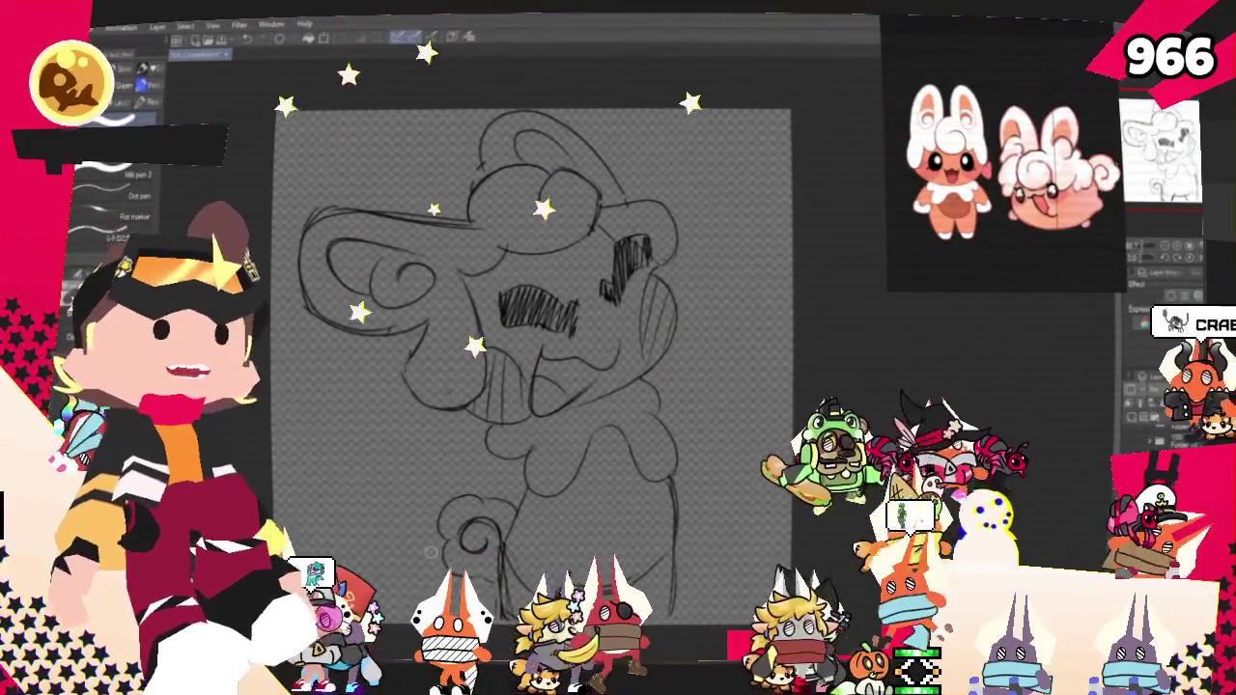
Step: Shift the view up and left with the selection tools ready
{"action": "left_click_drag", "start_coordinate": [431, 553], "coordinate": [450, 548]}
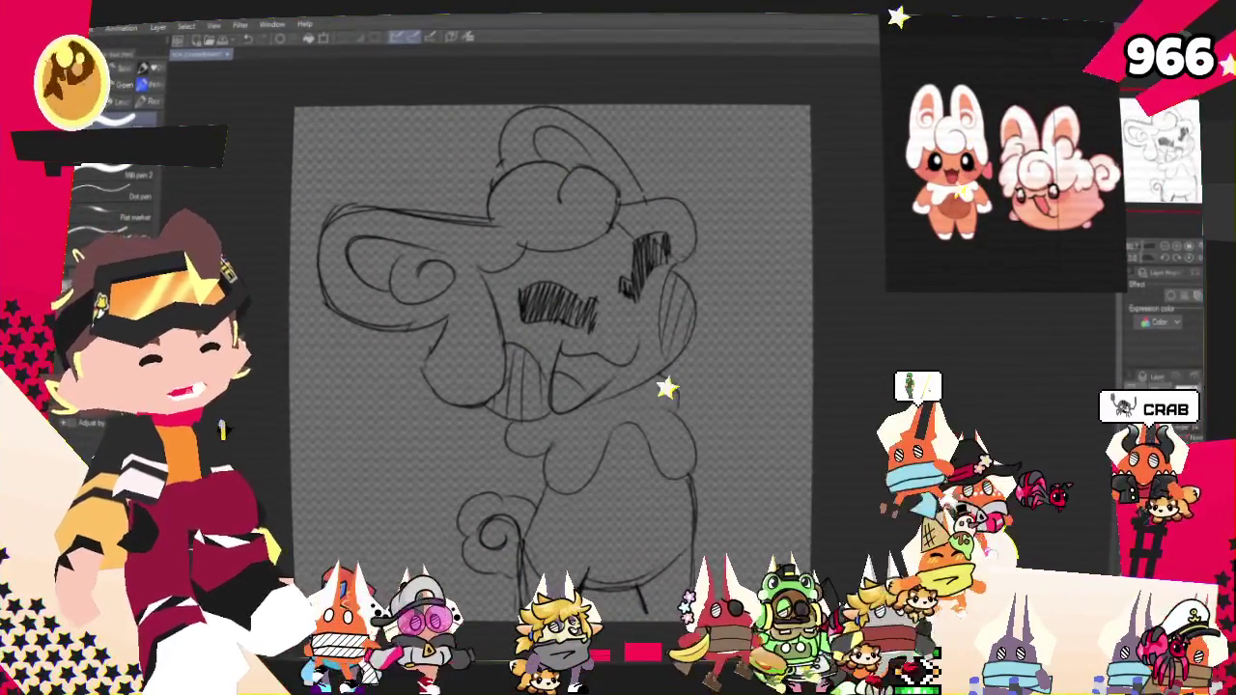
{"action": "left_click_drag", "start_coordinate": [551, 386], "coordinate": [560, 429]}
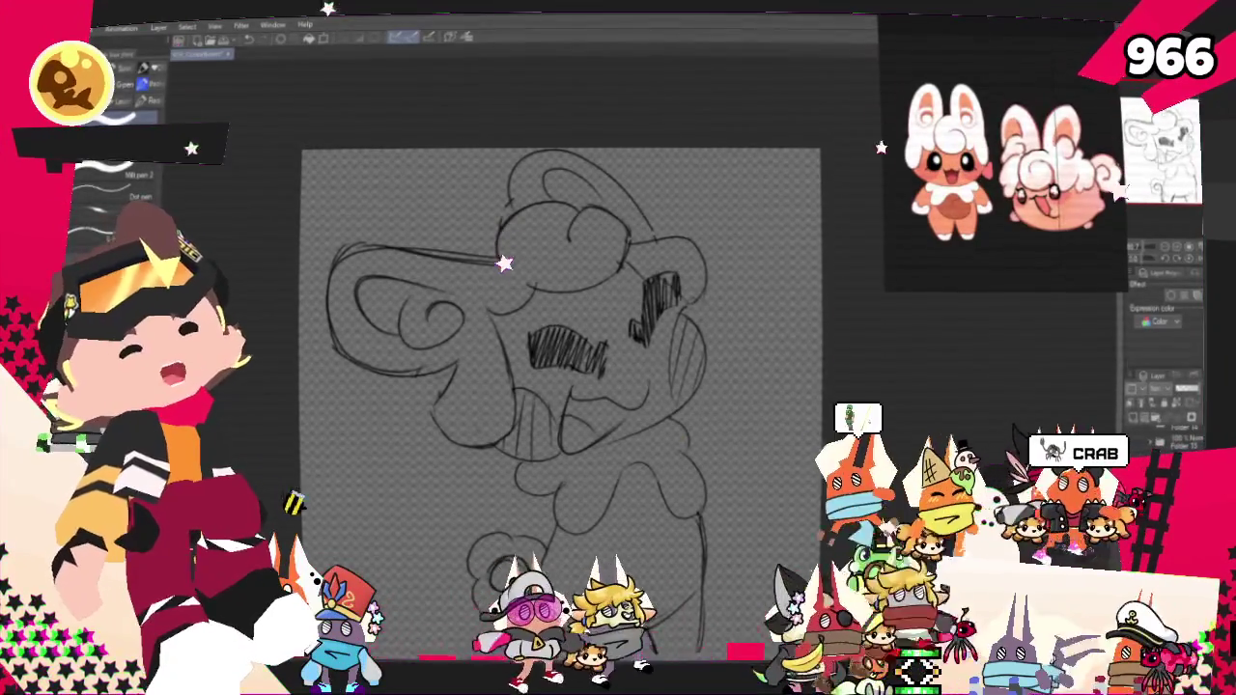
{"action": "key", "text": "m"}
{"action": "left_click_drag", "start_coordinate": [505, 259], "coordinate": [457, 203]}
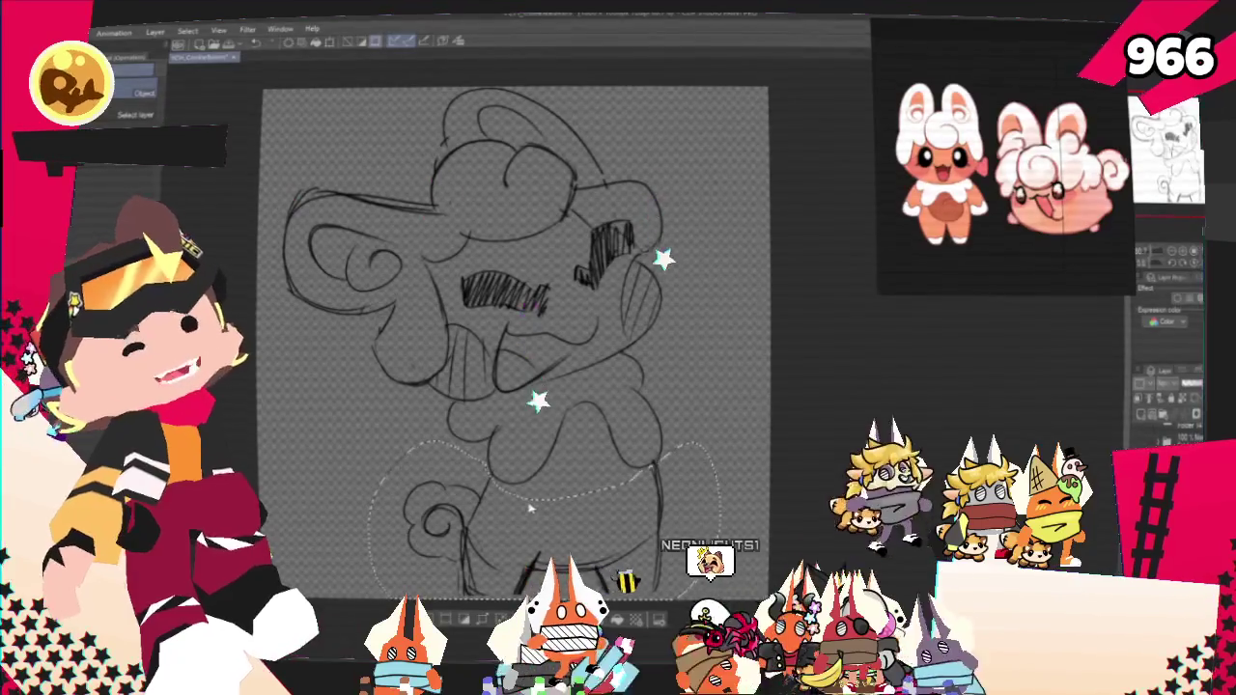
Step: Free-transform the lower body selection and confirm it
{"action": "right_click", "coordinate": [474, 518]}
{"action": "left_click", "coordinate": [527, 501]}
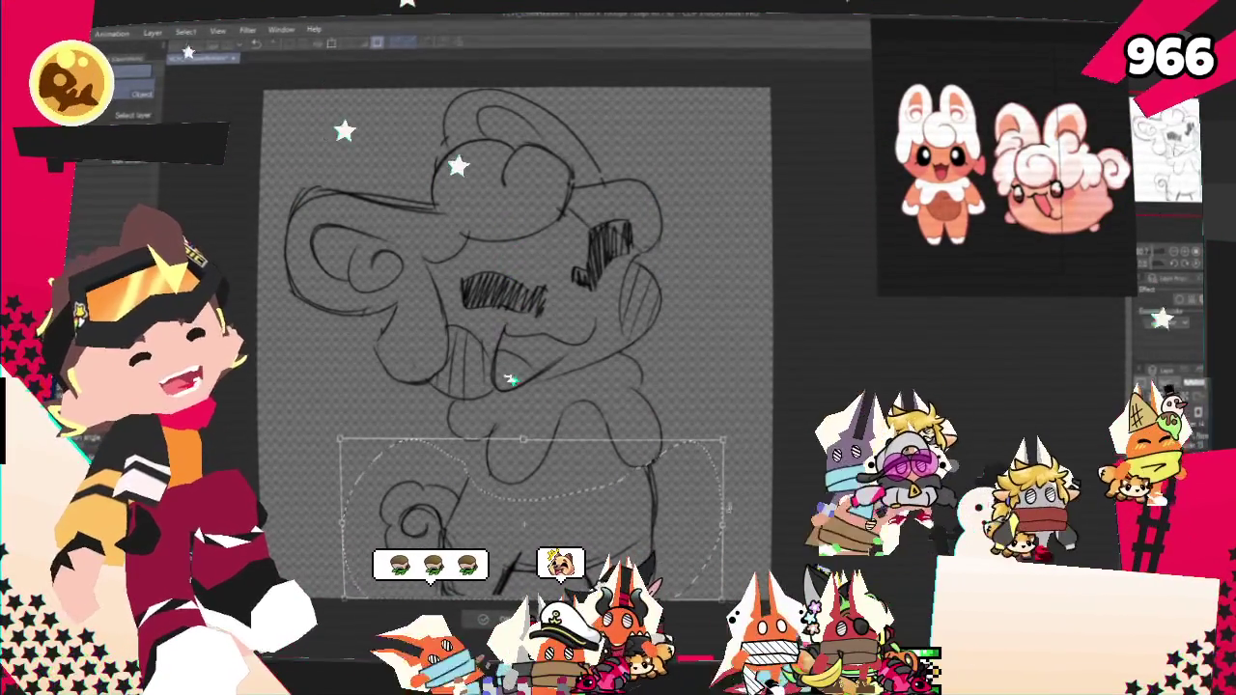
{"action": "key", "text": "Return"}
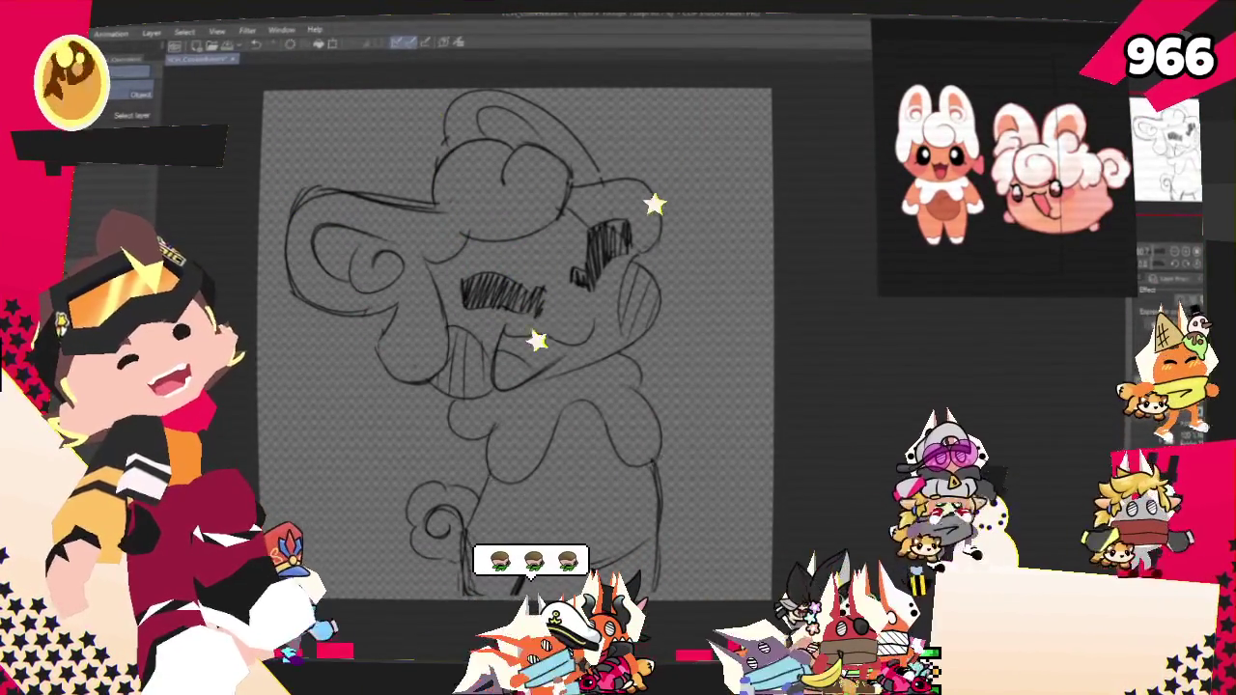
Step: Lasso and transform the torso, then the chest's right side, committing each
{"action": "key", "text": "m"}
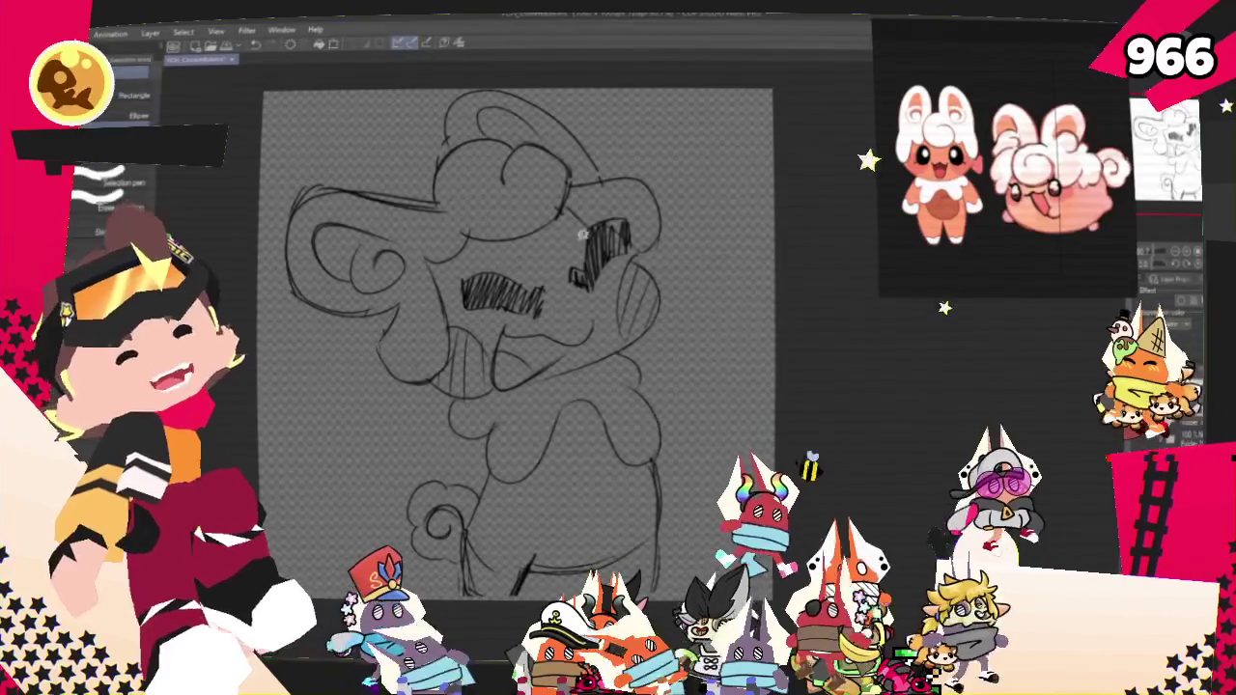
{"action": "left_click_drag", "start_coordinate": [498, 480], "coordinate": [580, 391]}
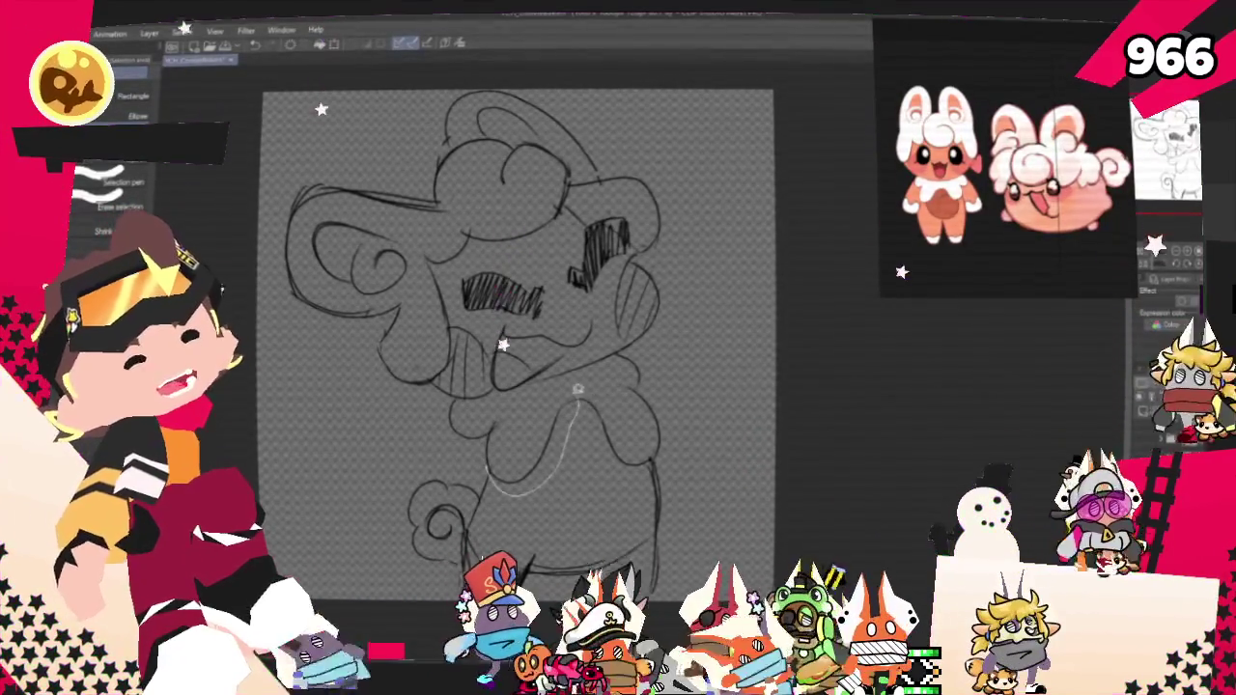
{"action": "left_click_drag", "start_coordinate": [510, 487], "coordinate": [506, 484]}
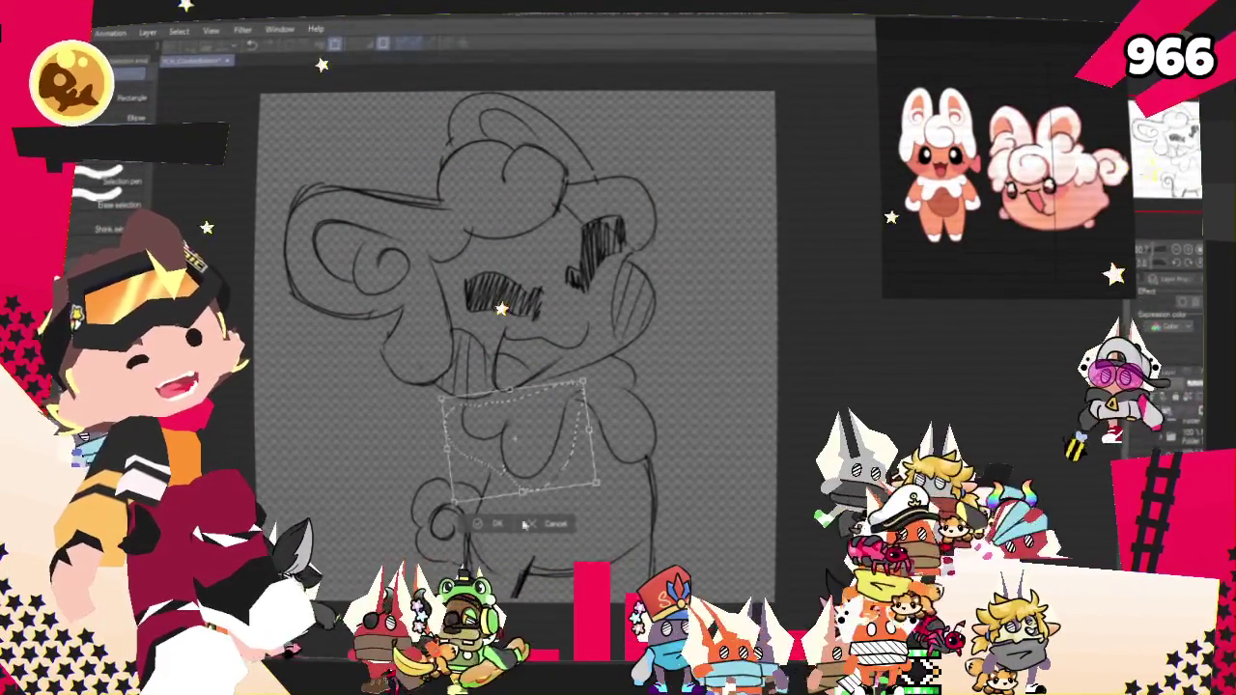
{"action": "key", "text": "Return"}
{"action": "key", "text": "ctrl+d"}
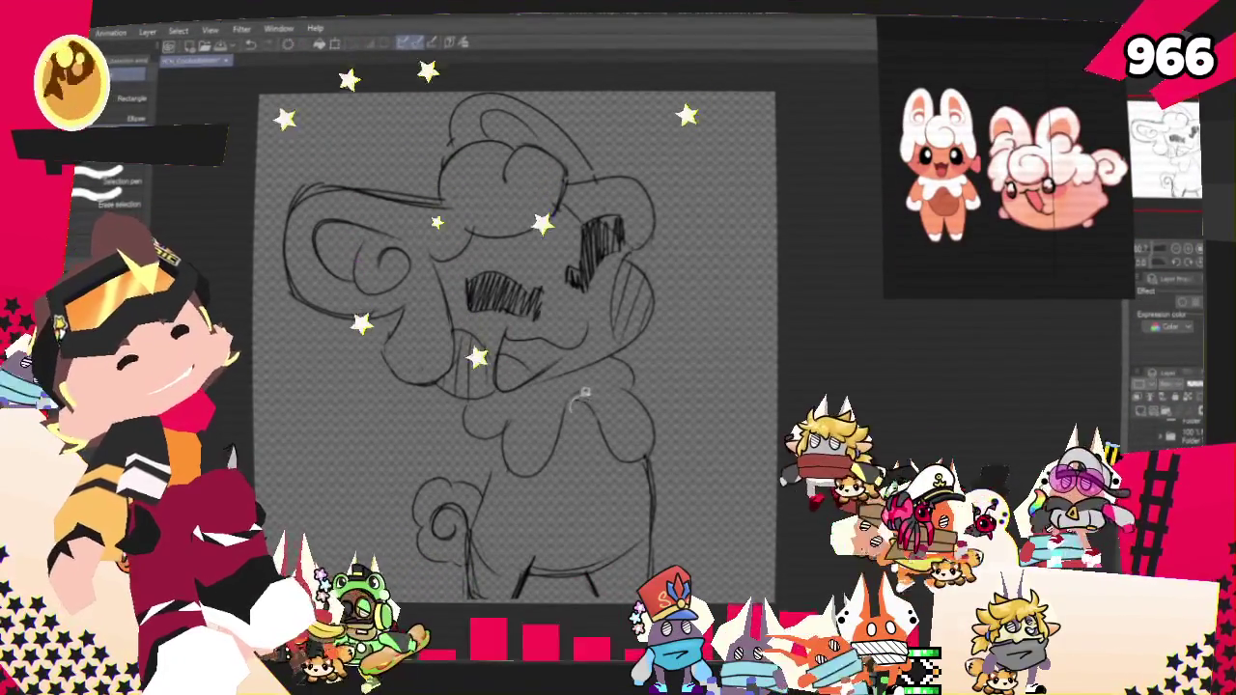
{"action": "left_click_drag", "start_coordinate": [581, 391], "coordinate": [623, 349]}
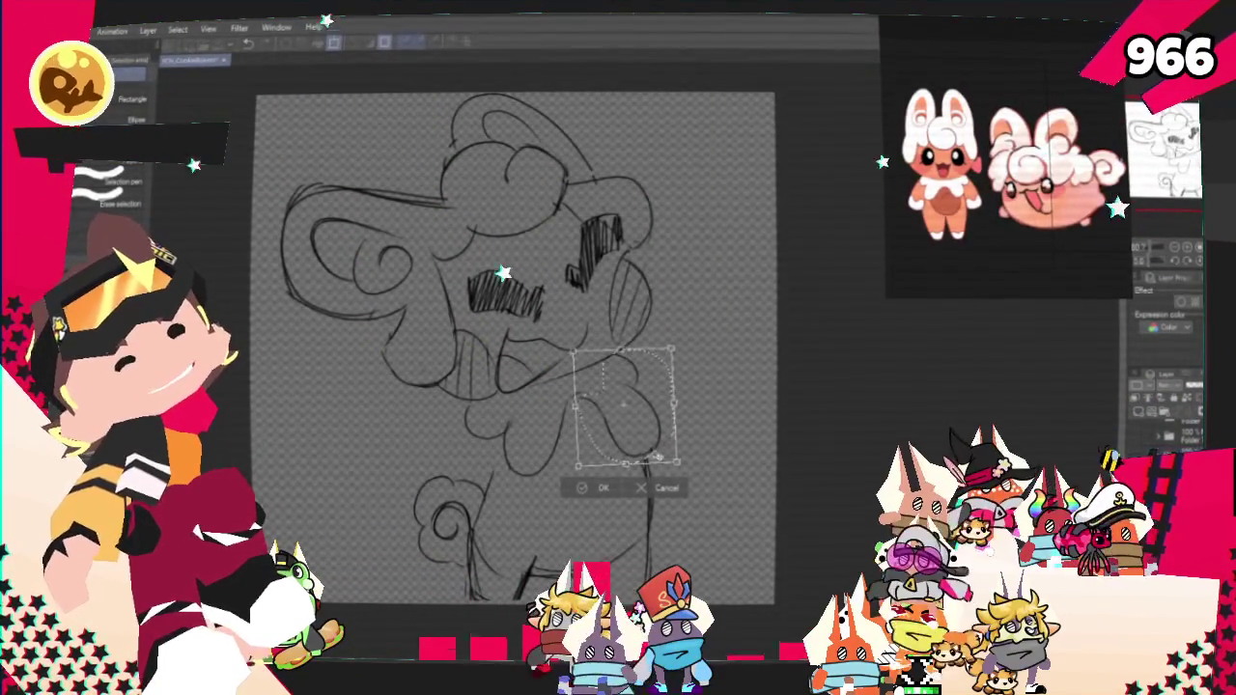
{"action": "key", "text": "Return"}
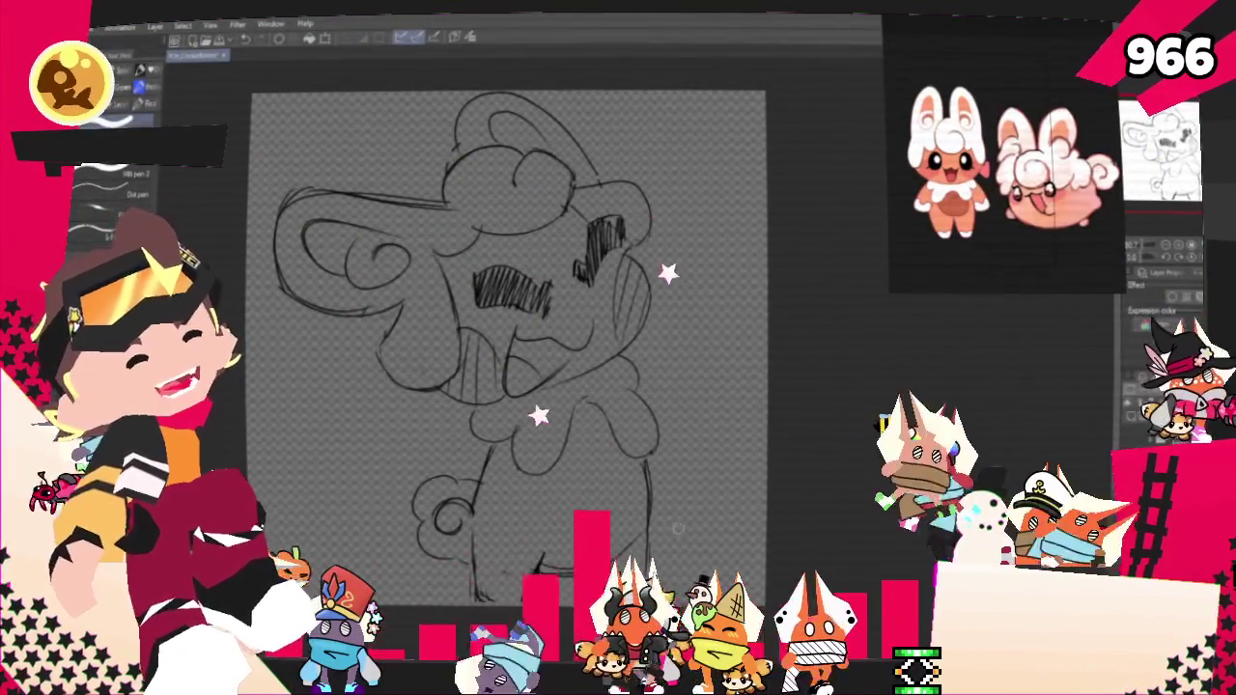
Step: Nudge the sketch in view and switch from pen brushes to pencil brushes
{"action": "left_click_drag", "start_coordinate": [508, 348], "coordinate": [484, 360]}
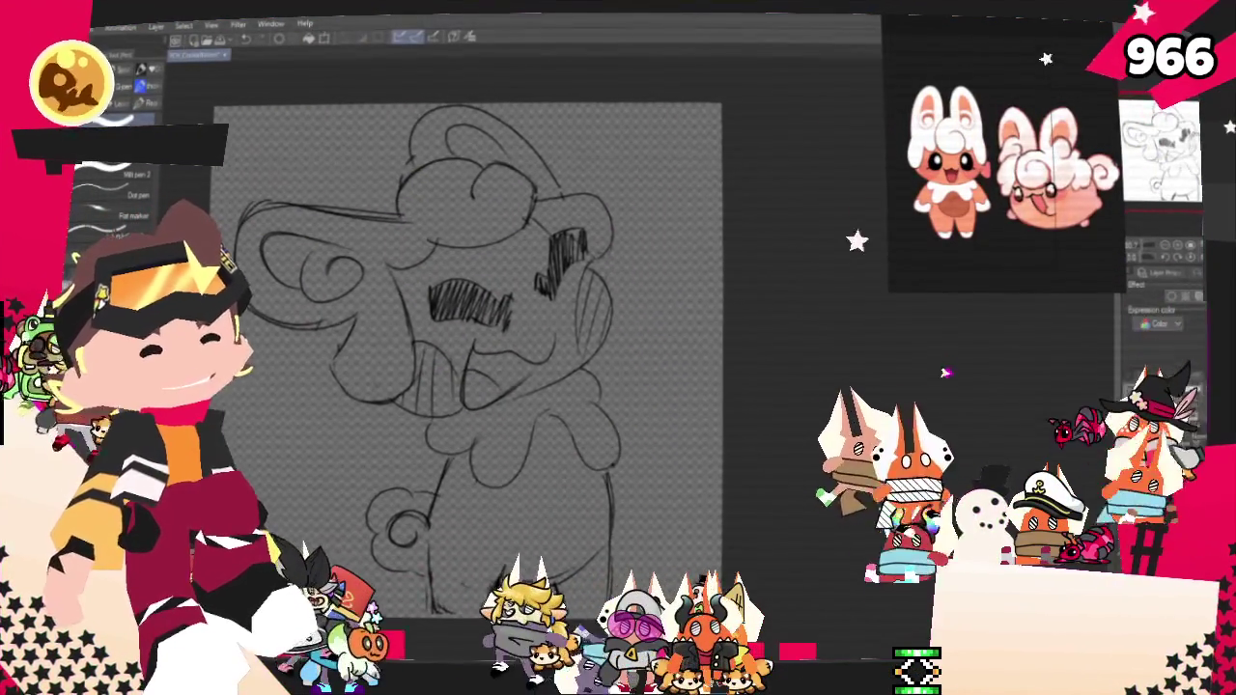
{"action": "key", "text": "p"}
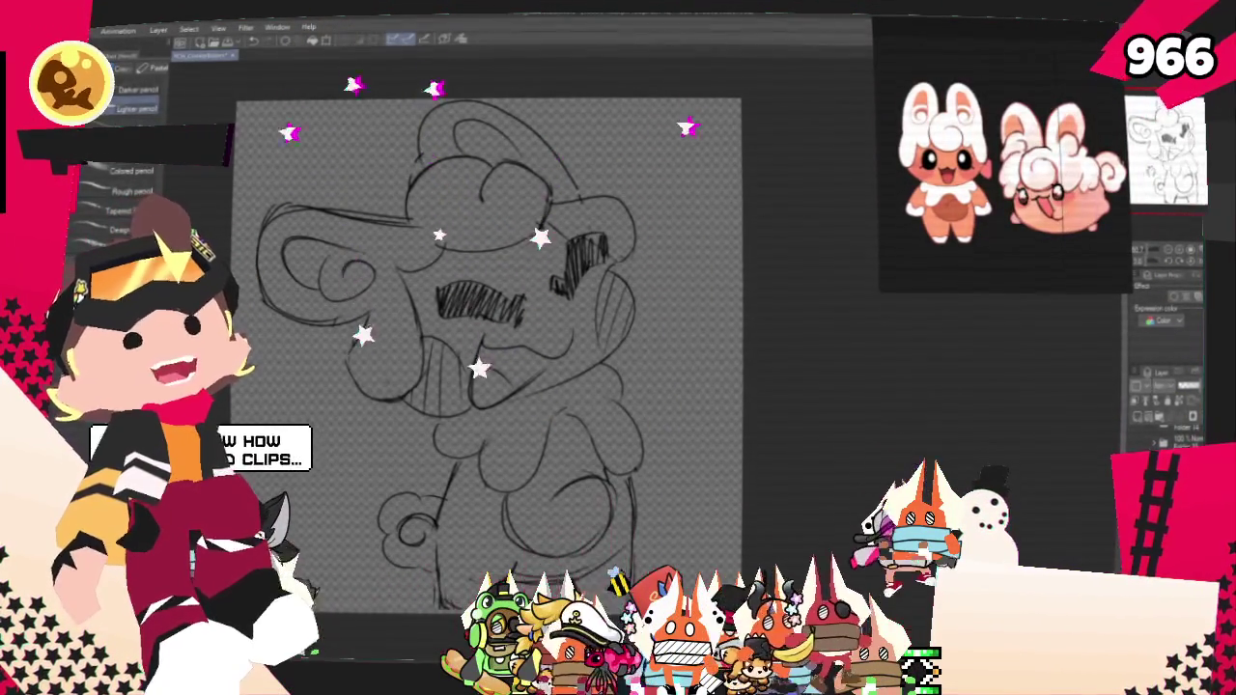
{"action": "scroll", "coordinate": [493, 347], "scroll_direction": "down", "scroll_amount": 3}
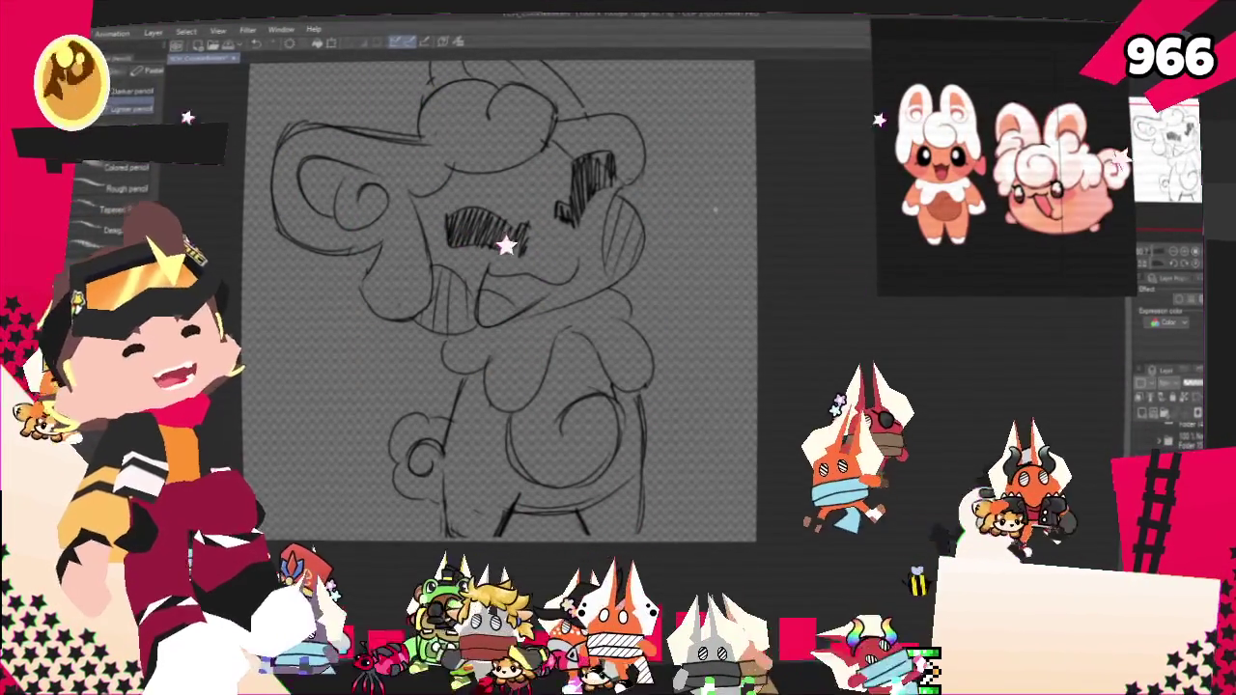
Step: Lasso the belly swirl, rotate it slightly clockwise with Free Transform, and deselect
{"action": "key", "text": "m"}
{"action": "mouse_move", "coordinate": [560, 390]}
{"action": "left_mouse_down"}
{"action": "mouse_move", "coordinate": [550, 410]}
{"action": "mouse_move", "coordinate": [500, 412]}
{"action": "left_mouse_up"}
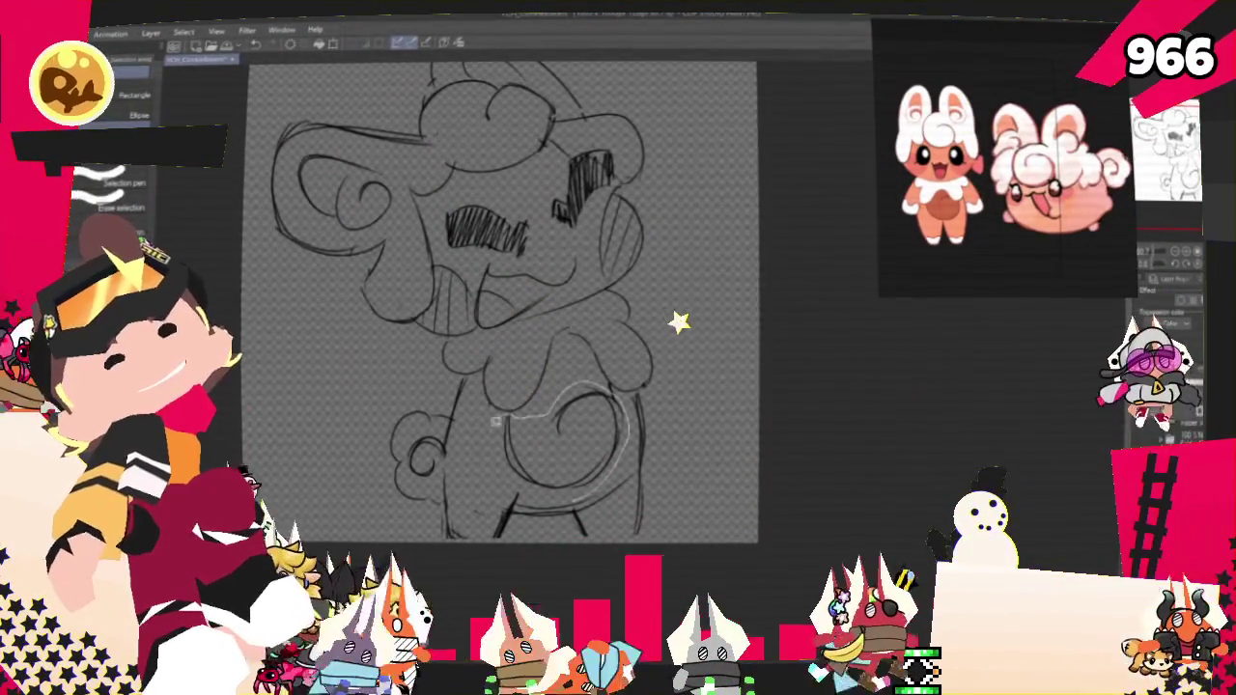
{"action": "left_click_drag", "start_coordinate": [551, 496], "coordinate": [502, 415]}
{"action": "key", "text": "o"}
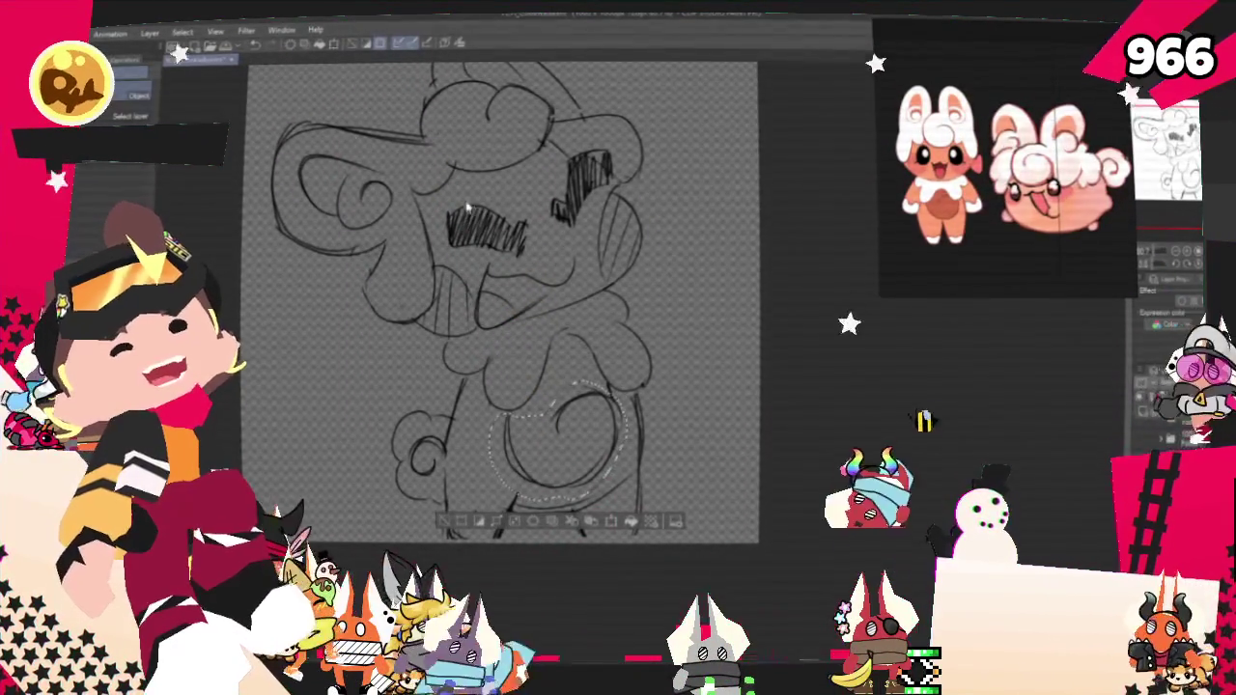
{"action": "right_click", "coordinate": [562, 458]}
{"action": "left_click", "coordinate": [599, 574]}
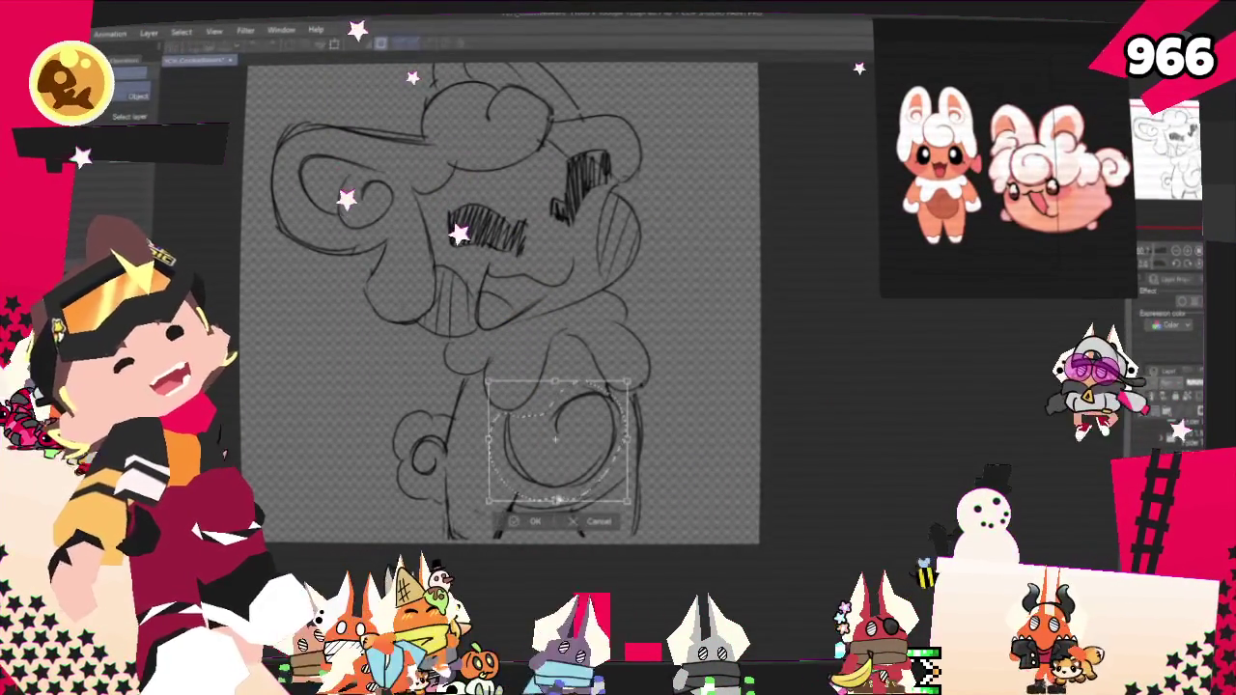
{"action": "left_click_drag", "start_coordinate": [633, 487], "coordinate": [598, 467]}
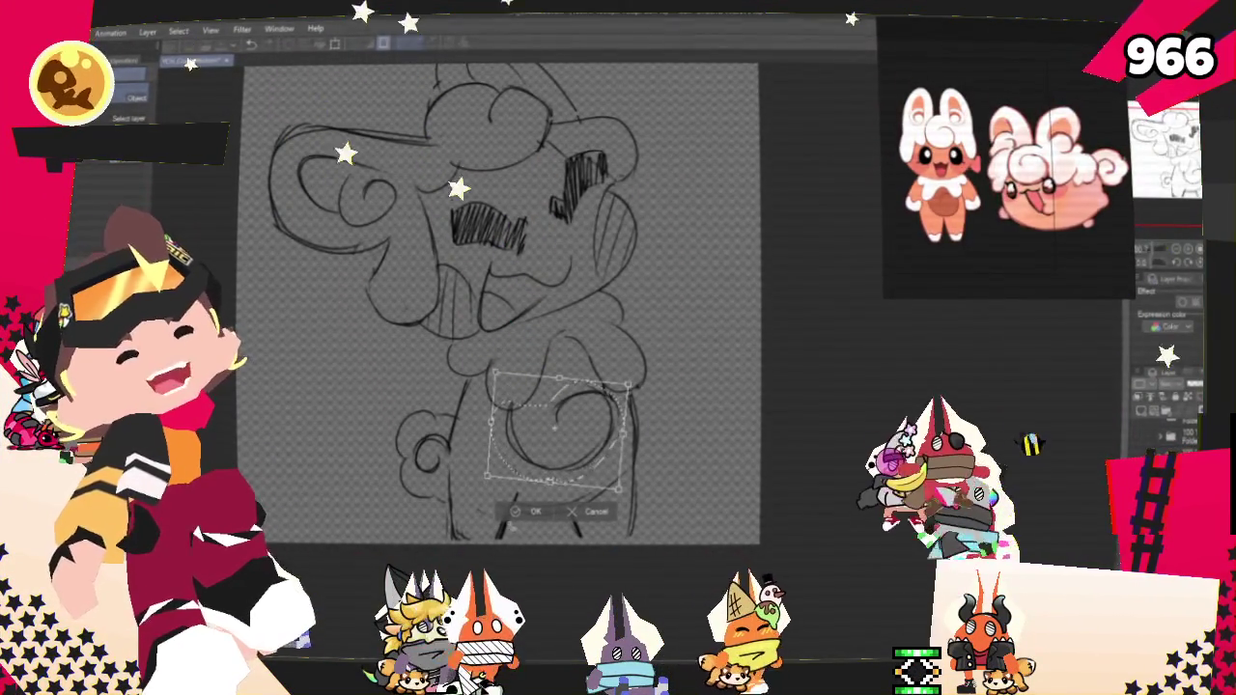
{"action": "left_click", "coordinate": [534, 506]}
{"action": "left_click", "coordinate": [451, 512]}
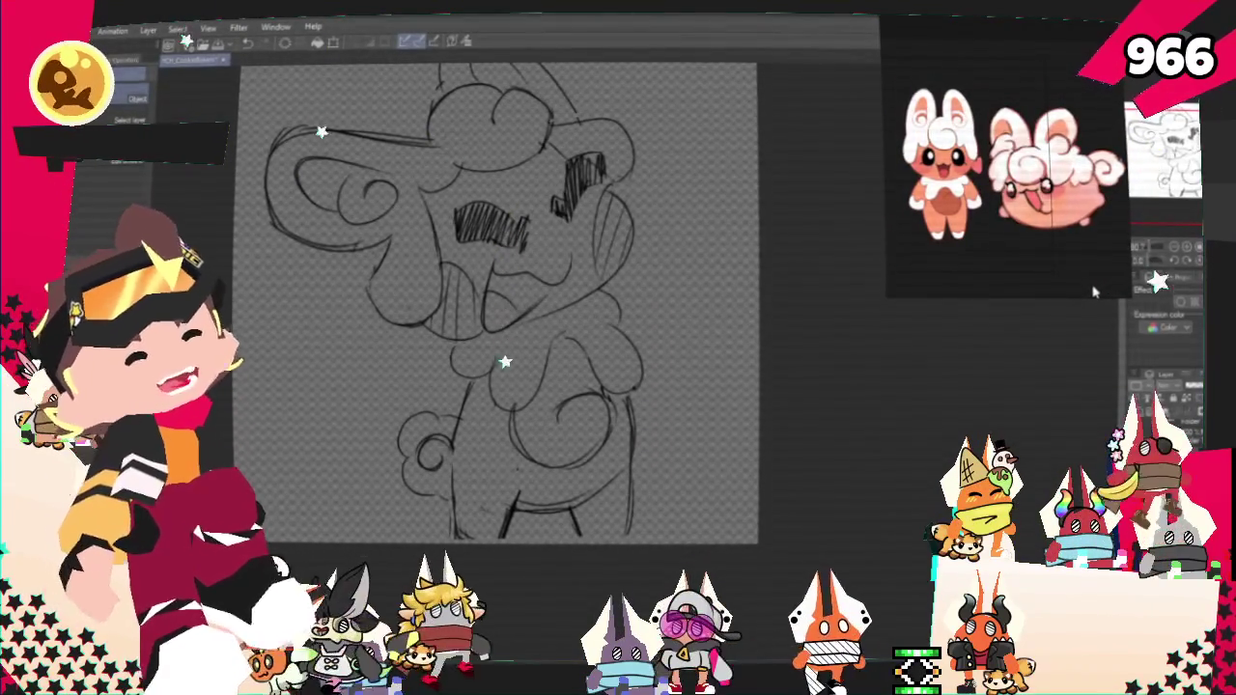
Step: Shift the view up and left and select the line along the lower right body
{"action": "left_click_drag", "start_coordinate": [541, 290], "coordinate": [507, 263]}
{"action": "key", "text": "m"}
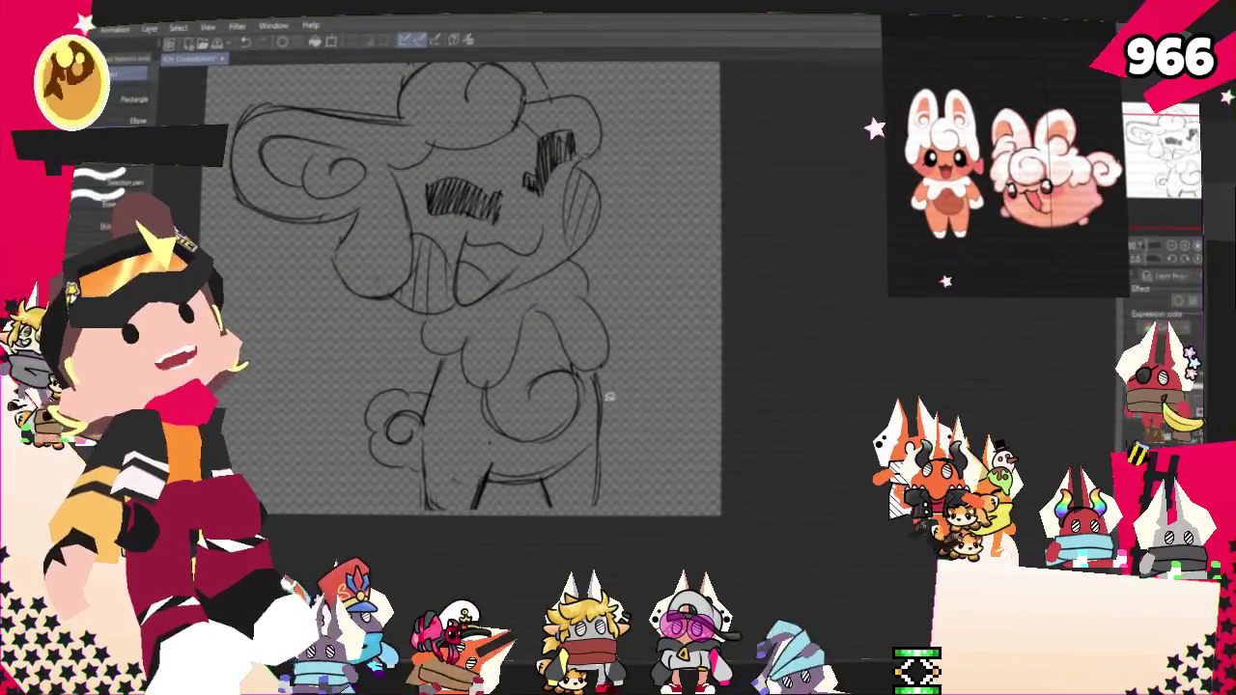
{"action": "mouse_move", "coordinate": [544, 485]}
{"action": "left_mouse_down"}
{"action": "mouse_move", "coordinate": [629, 467]}
{"action": "mouse_move", "coordinate": [618, 507]}
{"action": "left_mouse_up"}
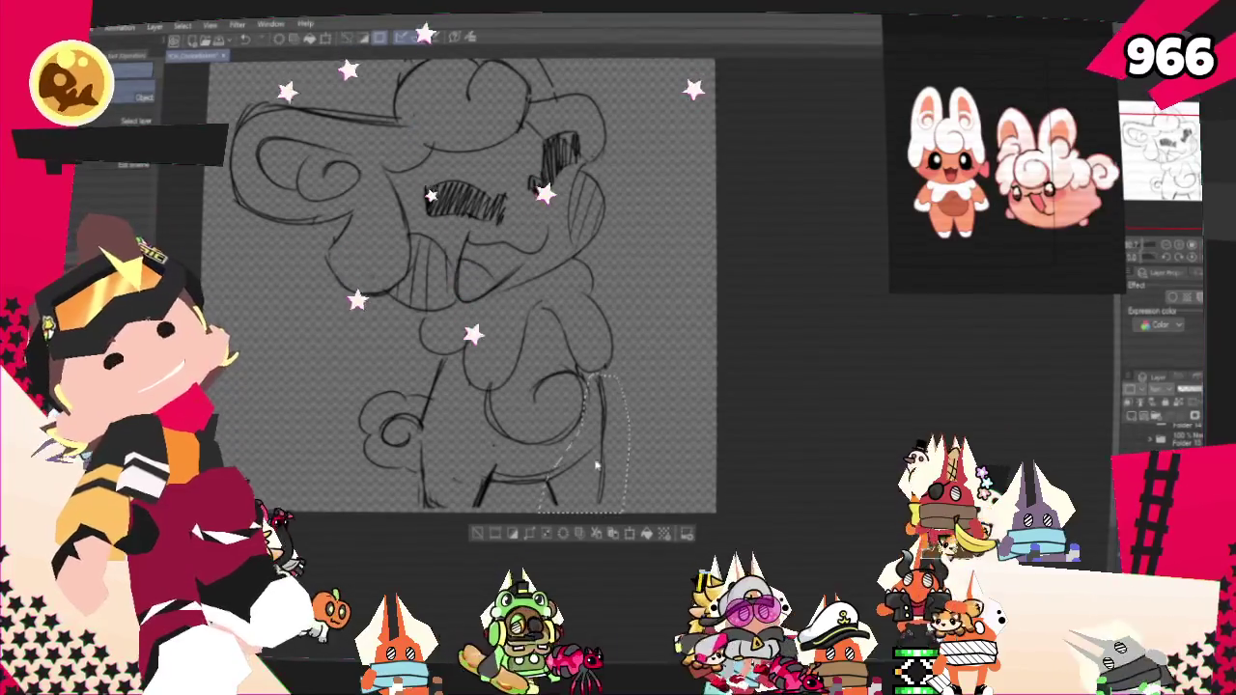
{"action": "right_click", "coordinate": [604, 431]}
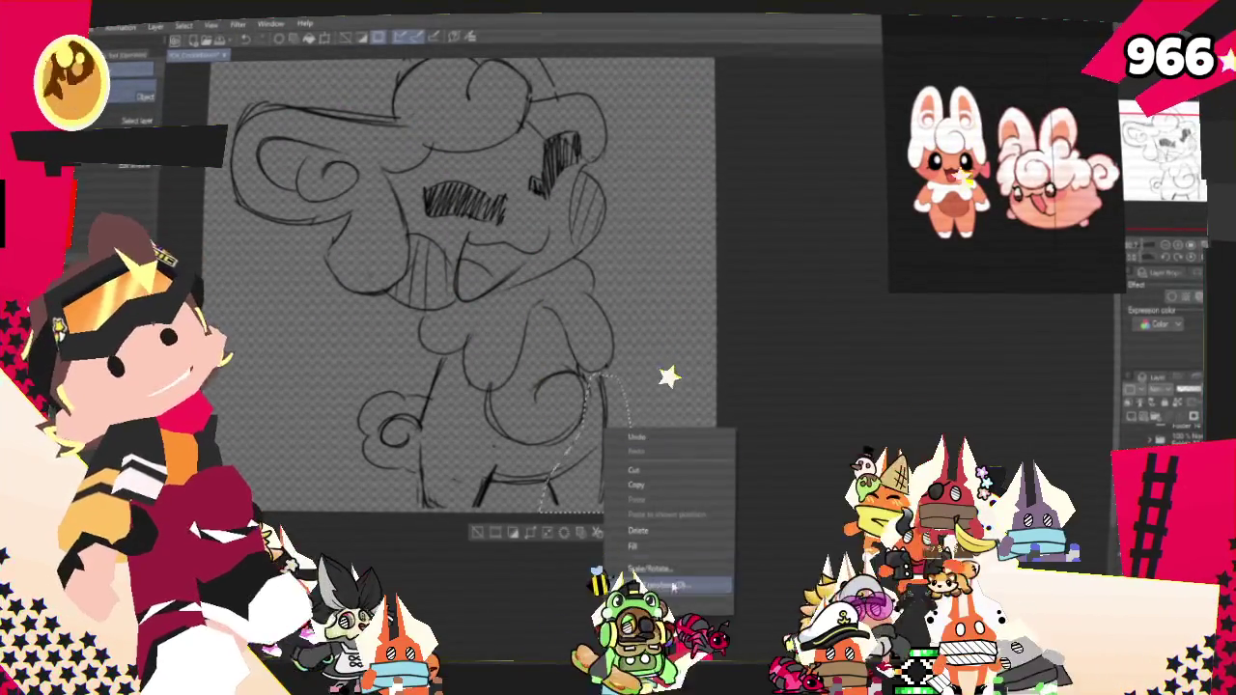
{"action": "left_click", "coordinate": [673, 577]}
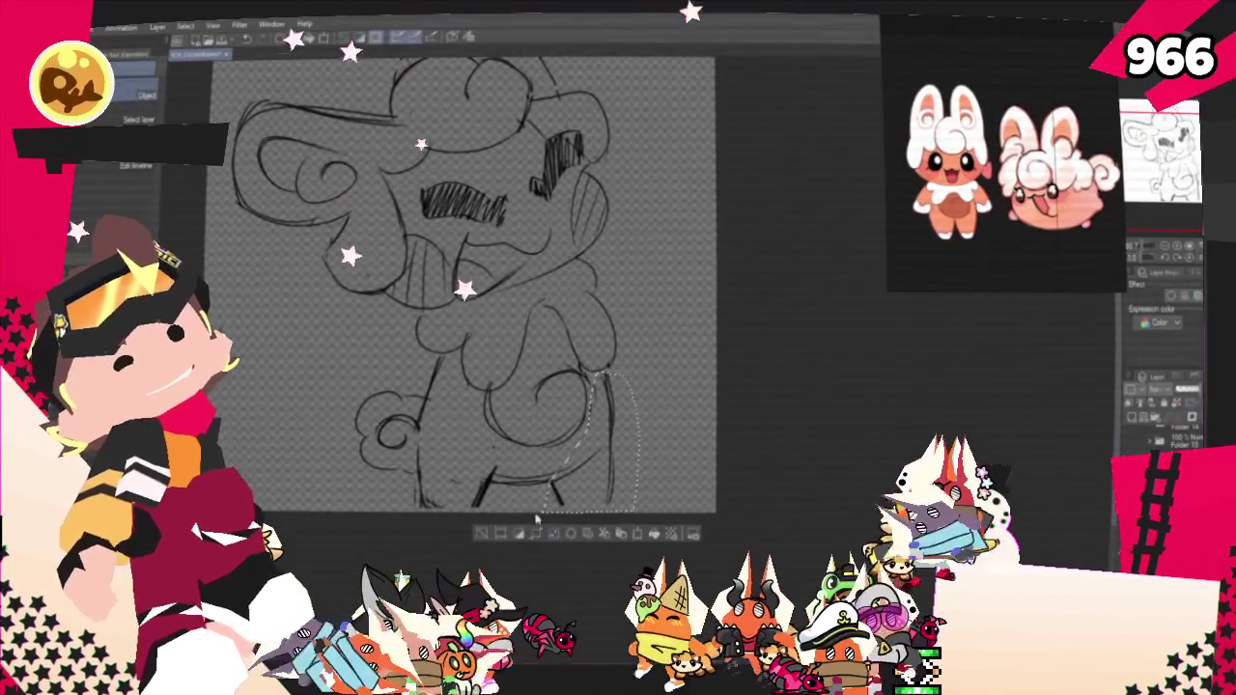
{"action": "left_click", "coordinate": [488, 538]}
{"action": "key", "text": "p"}
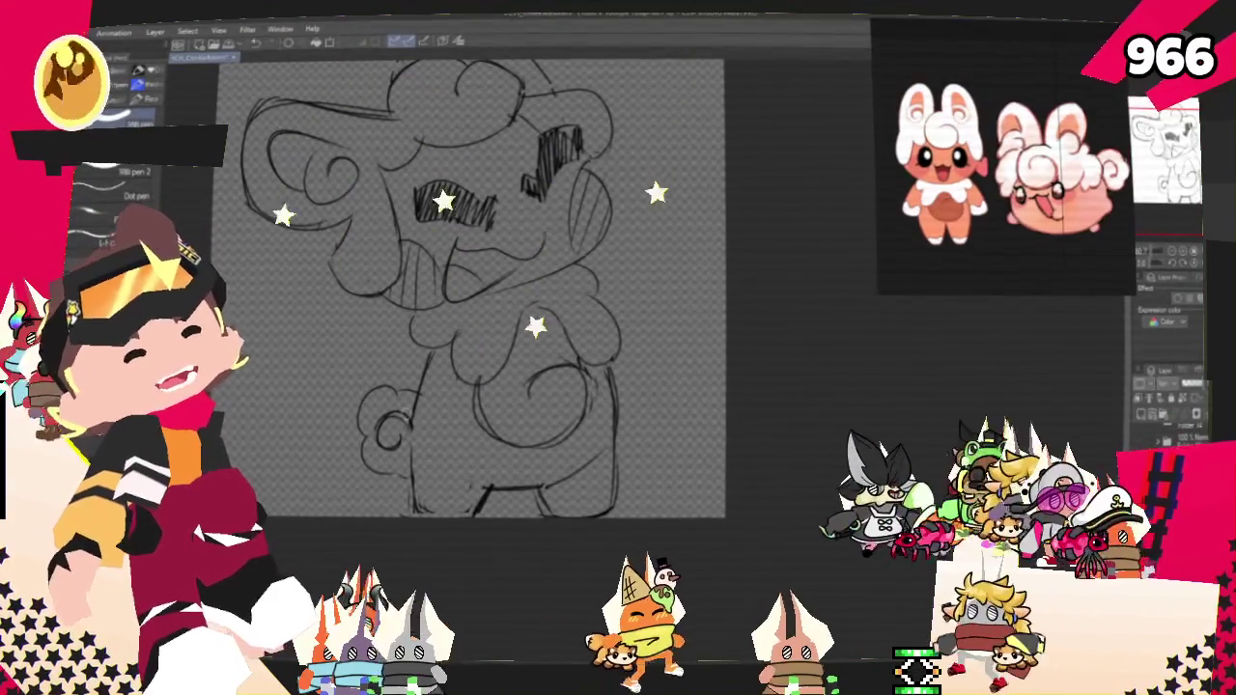
{"action": "key", "text": "m"}
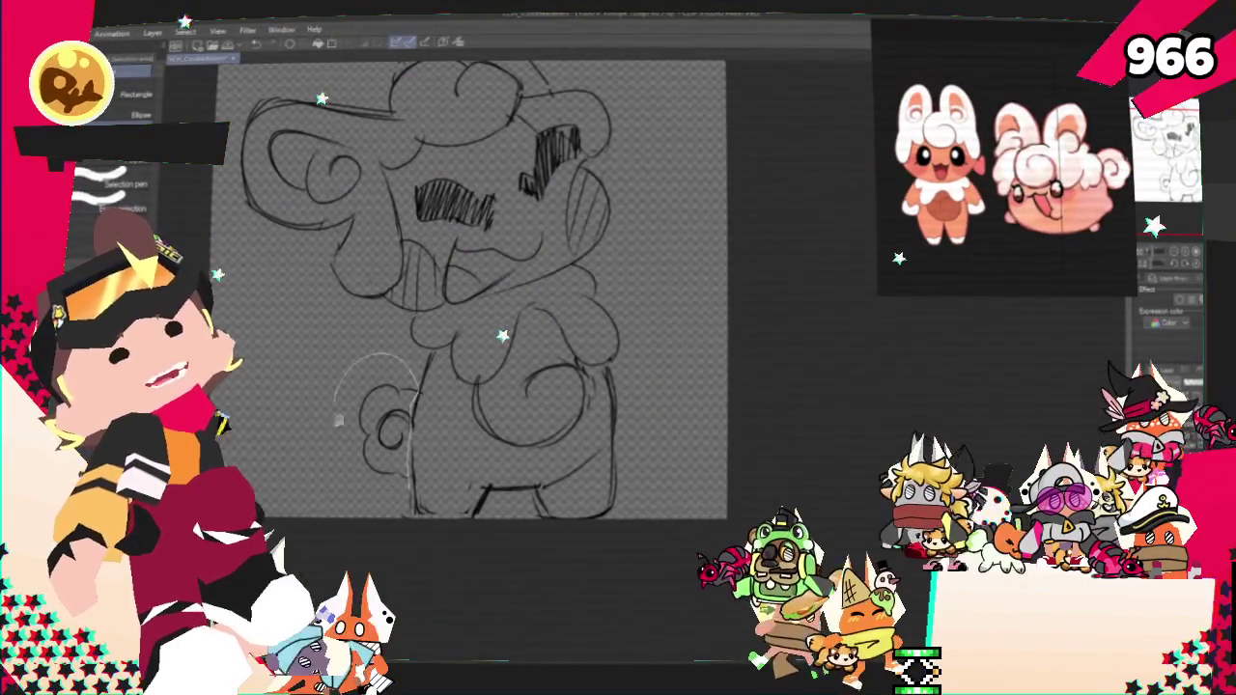
Step: Lasso the lower-left swirl and move it down slightly with Ctrl+T
{"action": "left_click_drag", "start_coordinate": [415, 362], "coordinate": [400, 475]}
{"action": "key", "text": "ctrl+t"}
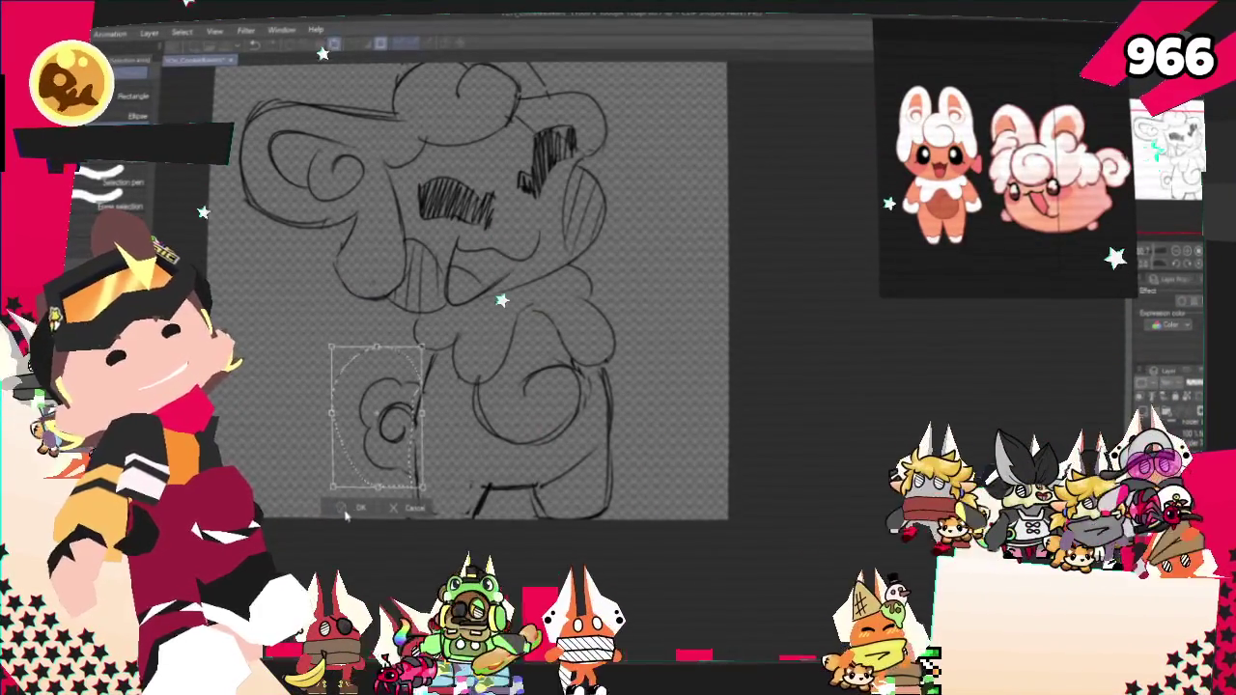
{"action": "key", "text": "Return"}
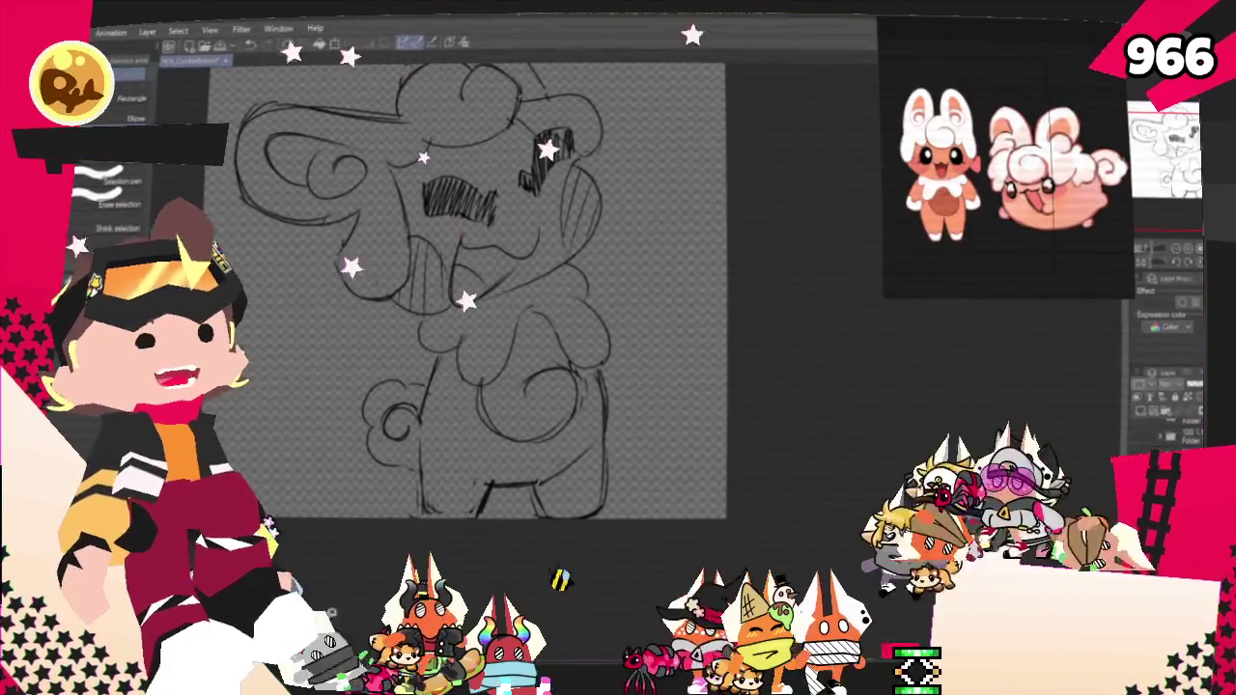
Step: Shift the view right and down and select the area around the left ear
{"action": "scroll", "coordinate": [435, 299], "scroll_direction": "up", "scroll_amount": 1}
{"action": "left_click_drag", "start_coordinate": [434, 299], "coordinate": [519, 346]}
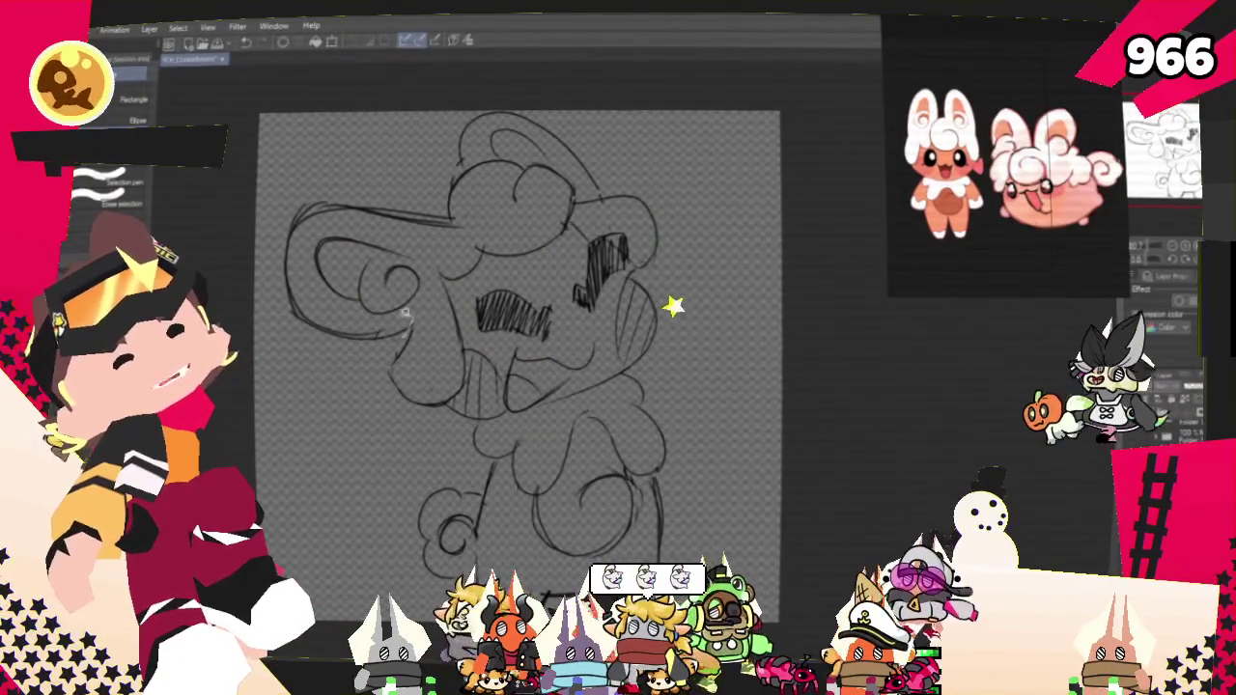
{"action": "mouse_move", "coordinate": [468, 230]}
{"action": "left_mouse_down"}
{"action": "mouse_move", "coordinate": [350, 349]}
{"action": "mouse_move", "coordinate": [336, 290]}
{"action": "left_mouse_up"}
Step: Lasso the left ear again and Free Transform it, pulling its outer edge slightly inward
{"action": "right_click", "coordinate": [302, 220]}
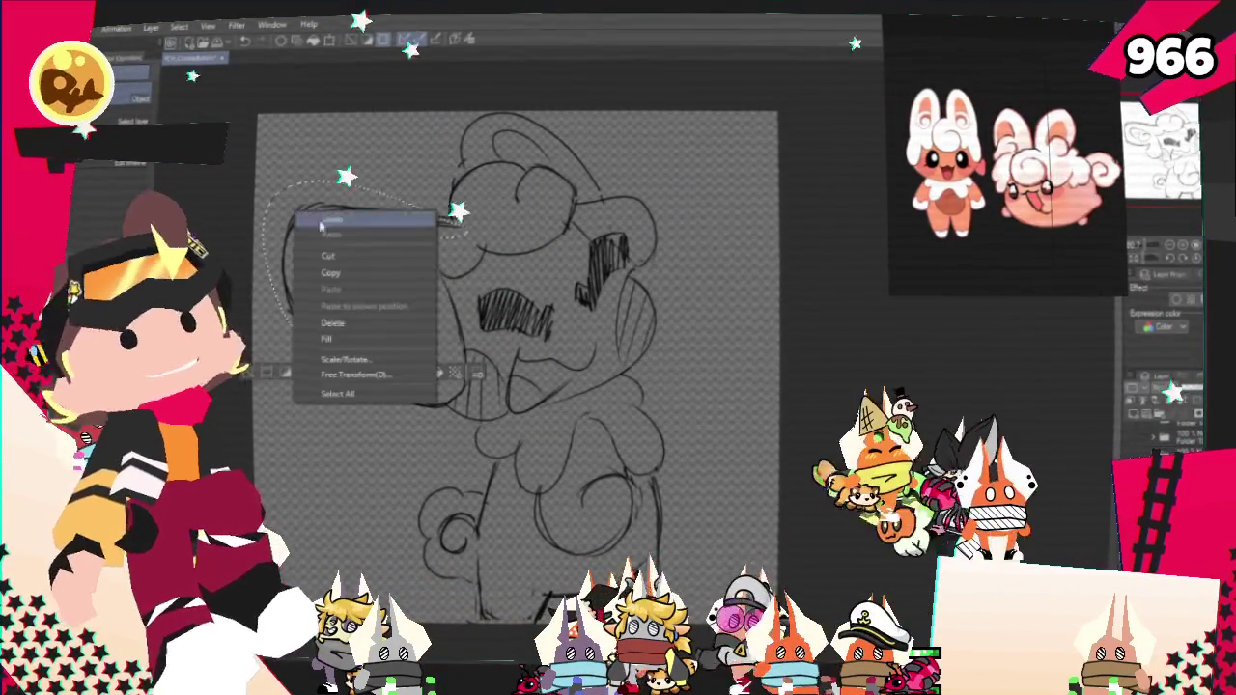
{"action": "left_click", "coordinate": [404, 381]}
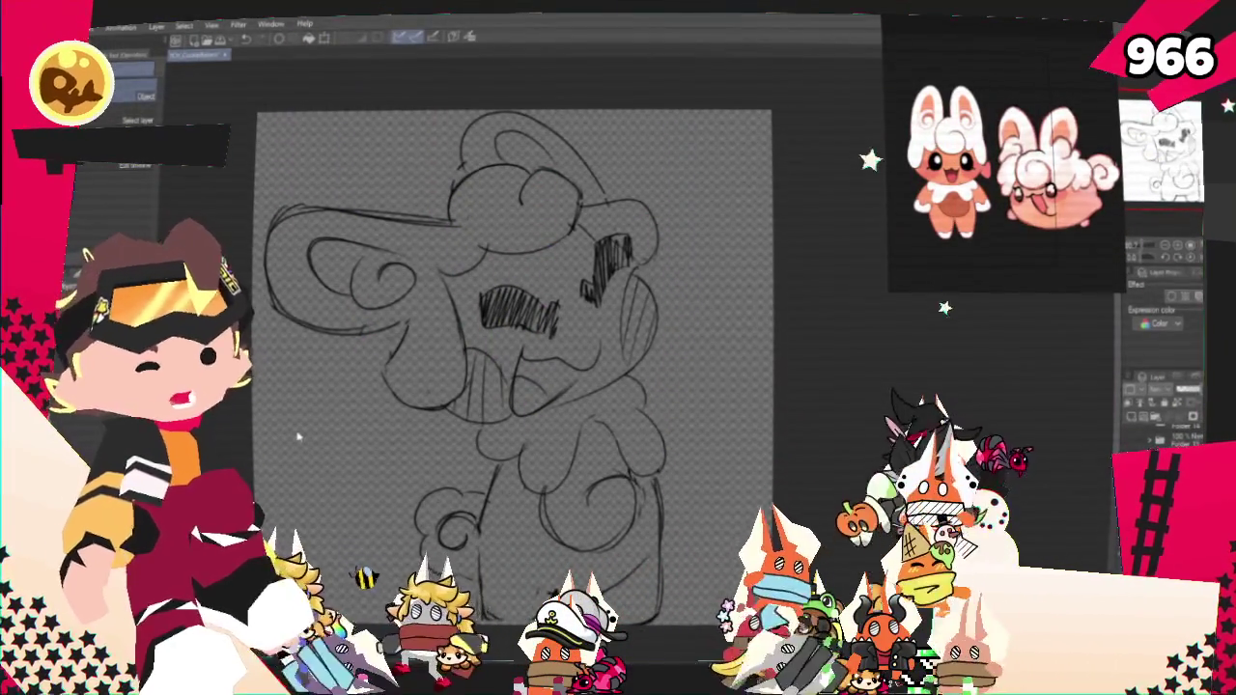
{"action": "key", "text": "m"}
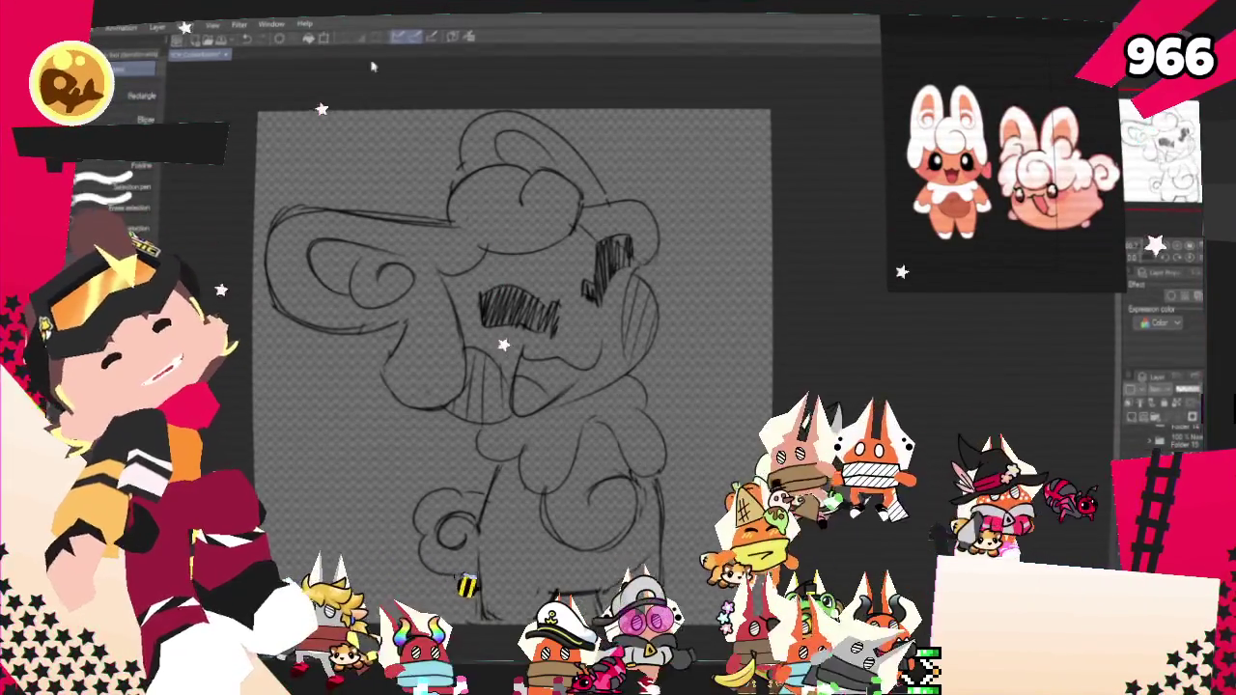
{"action": "left_click_drag", "start_coordinate": [435, 259], "coordinate": [261, 218]}
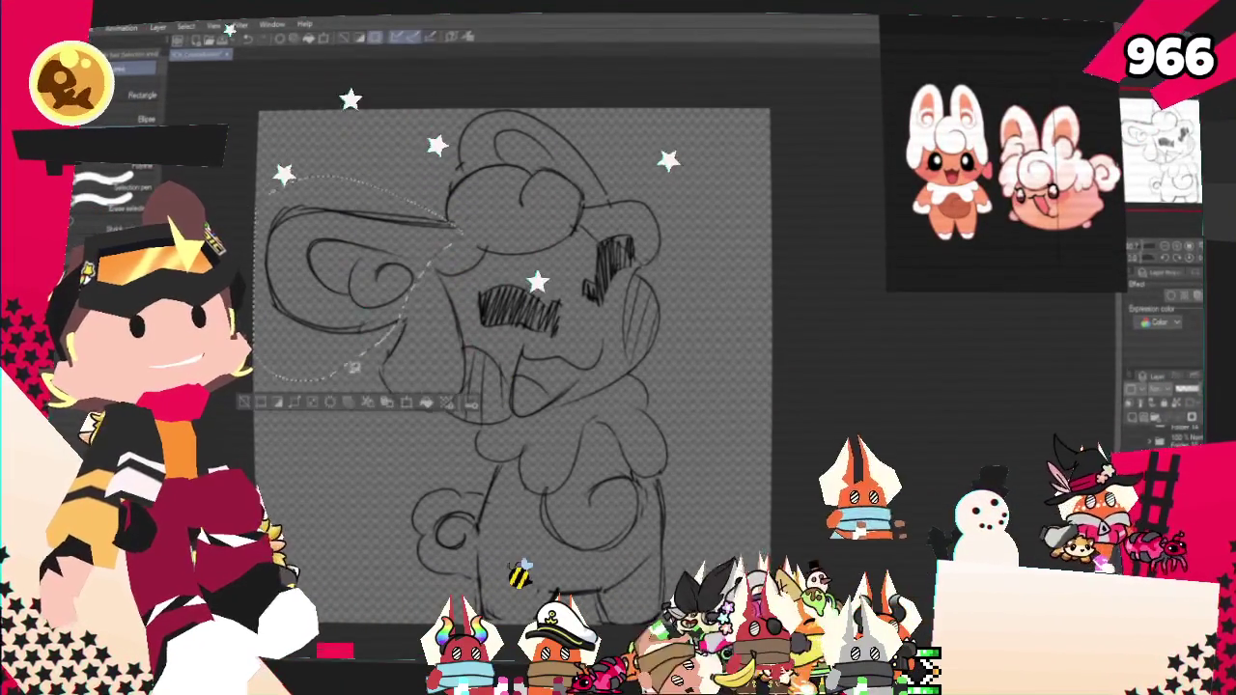
{"action": "right_click", "coordinate": [316, 263]}
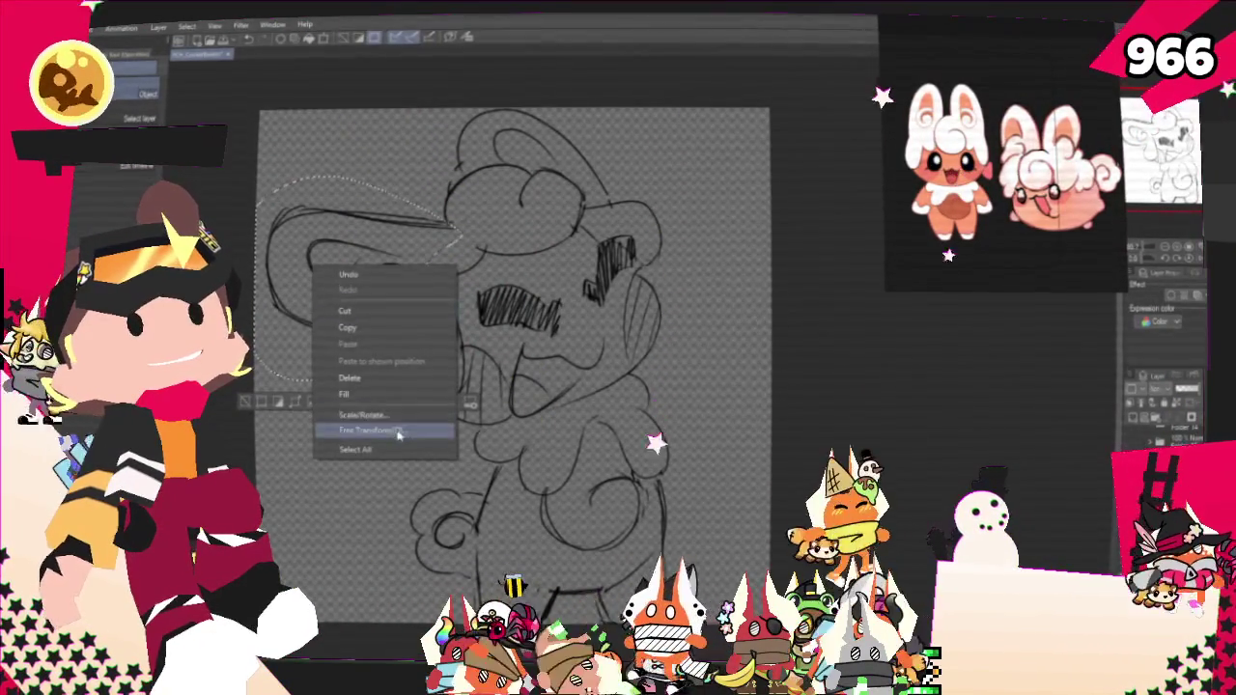
{"action": "left_click", "coordinate": [396, 432]}
{"action": "left_click_drag", "start_coordinate": [261, 274], "coordinate": [272, 274]}
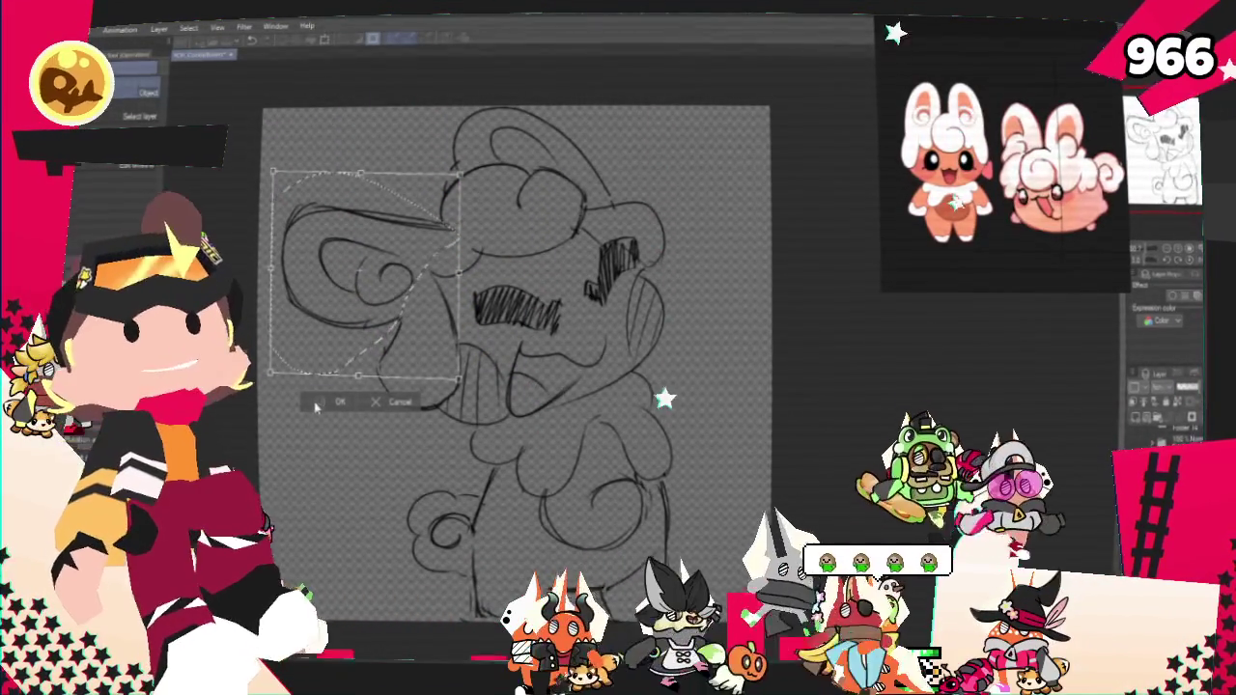
{"action": "left_click", "coordinate": [253, 398]}
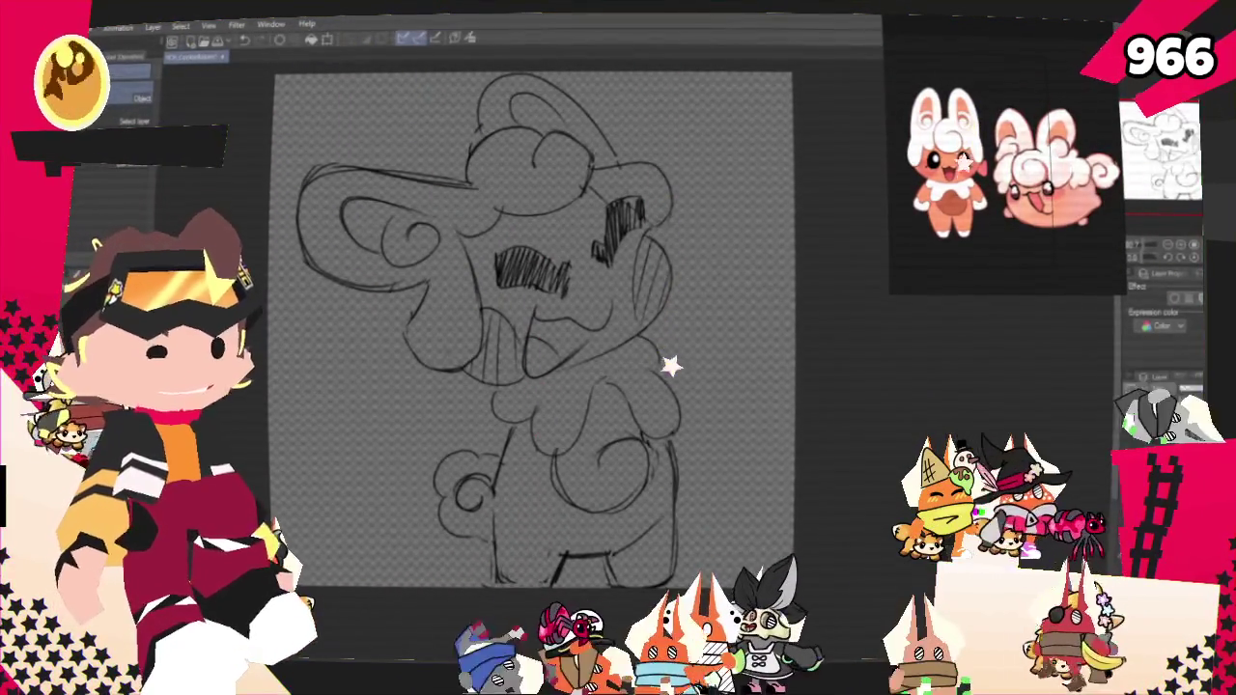
Step: Turn on Layer Color so the sketch shows blue, then draw a test black pen curve over the face
{"action": "left_click", "coordinate": [1140, 299]}
{"action": "key", "text": "p"}
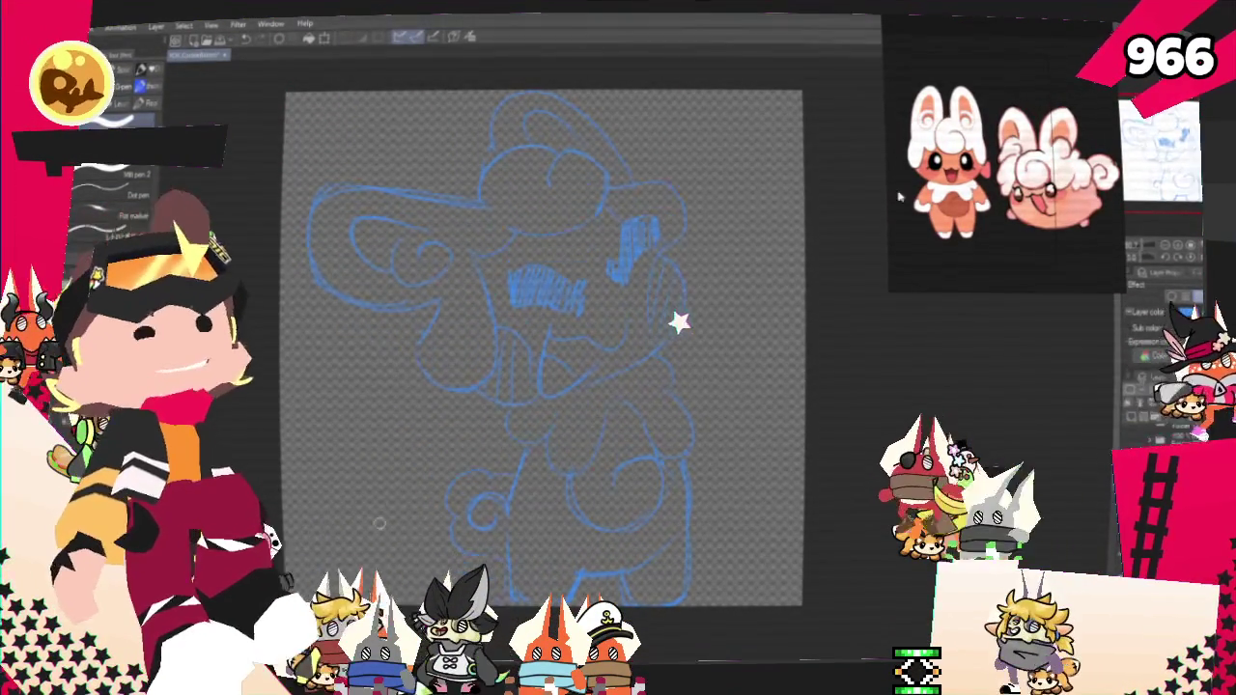
{"action": "mouse_move", "coordinate": [541, 348]}
{"action": "left_mouse_down"}
{"action": "mouse_move", "coordinate": [601, 398]}
{"action": "mouse_move", "coordinate": [618, 451]}
{"action": "mouse_move", "coordinate": [643, 435]}
{"action": "left_mouse_up"}
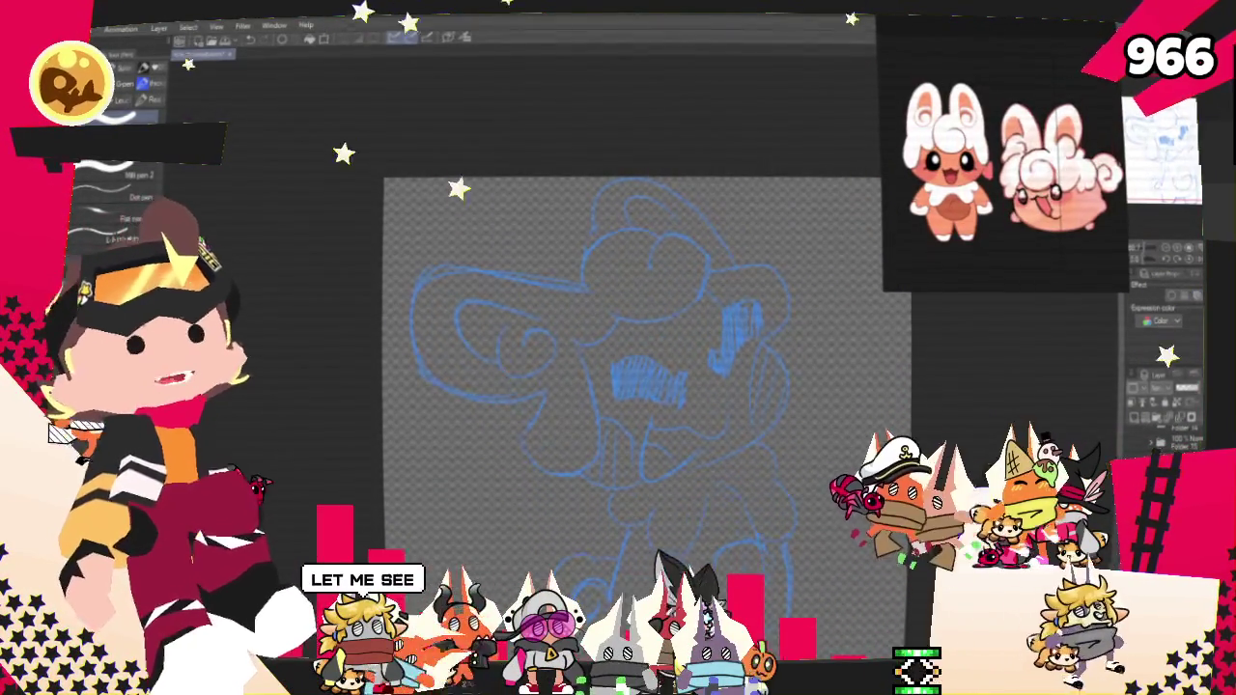
{"action": "left_click_drag", "start_coordinate": [638, 464], "coordinate": [614, 437]}
{"action": "left_click_drag", "start_coordinate": [628, 249], "coordinate": [602, 289]}
{"action": "key", "text": "ctrl+z"}
{"action": "key", "text": "ctrl+y"}
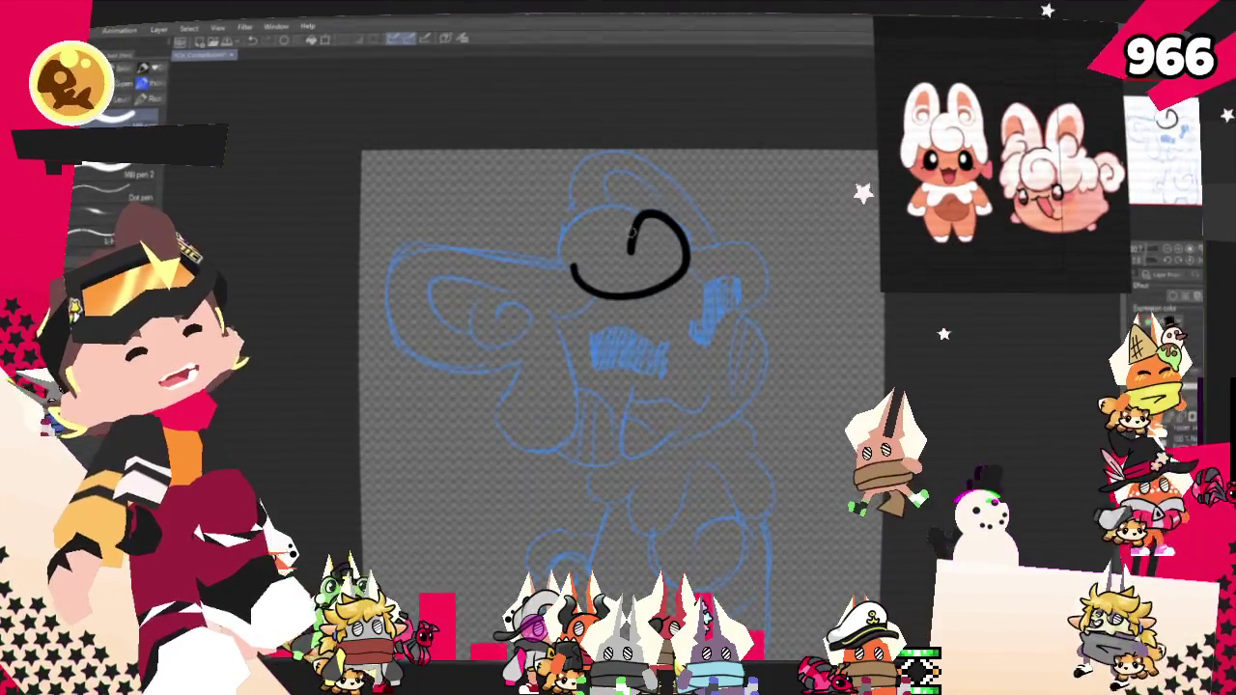
Step: Draw the black spiral eye loop over the face, undoing unsatisfying attempts
{"action": "key", "text": "ctrl+z"}
{"action": "left_click_drag", "start_coordinate": [628, 249], "coordinate": [607, 205]}
{"action": "key", "text": "ctrl+z"}
{"action": "left_click_drag", "start_coordinate": [628, 249], "coordinate": [607, 205]}
{"action": "key", "text": "ctrl+z"}
{"action": "left_click_drag", "start_coordinate": [628, 249], "coordinate": [564, 220]}
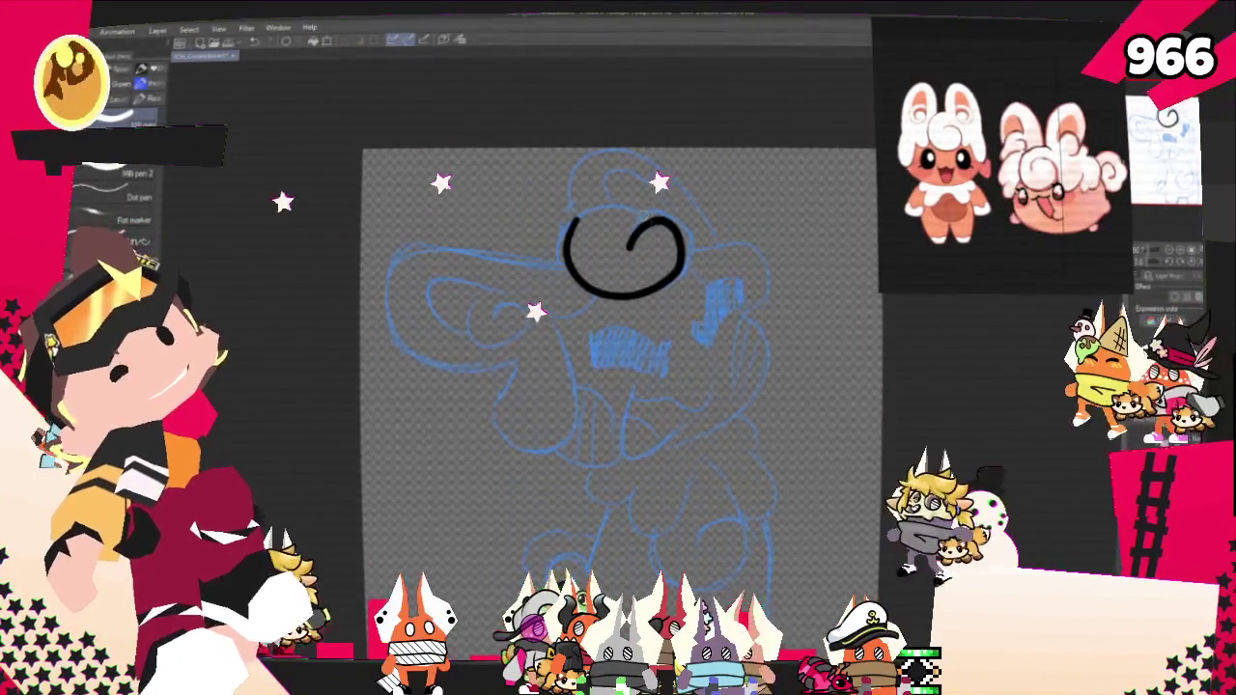
{"action": "key", "text": "ctrl+z"}
Step: Redraw the eye loop, clear stray strokes, and begin a short black mark at the other eye
{"action": "mouse_move", "coordinate": [627, 250]}
{"action": "left_mouse_down"}
{"action": "mouse_move", "coordinate": [579, 222]}
{"action": "mouse_move", "coordinate": [642, 218]}
{"action": "mouse_move", "coordinate": [579, 222]}
{"action": "left_mouse_up"}
{"action": "key", "text": "ctrl+z"}
{"action": "key", "text": "ctrl+z"}
{"action": "key", "text": "ctrl+z"}
{"action": "key", "text": "ctrl+z"}
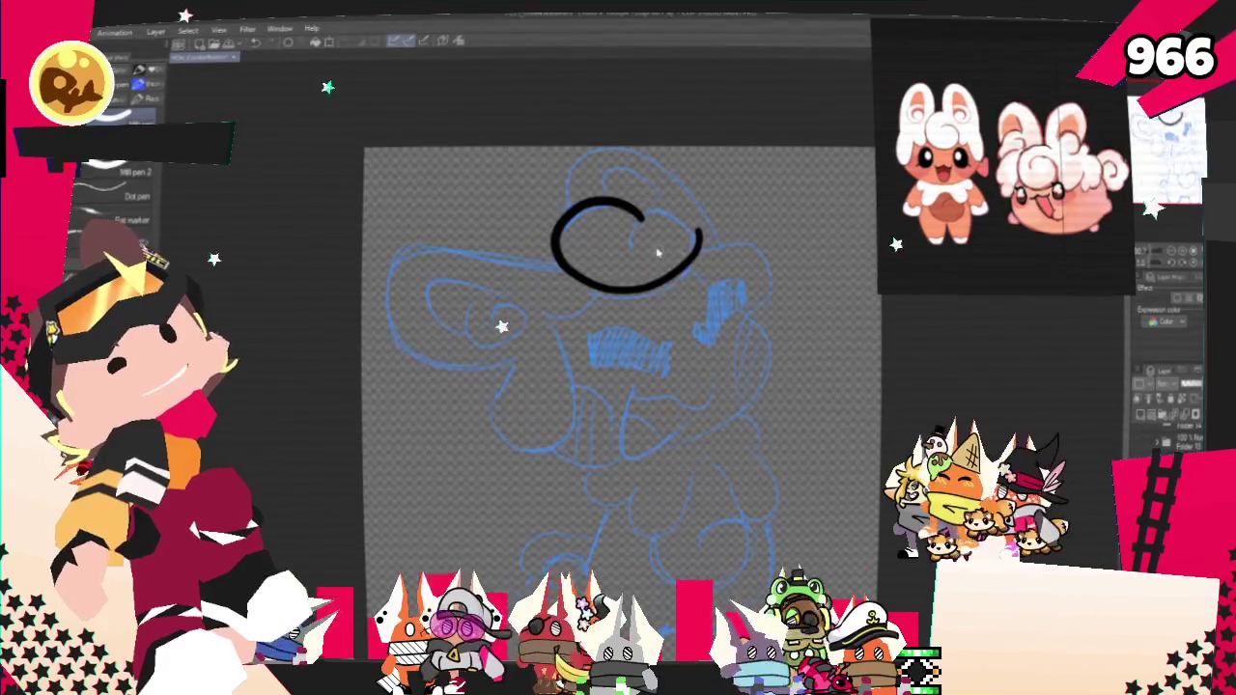
{"action": "key", "text": "ctrl+z"}
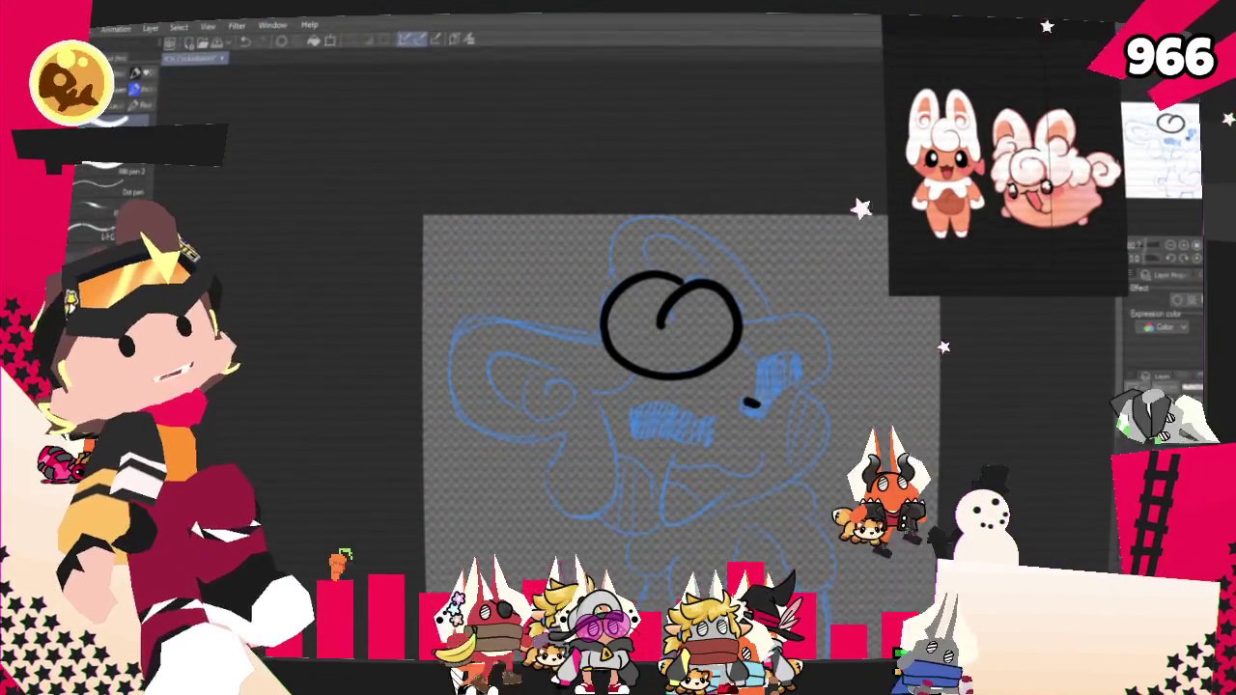
{"action": "left_click_drag", "start_coordinate": [745, 406], "coordinate": [784, 361]}
{"action": "key", "text": "ctrl+z"}
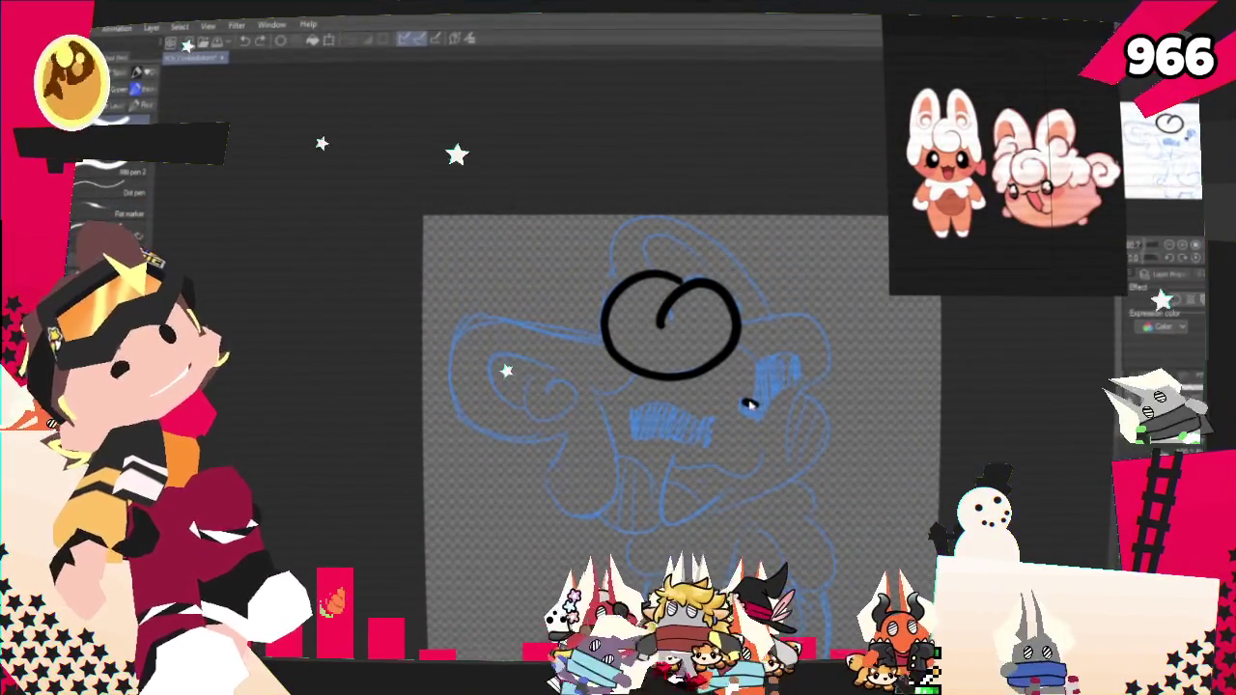
Step: Ink a curved black stroke at the right eye and a thick black mouth over the blue hatching
{"action": "mouse_move", "coordinate": [742, 406]}
{"action": "left_mouse_down"}
{"action": "mouse_move", "coordinate": [785, 361]}
{"action": "mouse_move", "coordinate": [791, 382]}
{"action": "left_mouse_up"}
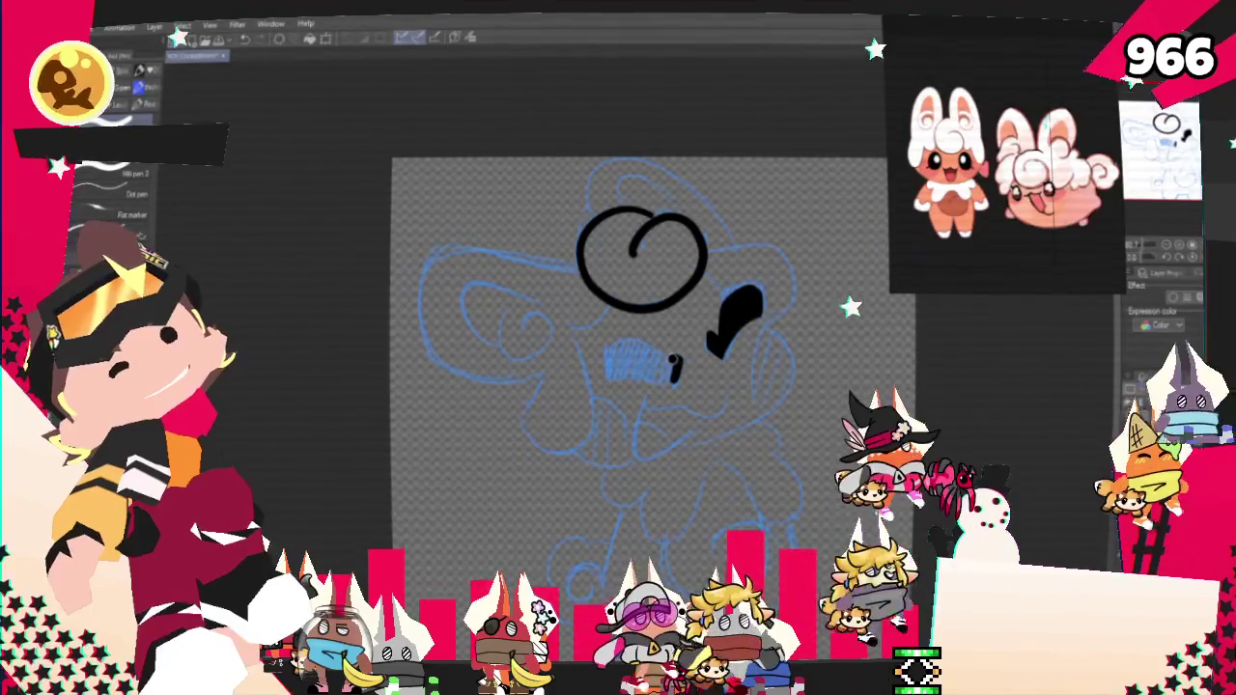
{"action": "left_click_drag", "start_coordinate": [673, 367], "coordinate": [676, 377]}
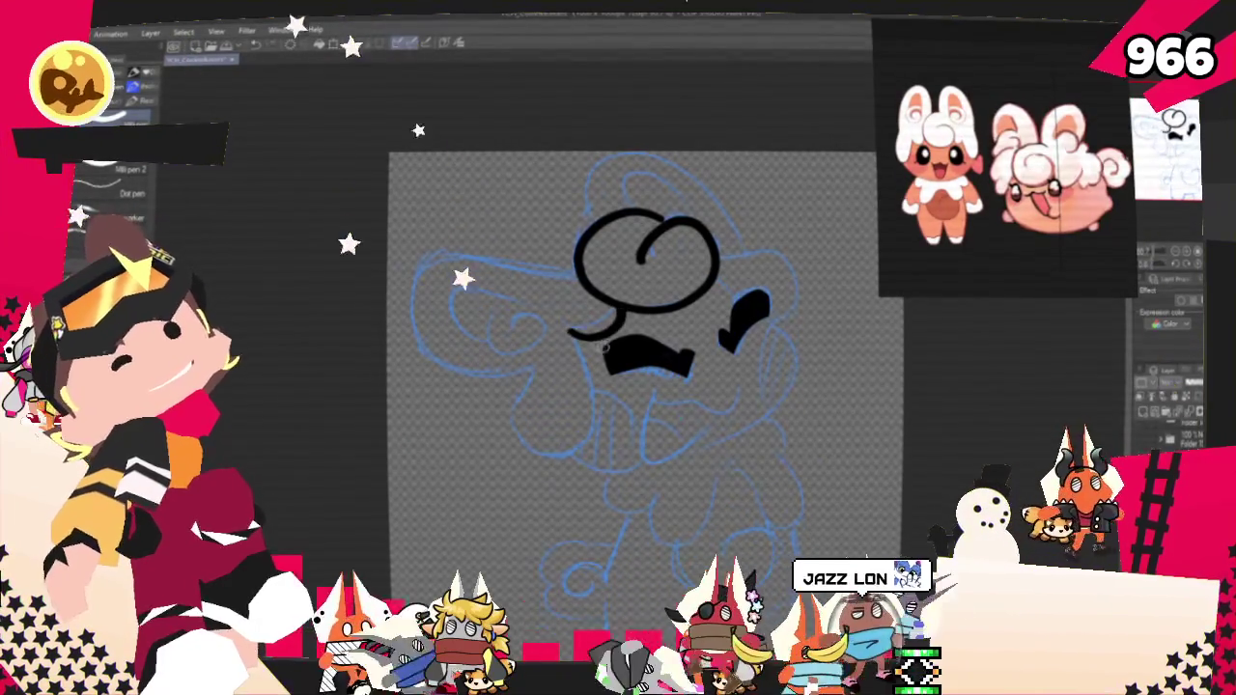
Step: Try the face's left hook contour, then ink a curve from the eye loop and the left ear outline
{"action": "left_click_drag", "start_coordinate": [579, 334], "coordinate": [550, 449]}
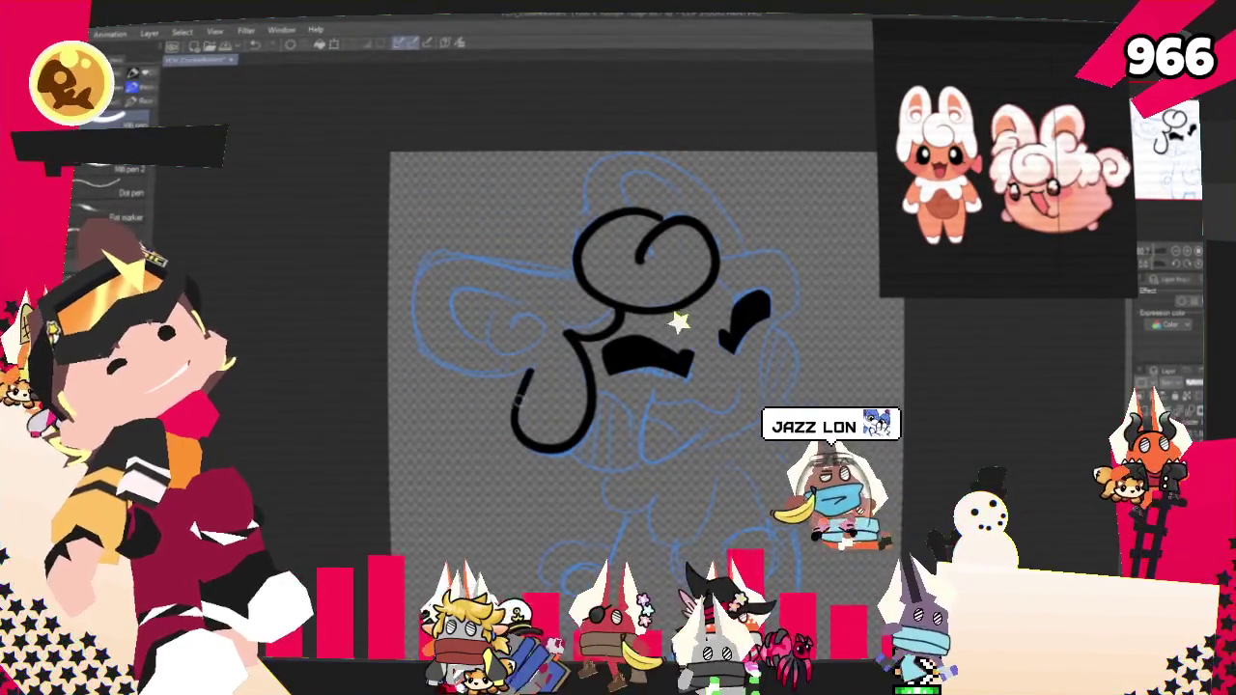
{"action": "key", "text": "ctrl+z"}
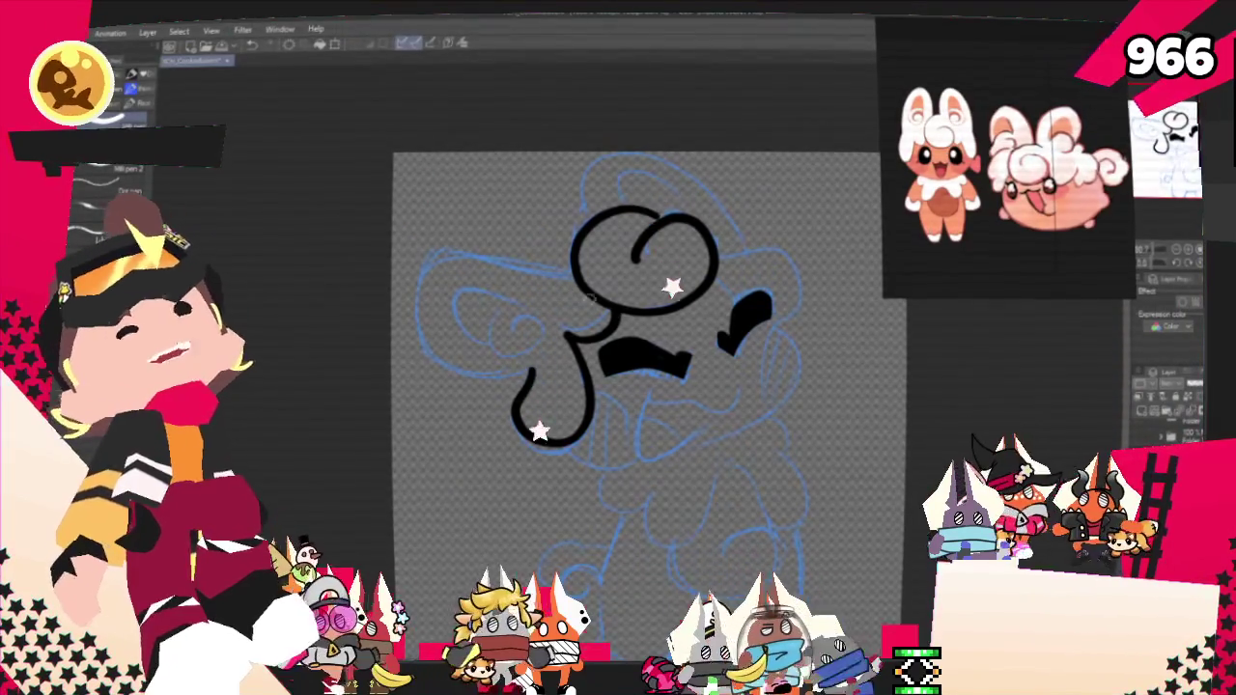
{"action": "left_click_drag", "start_coordinate": [638, 329], "coordinate": [613, 372]}
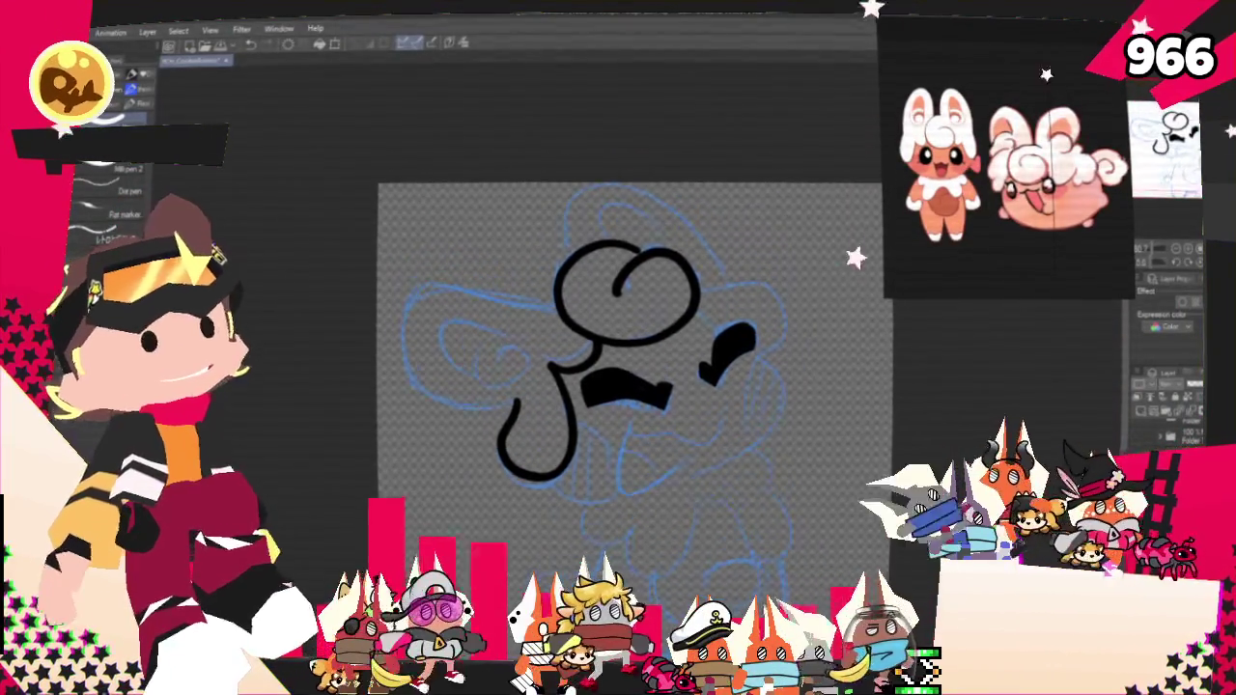
{"action": "left_click_drag", "start_coordinate": [683, 322], "coordinate": [722, 350]}
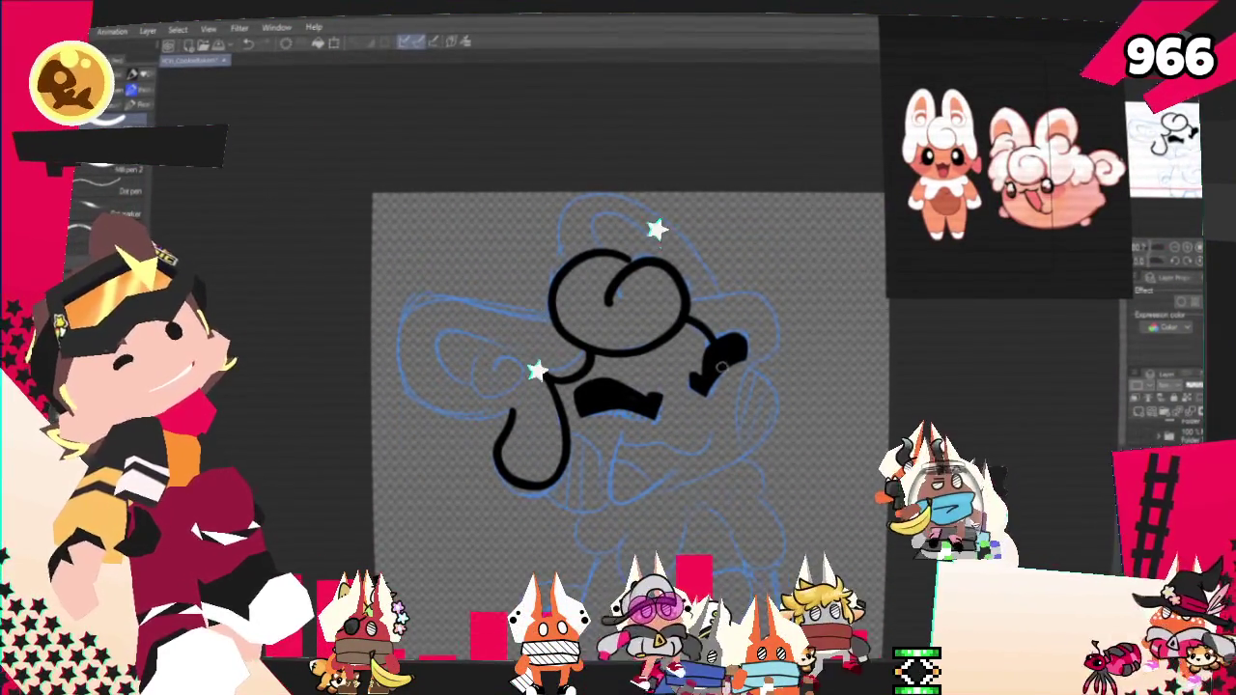
{"action": "left_click_drag", "start_coordinate": [687, 295], "coordinate": [742, 367]}
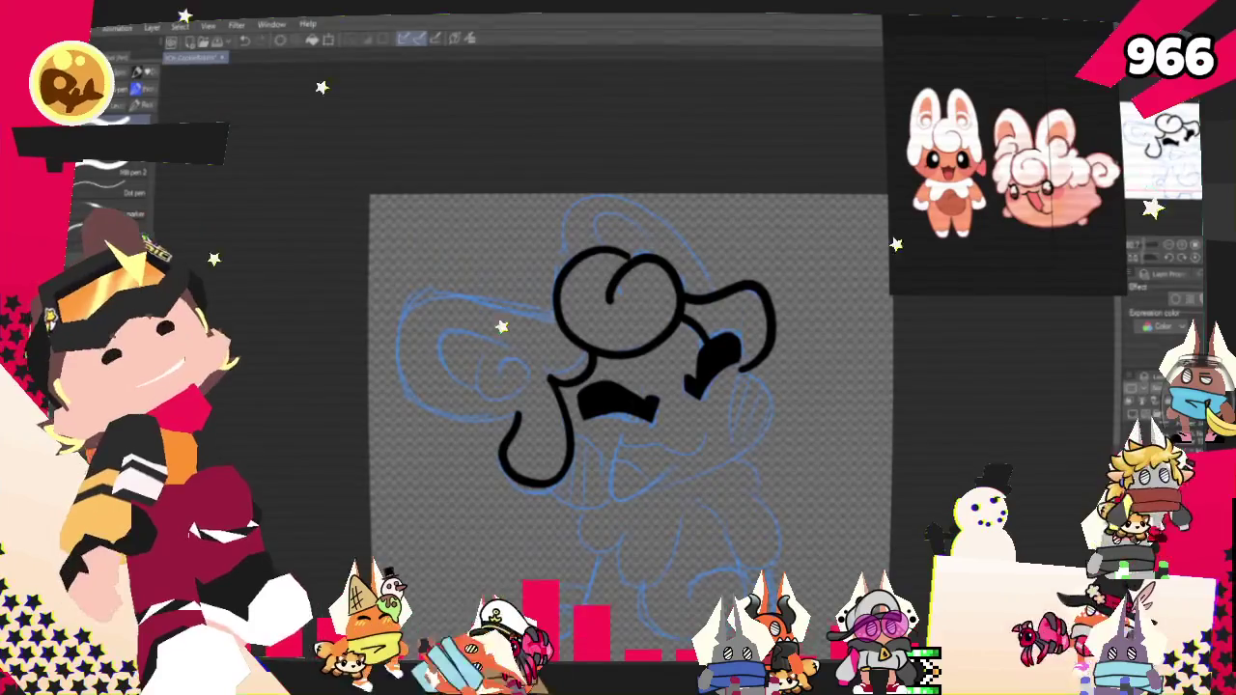
{"action": "left_click_drag", "start_coordinate": [555, 314], "coordinate": [545, 411]}
Step: Redraw the large left ear outline and draw the curl inside it
{"action": "key", "text": "ctrl+z"}
{"action": "left_click_drag", "start_coordinate": [555, 314], "coordinate": [526, 411]}
{"action": "left_click_drag", "start_coordinate": [523, 365], "coordinate": [472, 372]}
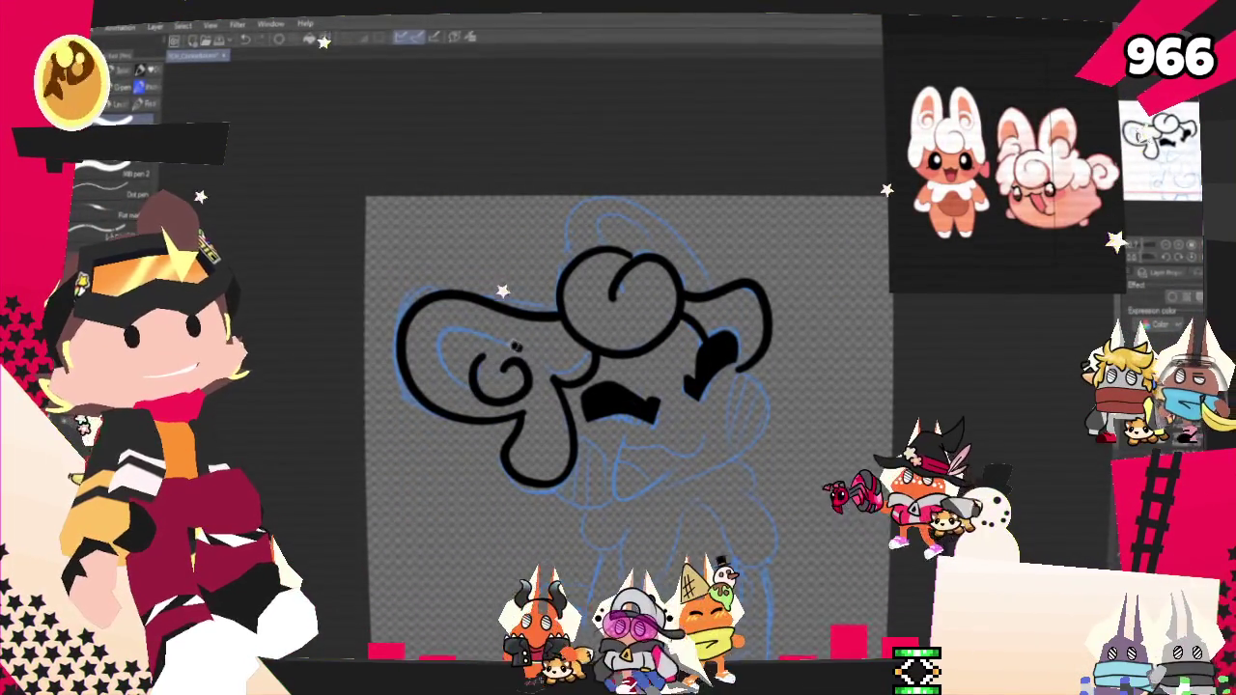
Step: Add a smooth inner-ear arc over the curl, redrawing it until clean
{"action": "left_click_drag", "start_coordinate": [432, 332], "coordinate": [532, 365]}
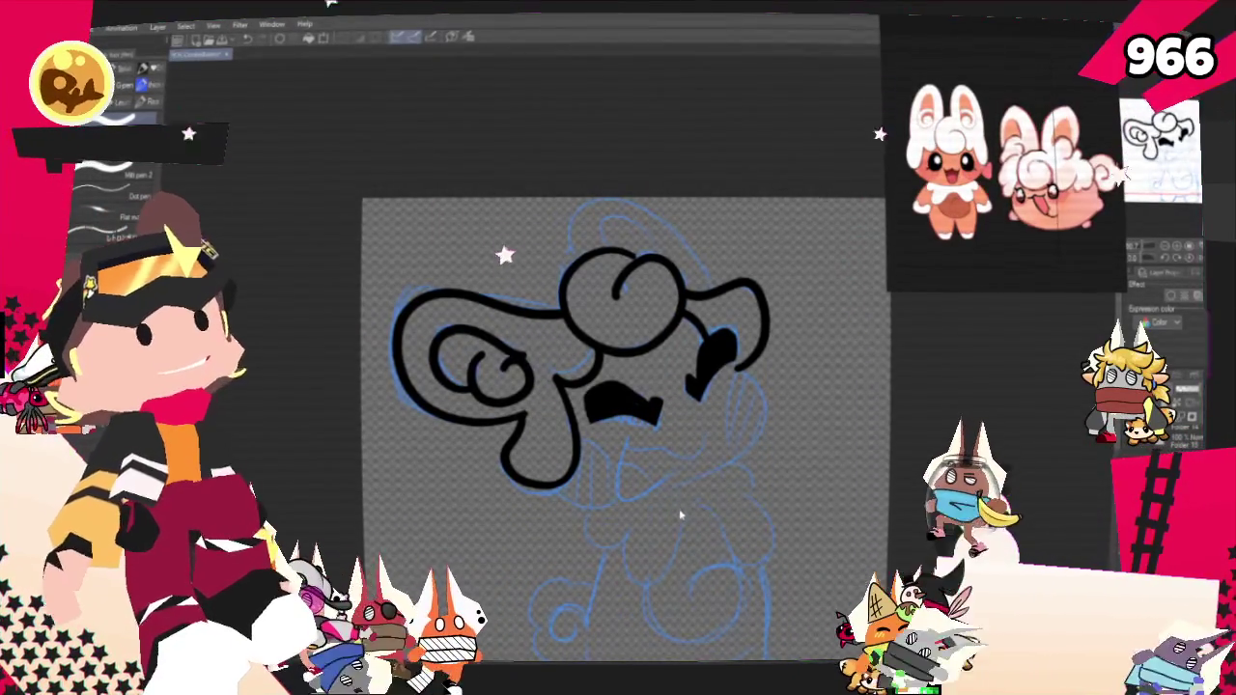
{"action": "key", "text": "ctrl+z"}
{"action": "left_click_drag", "start_coordinate": [473, 355], "coordinate": [526, 371]}
{"action": "left_click_drag", "start_coordinate": [430, 336], "coordinate": [458, 360]}
{"action": "key", "text": "ctrl+z"}
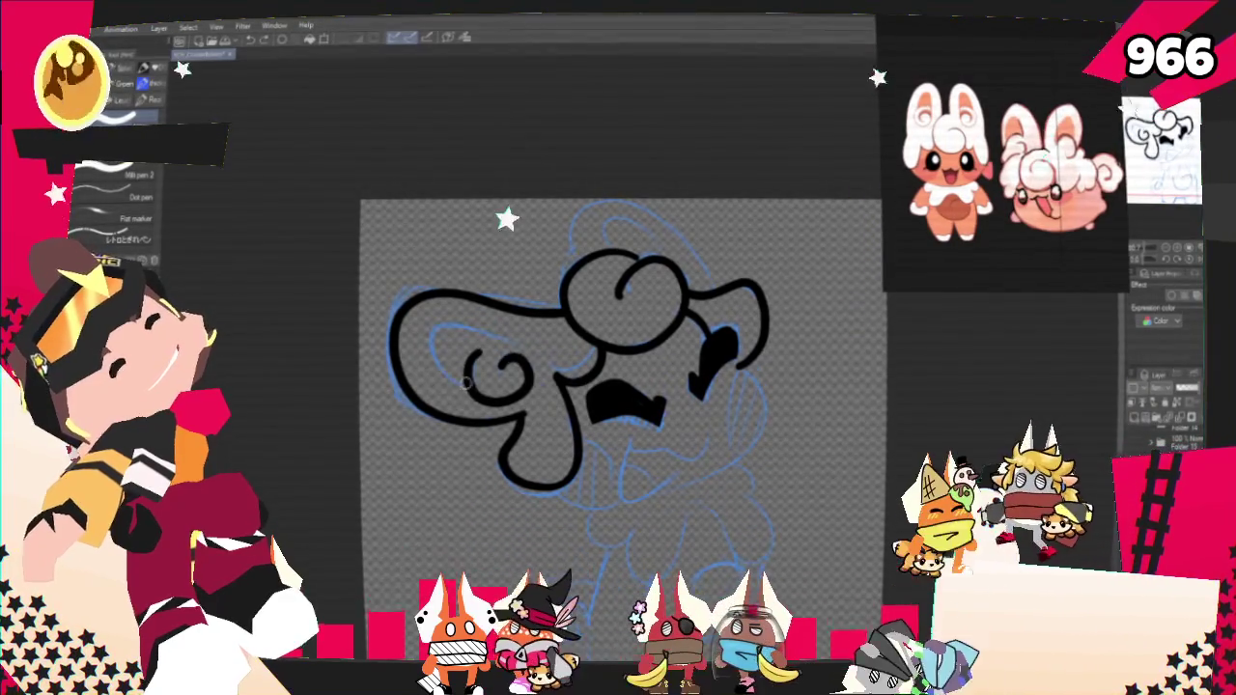
{"action": "key", "text": "ctrl+z"}
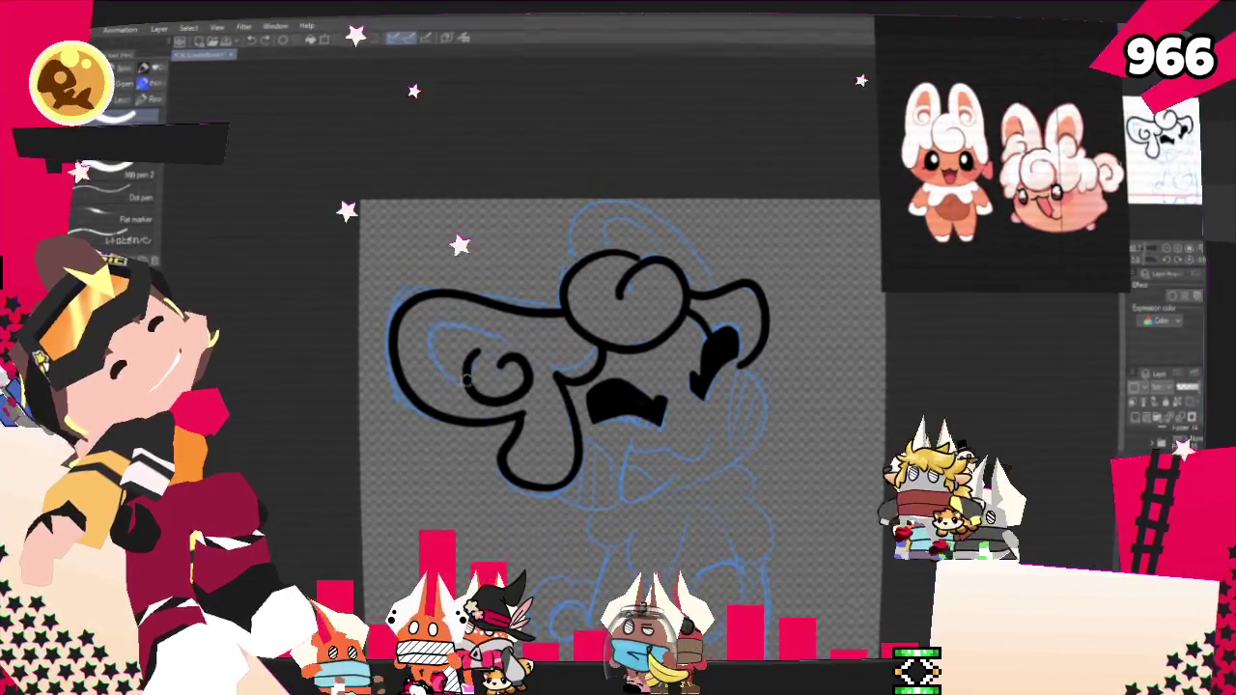
{"action": "left_click_drag", "start_coordinate": [420, 337], "coordinate": [519, 356]}
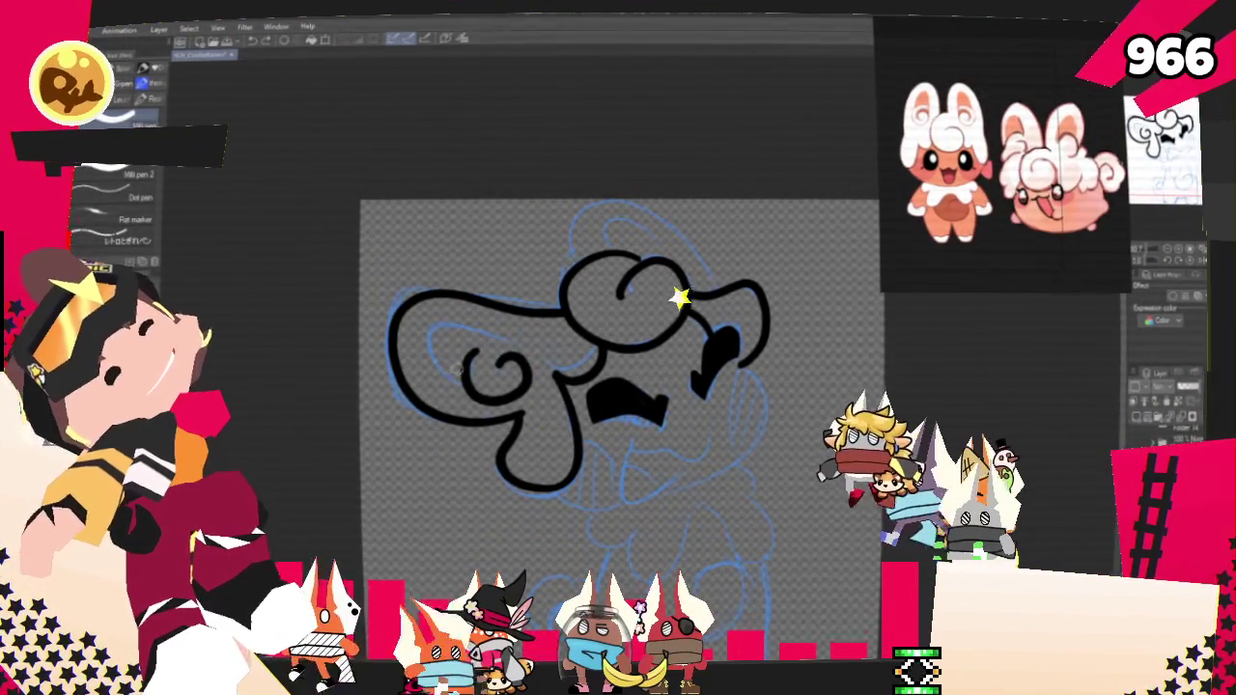
{"action": "left_click_drag", "start_coordinate": [422, 338], "coordinate": [522, 356]}
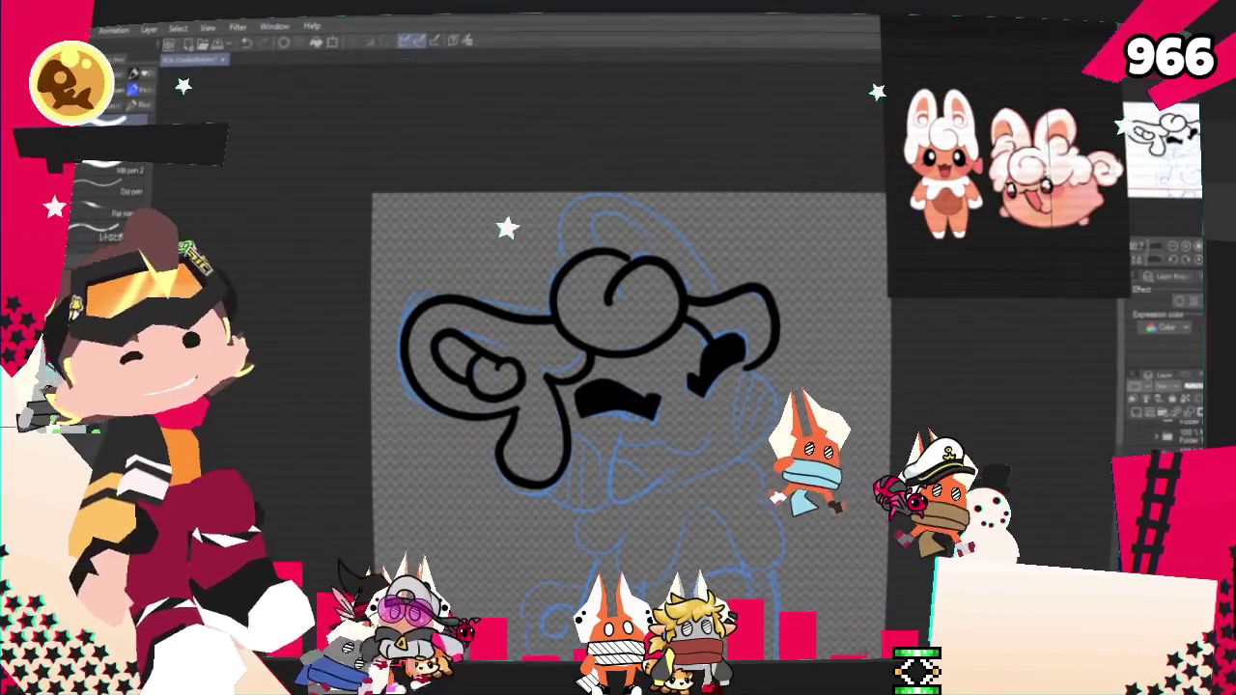
{"action": "scroll", "coordinate": [608, 425], "scroll_direction": "up", "scroll_amount": 2}
Step: Ink a bold looping outline across the top of the head, removing a stray inner curl
{"action": "scroll", "coordinate": [604, 425], "scroll_direction": "up", "scroll_amount": 1}
{"action": "scroll", "coordinate": [604, 425], "scroll_direction": "up", "scroll_amount": 1}
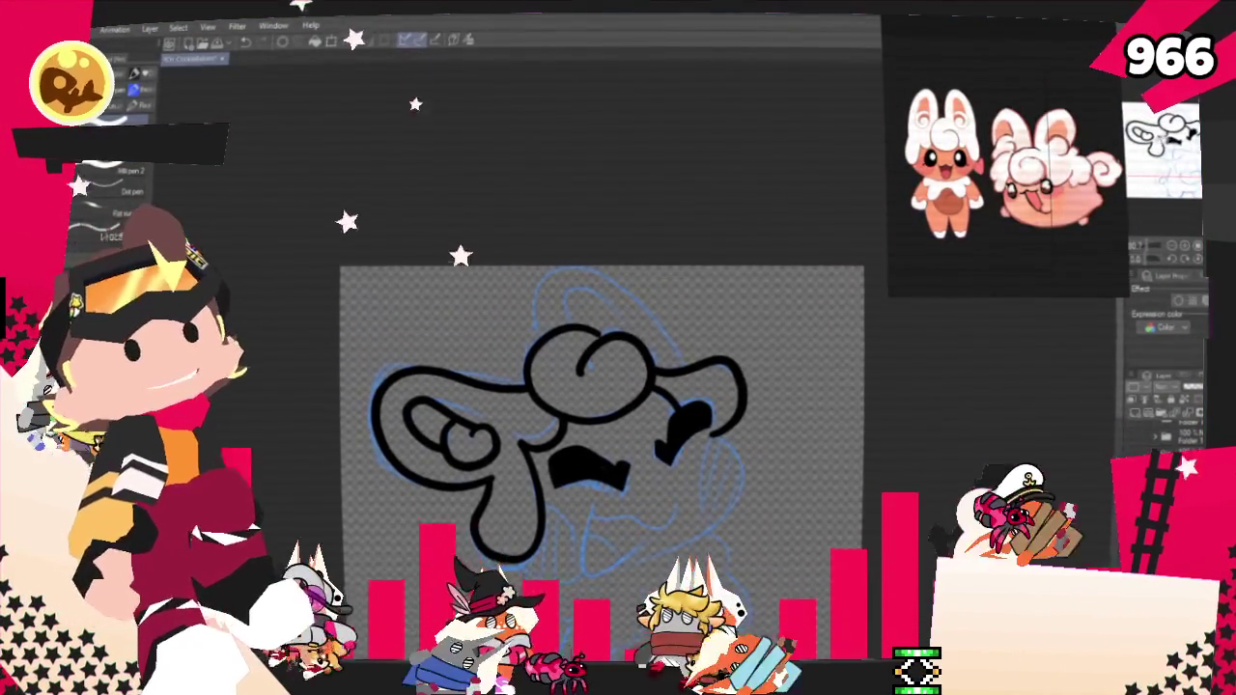
{"action": "scroll", "coordinate": [579, 416], "scroll_direction": "right", "scroll_amount": 1}
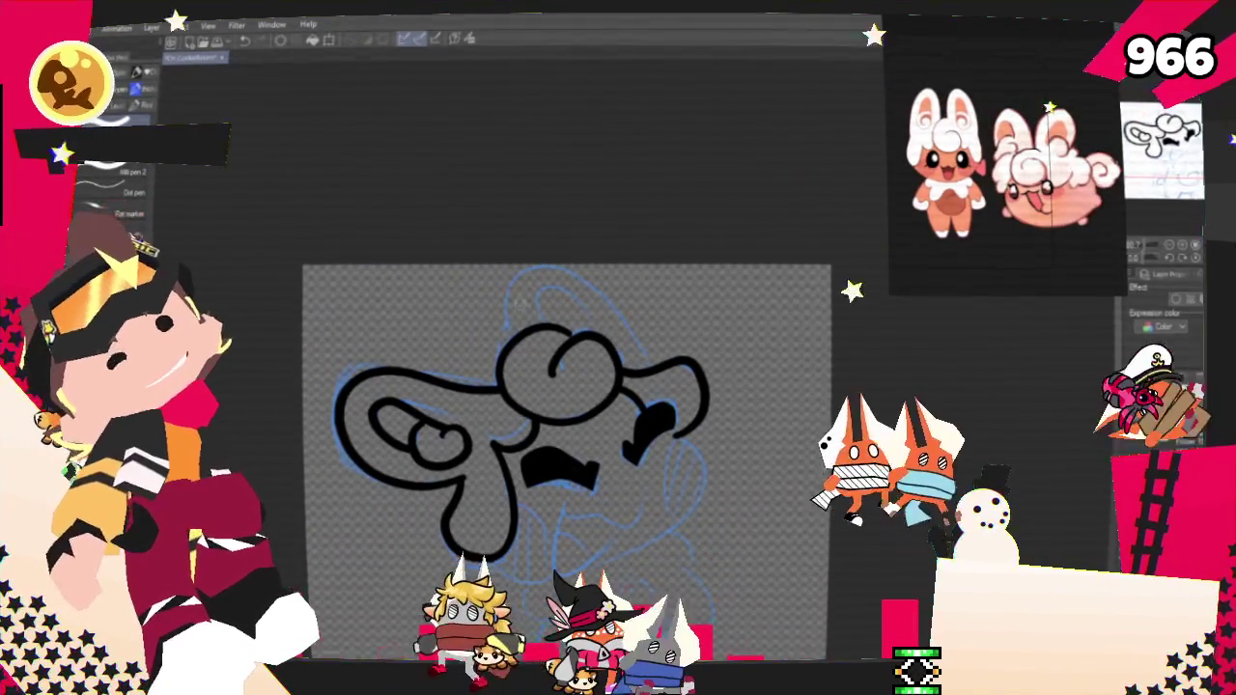
{"action": "left_click_drag", "start_coordinate": [645, 359], "coordinate": [510, 323]}
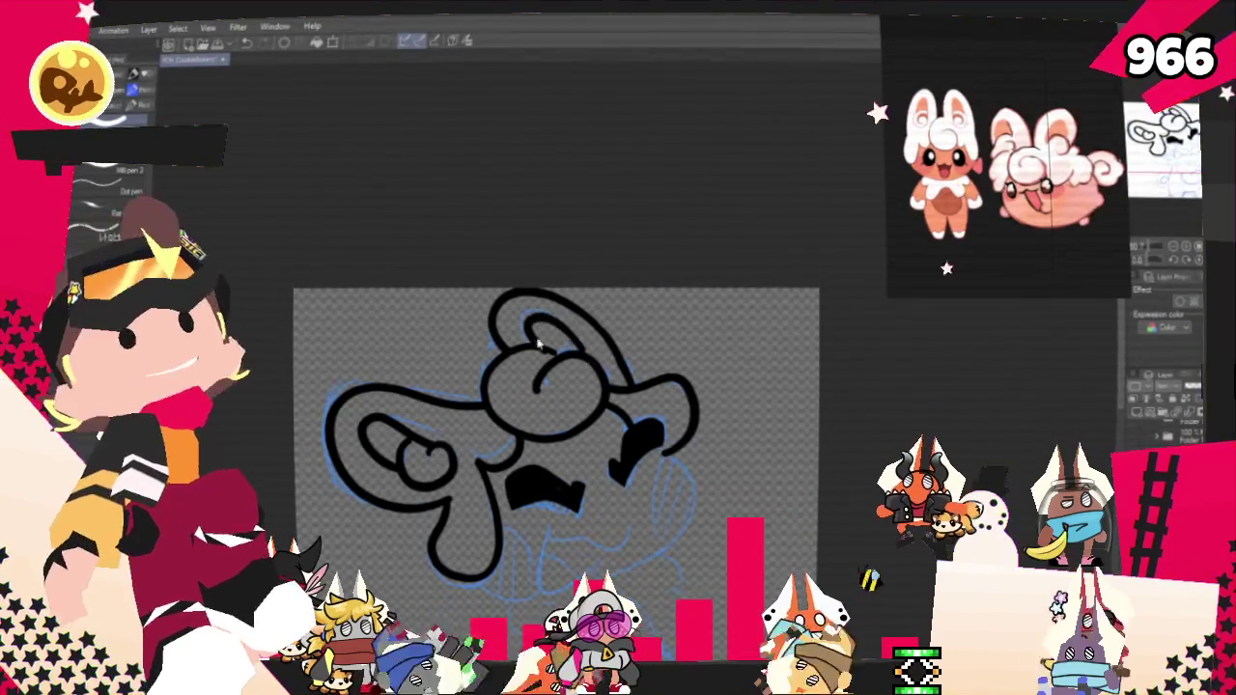
{"action": "key", "text": "ctrl+z"}
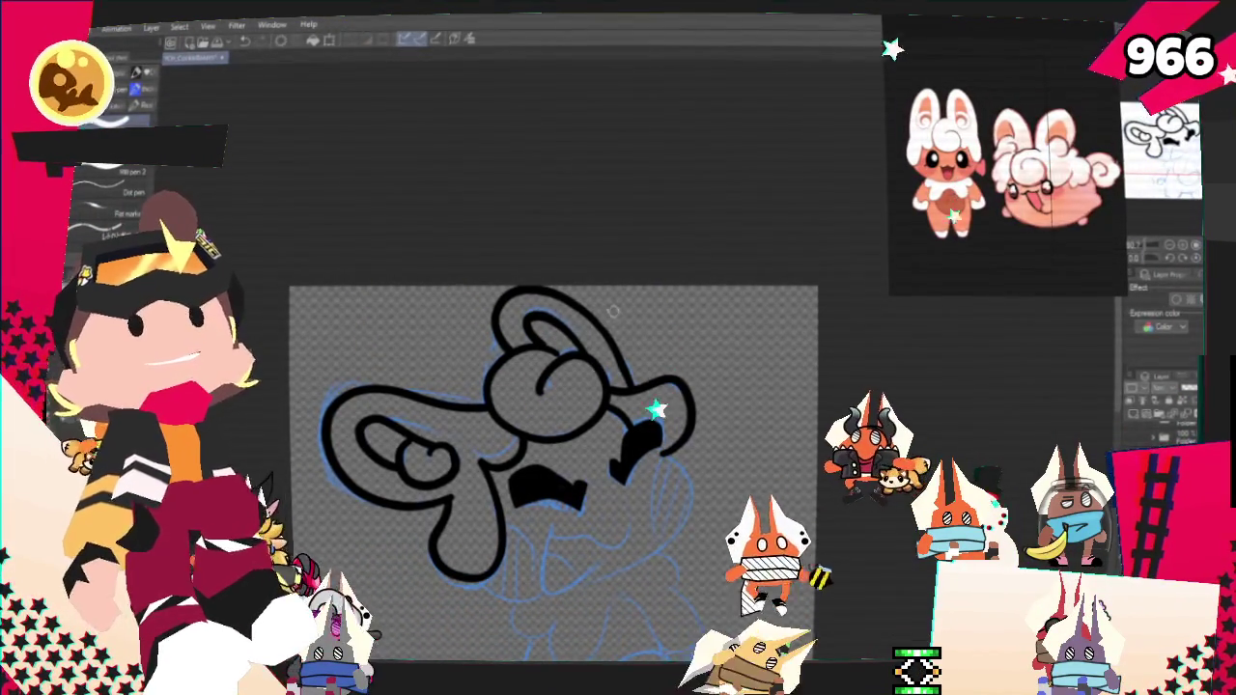
Step: Draw a small wavy smile stroke under the gritted mouth
{"action": "scroll", "coordinate": [558, 473], "scroll_direction": "down", "scroll_amount": 1}
{"action": "scroll", "coordinate": [558, 435], "scroll_direction": "down", "scroll_amount": 1}
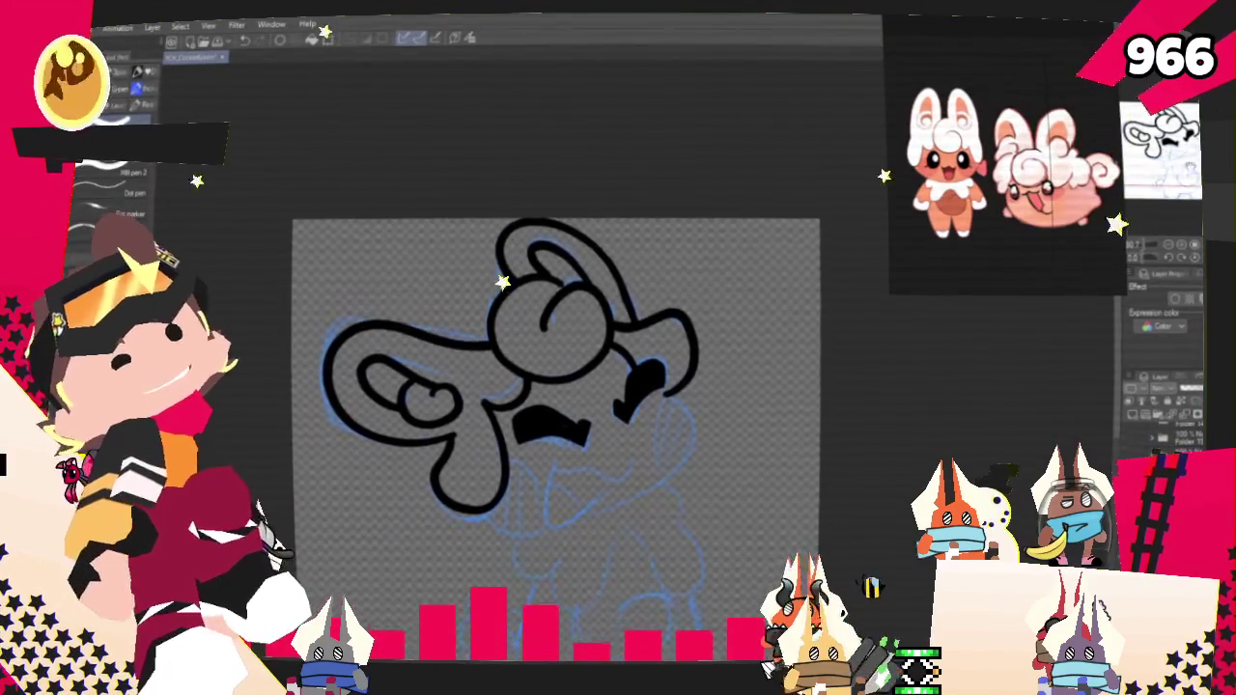
{"action": "scroll", "coordinate": [558, 405], "scroll_direction": "down", "scroll_amount": 2}
{"action": "scroll", "coordinate": [570, 386], "scroll_direction": "down", "scroll_amount": 1}
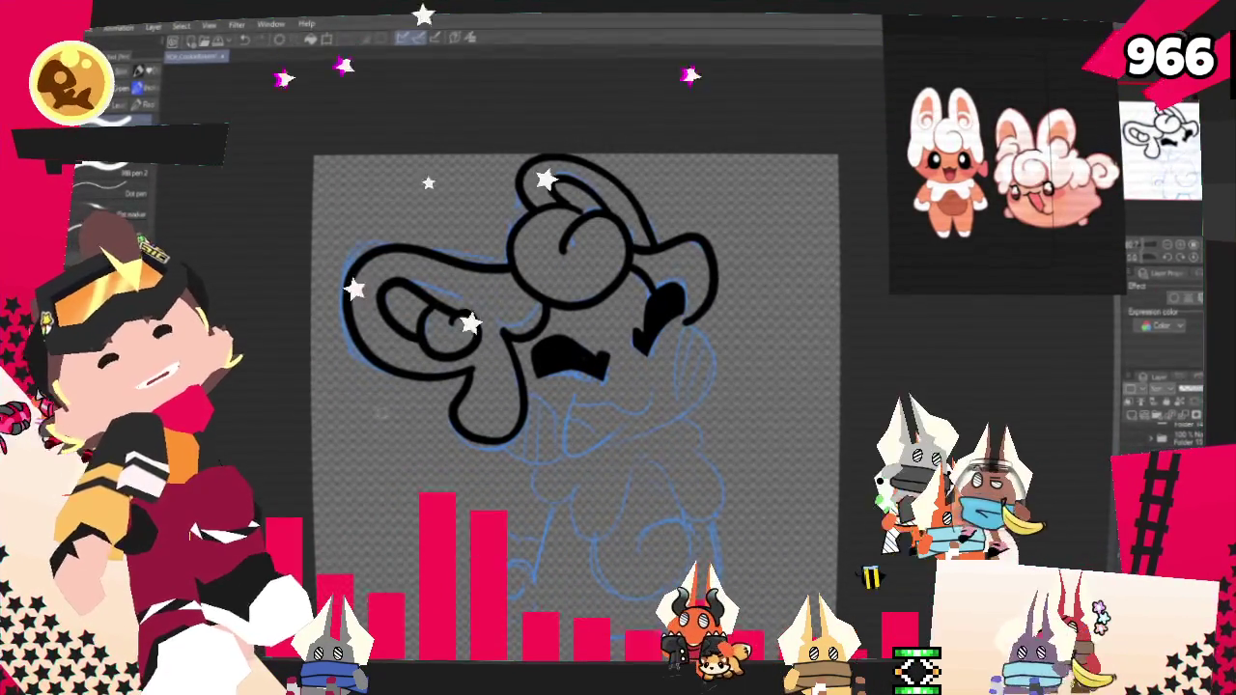
{"action": "left_click_drag", "start_coordinate": [570, 396], "coordinate": [645, 407]}
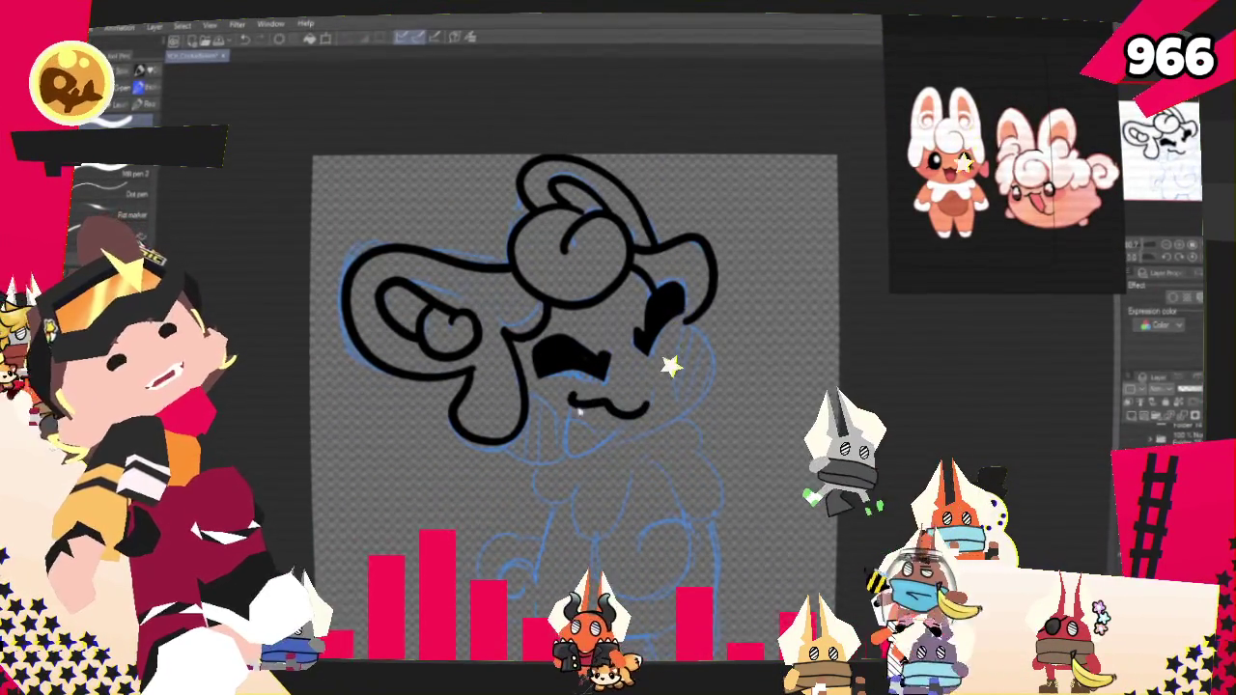
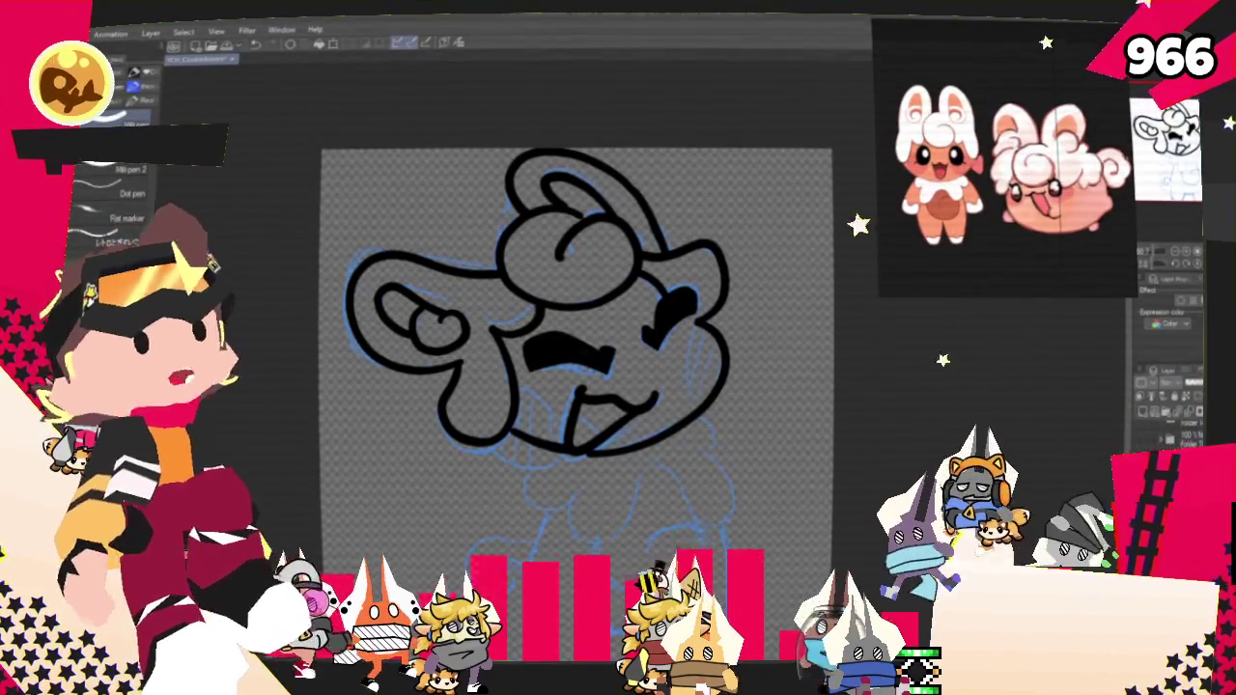
Step: Undo the stray curl stroke and ink the arm as a loop below the tongue
{"action": "scroll", "coordinate": [580, 338], "scroll_direction": "down", "scroll_amount": 3}
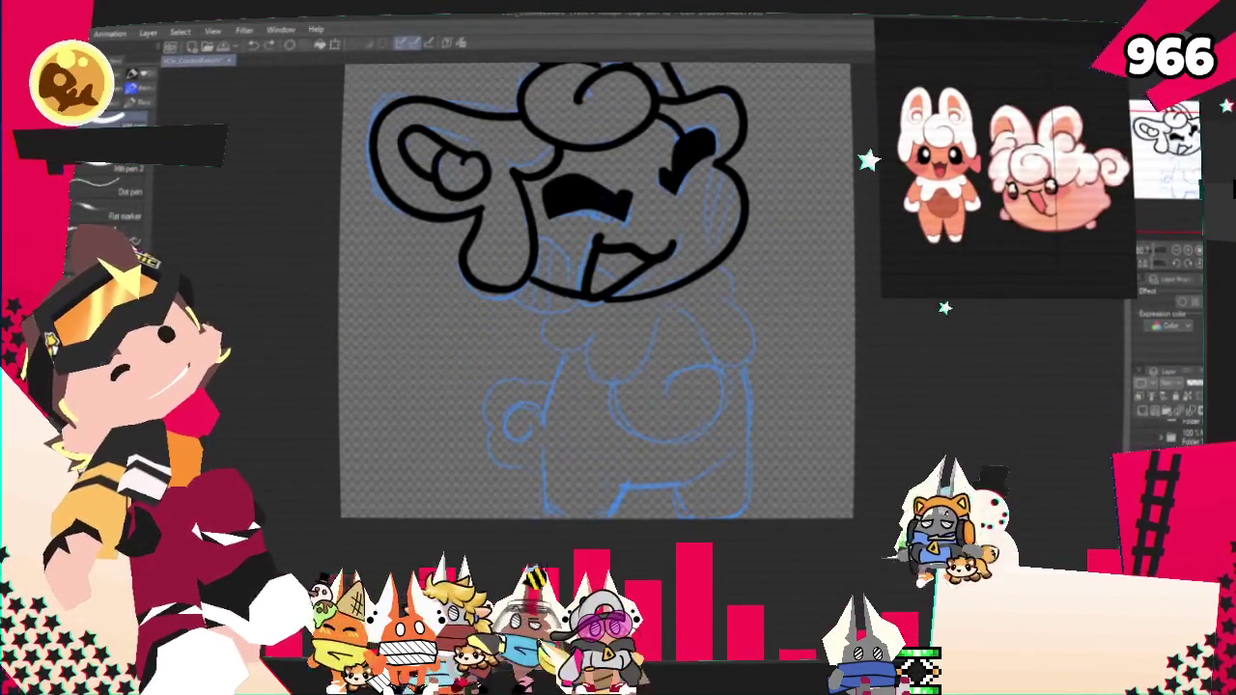
{"action": "key", "text": "ctrl+z"}
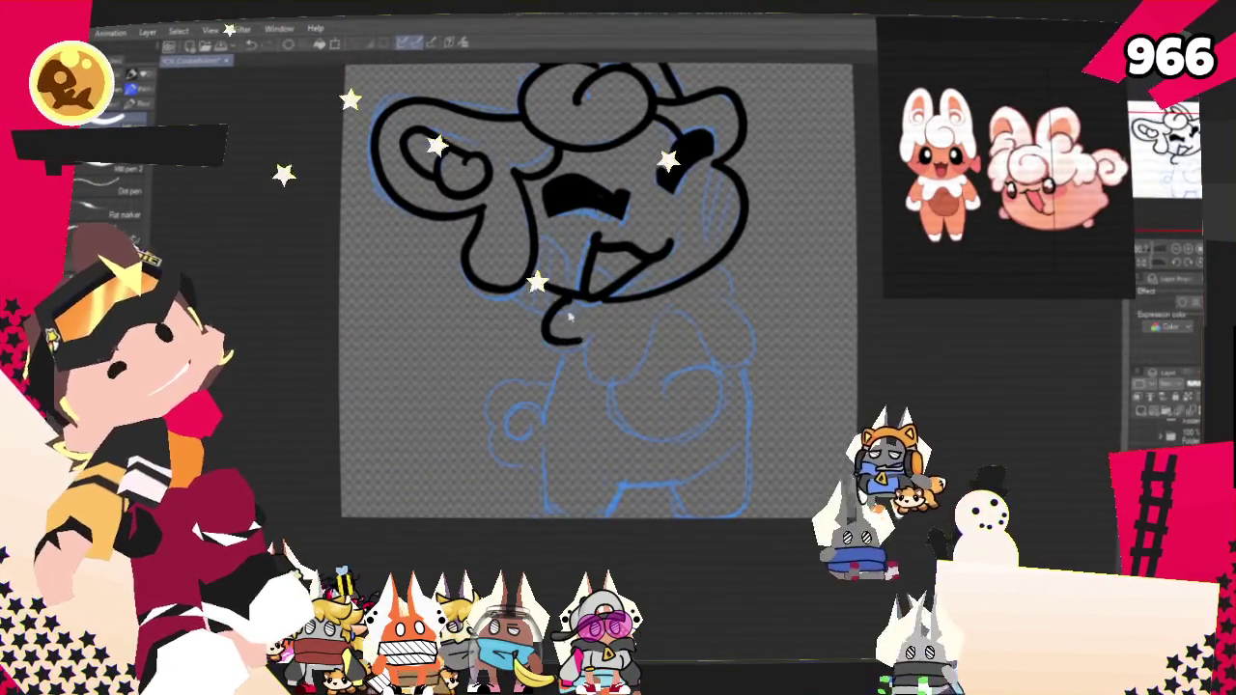
{"action": "left_click_drag", "start_coordinate": [581, 340], "coordinate": [645, 336]}
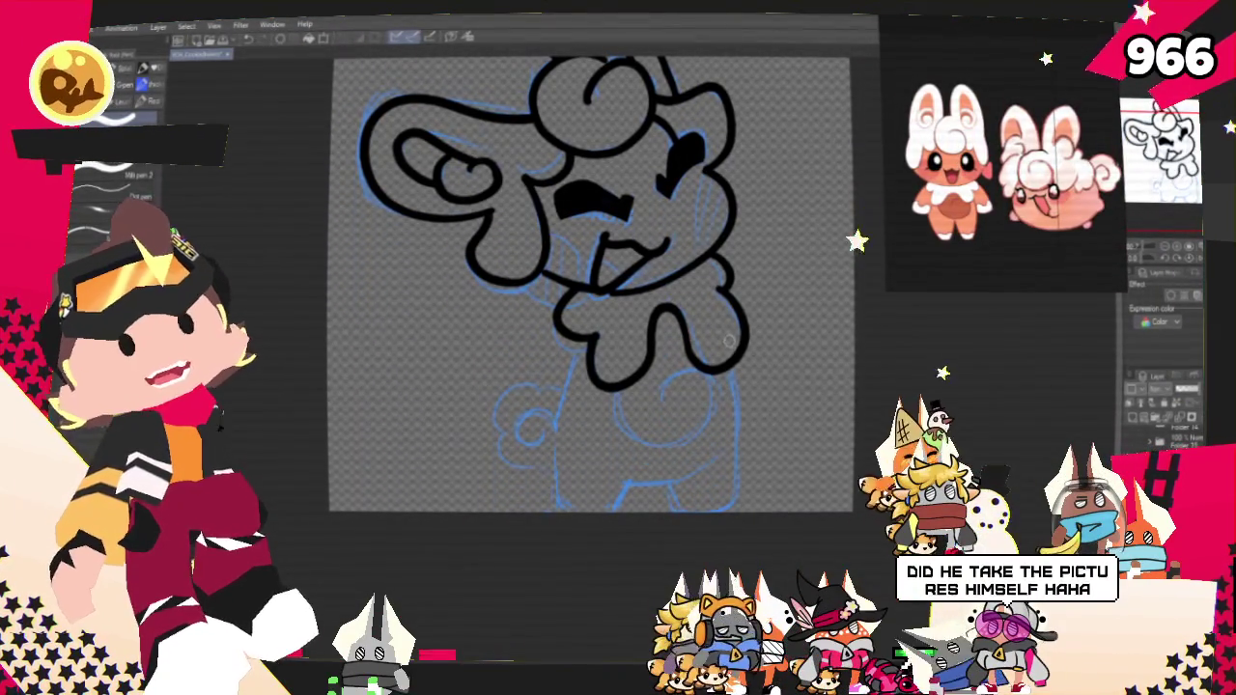
Step: Ink both body sides and the two feet, undoing the curved strokes drawn inside the body
{"action": "left_click_drag", "start_coordinate": [730, 341], "coordinate": [710, 351]}
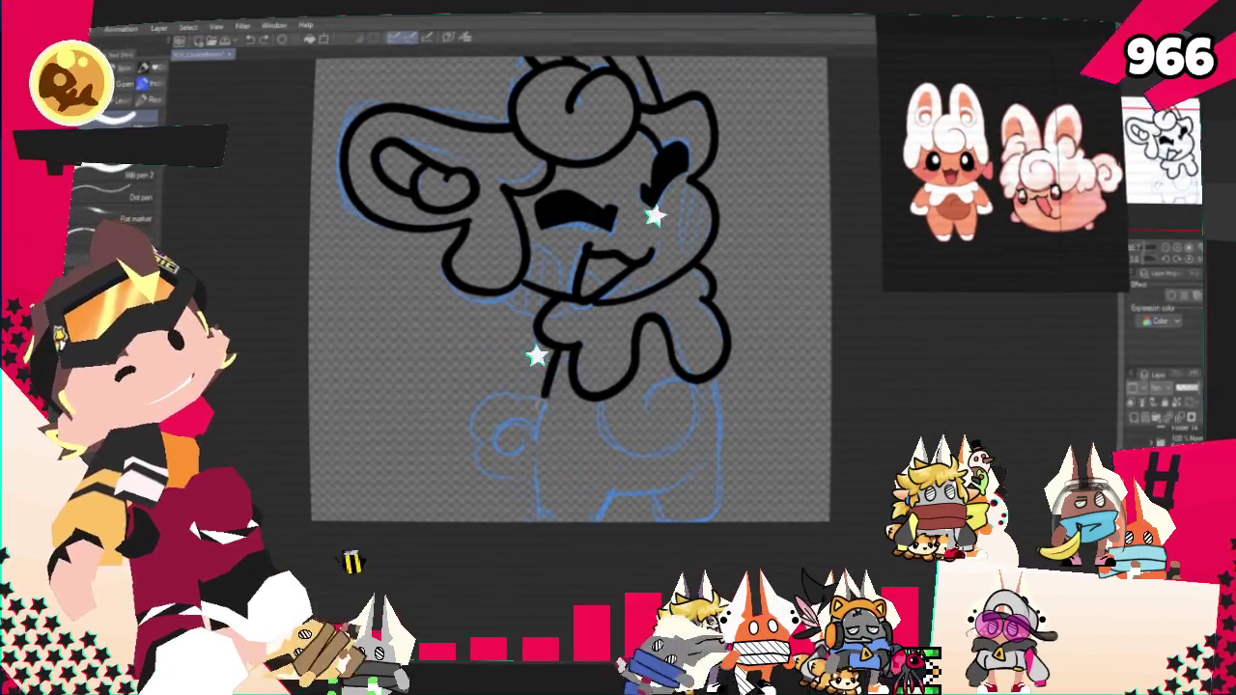
{"action": "left_click_drag", "start_coordinate": [556, 350], "coordinate": [537, 516]}
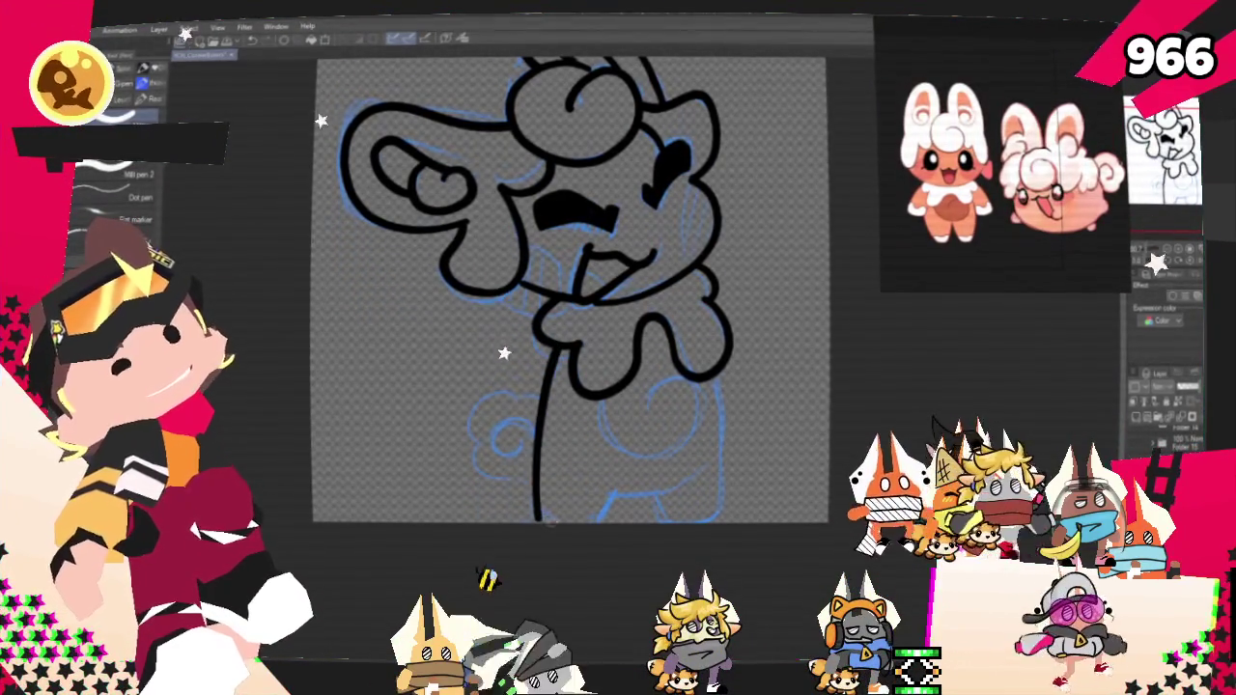
{"action": "mouse_move", "coordinate": [534, 488]}
{"action": "left_mouse_down"}
{"action": "mouse_move", "coordinate": [610, 503]}
{"action": "mouse_move", "coordinate": [667, 494]}
{"action": "left_mouse_up"}
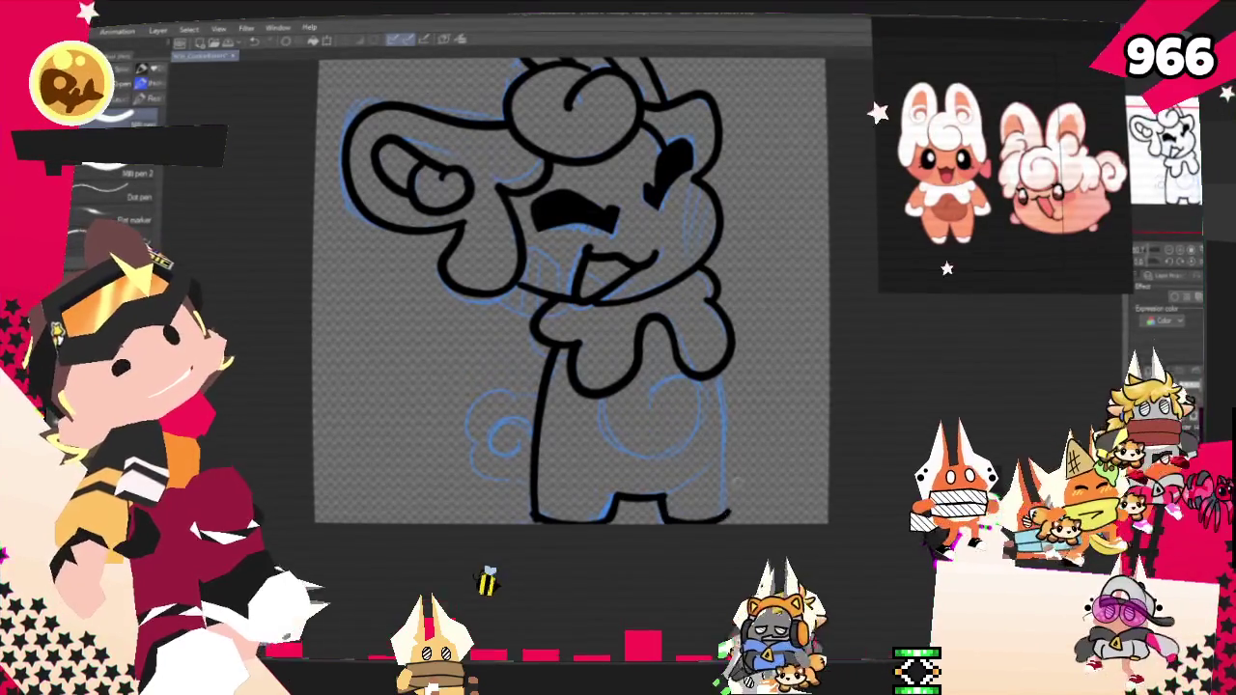
{"action": "mouse_move", "coordinate": [666, 498]}
{"action": "left_mouse_down"}
{"action": "mouse_move", "coordinate": [727, 478]}
{"action": "mouse_move", "coordinate": [722, 386]}
{"action": "left_mouse_up"}
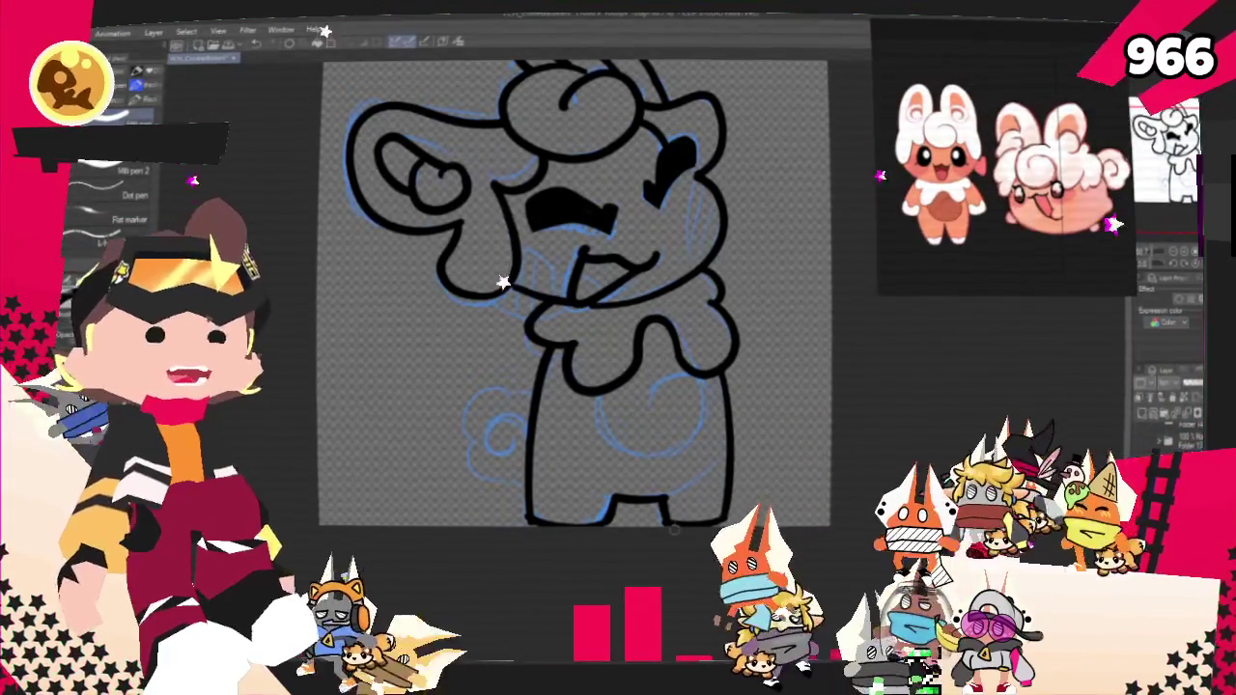
{"action": "mouse_move", "coordinate": [591, 391]}
{"action": "left_mouse_down"}
{"action": "mouse_move", "coordinate": [636, 454]}
{"action": "mouse_move", "coordinate": [676, 384]}
{"action": "mouse_move", "coordinate": [653, 407]}
{"action": "left_mouse_up"}
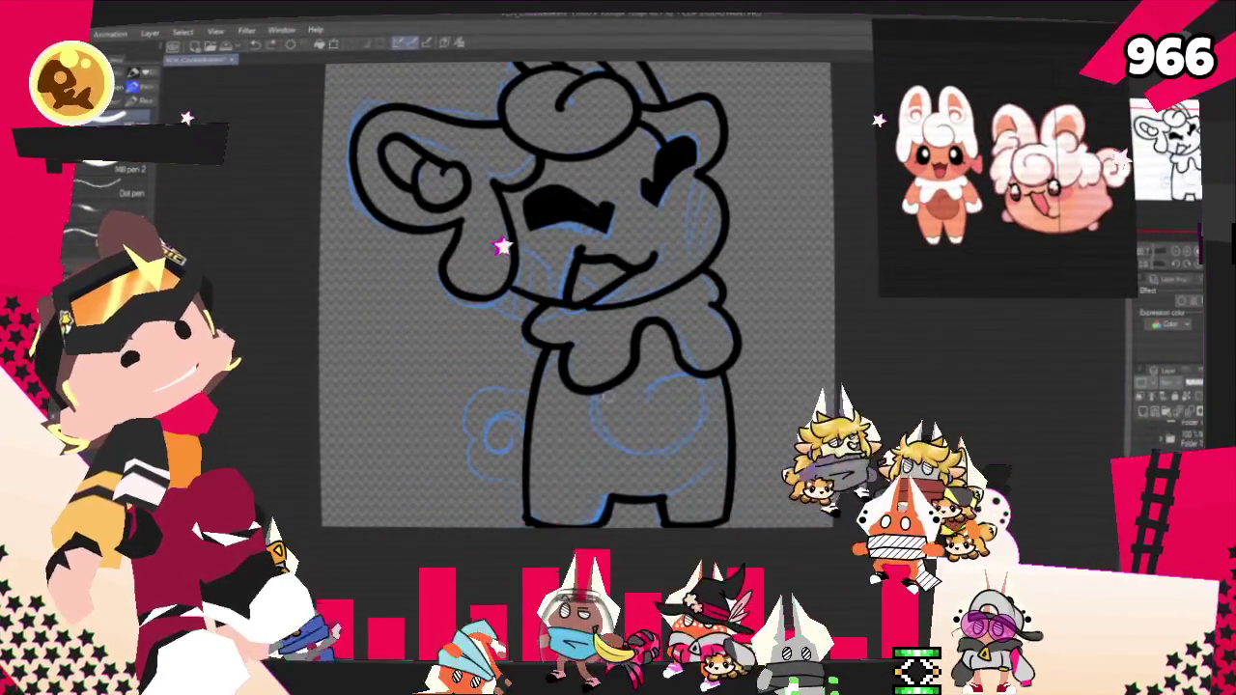
{"action": "key", "text": "ctrl+z"}
{"action": "key", "text": "ctrl+z"}
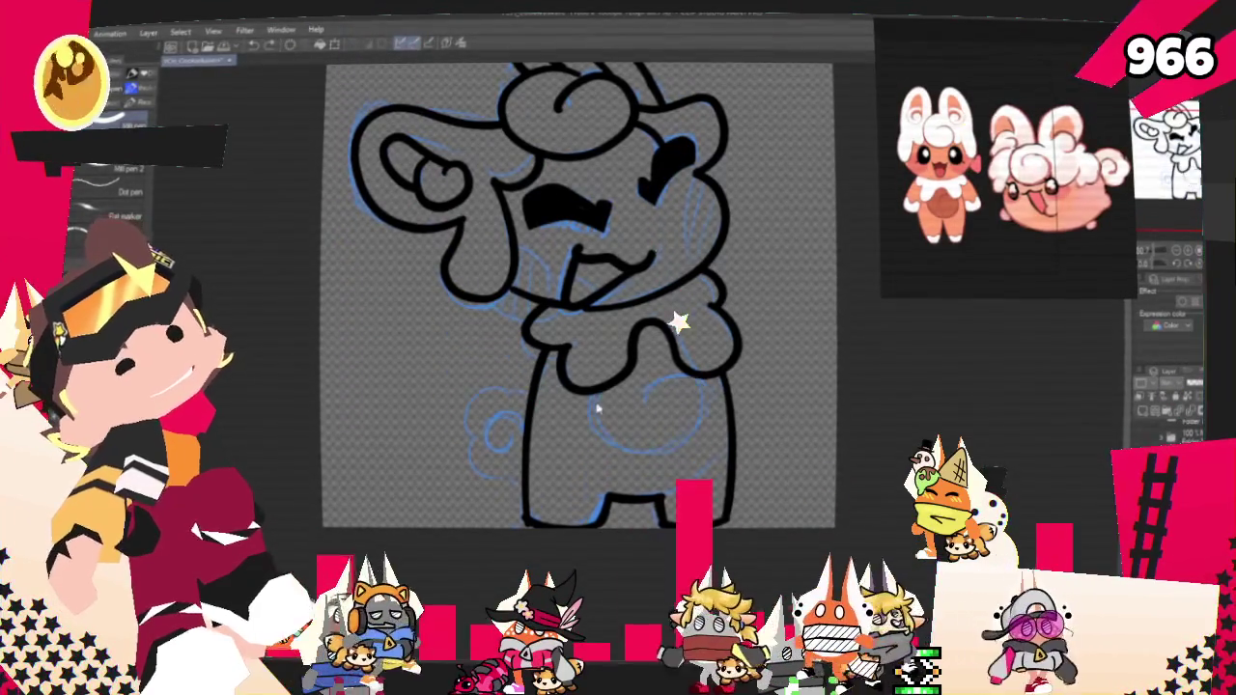
{"action": "key", "text": "ctrl+z"}
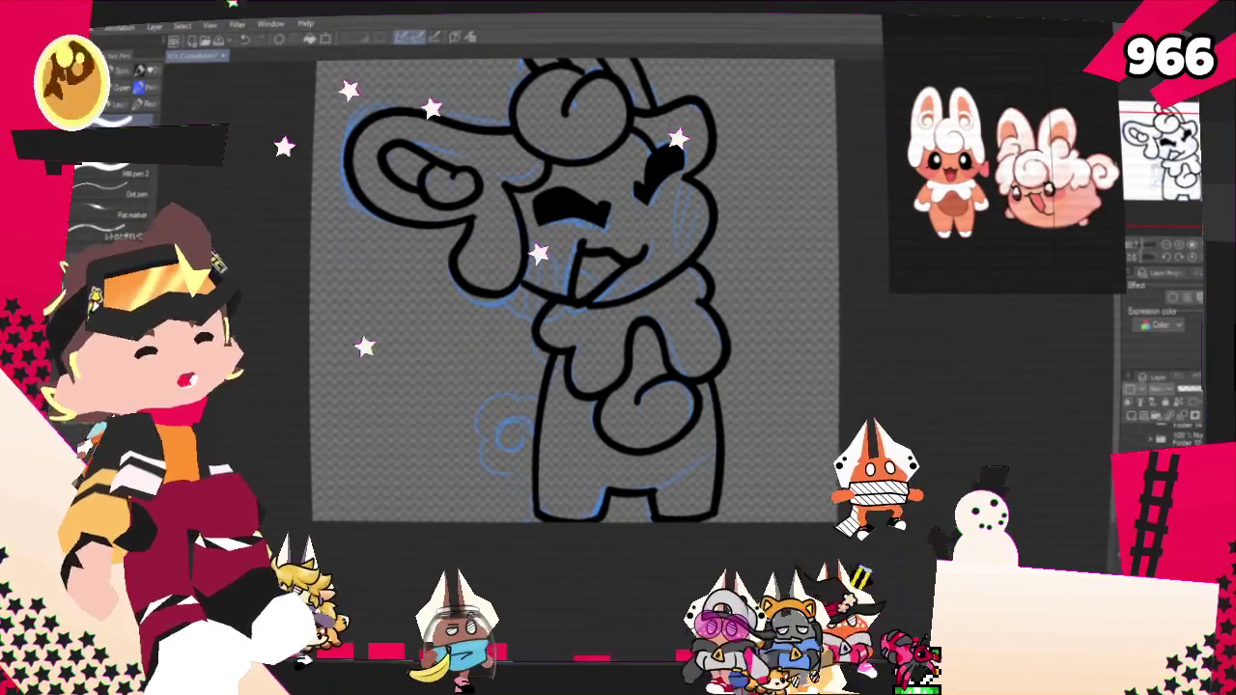
Step: Ink the curly tail at lower left and hide the blue sketch layer
{"action": "left_click_drag", "start_coordinate": [576, 290], "coordinate": [633, 222]}
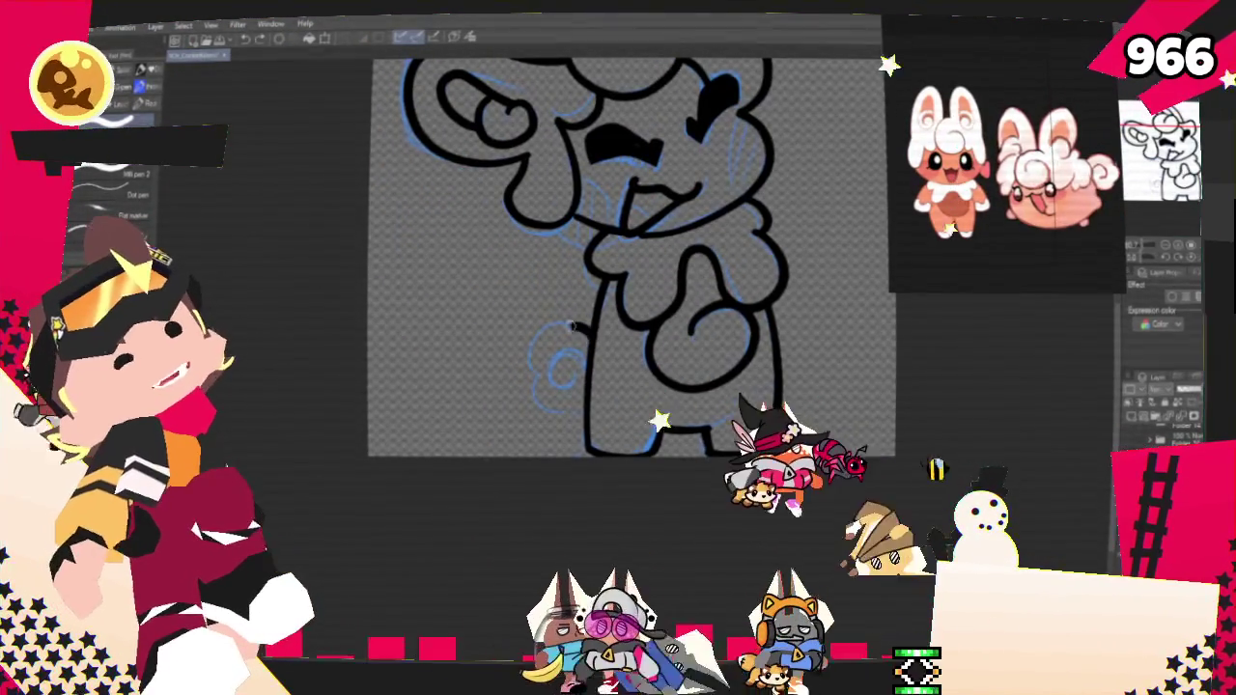
{"action": "mouse_move", "coordinate": [568, 331]}
{"action": "left_mouse_down"}
{"action": "mouse_move", "coordinate": [529, 394]}
{"action": "mouse_move", "coordinate": [583, 414]}
{"action": "left_mouse_up"}
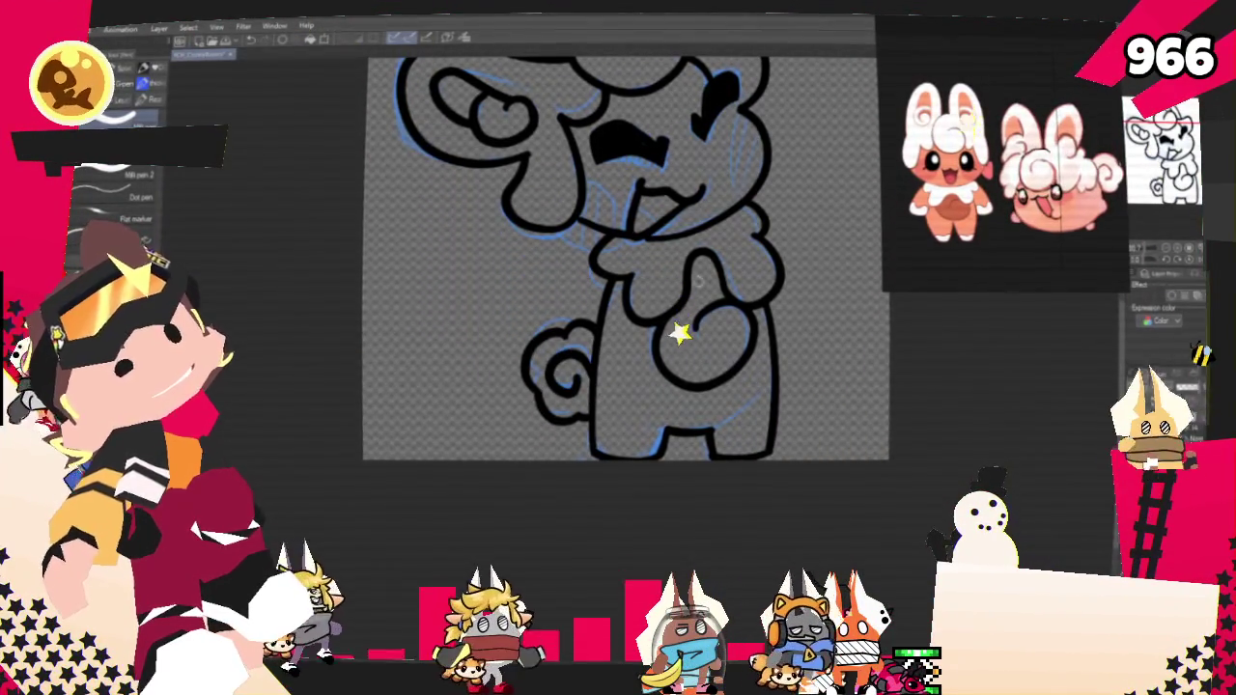
{"action": "scroll", "coordinate": [732, 240], "scroll_direction": "down", "scroll_amount": 3}
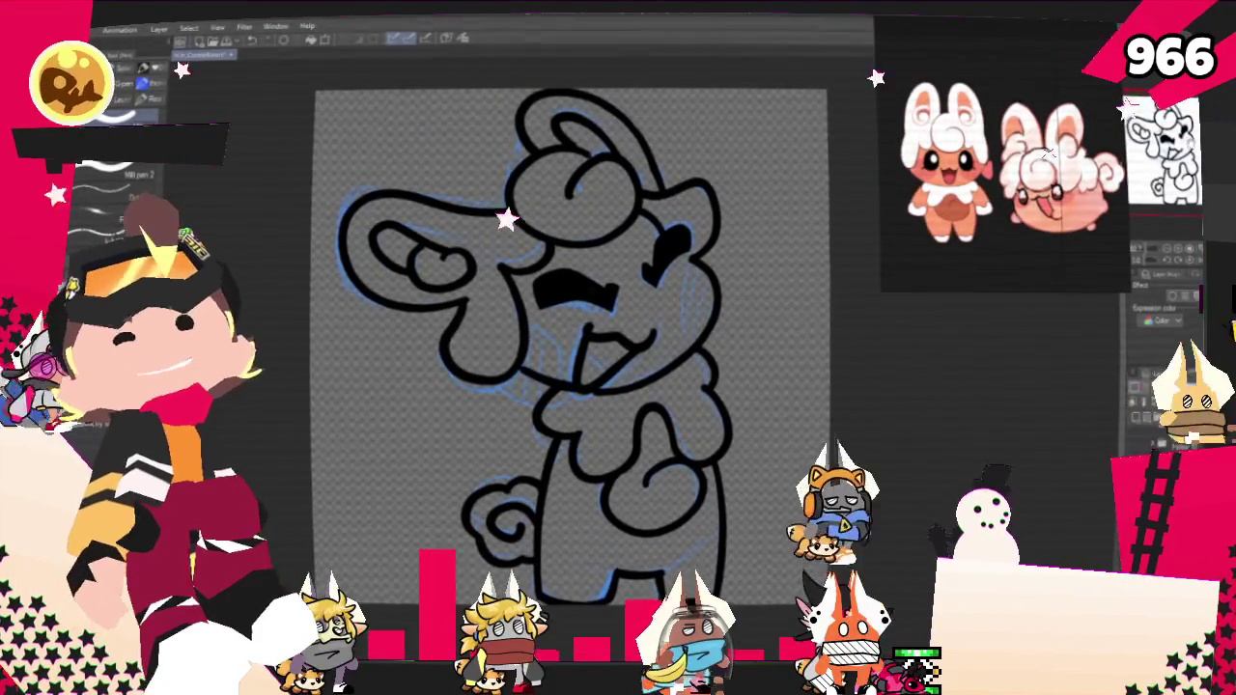
{"action": "scroll", "coordinate": [570, 386], "scroll_direction": "up", "scroll_amount": 3}
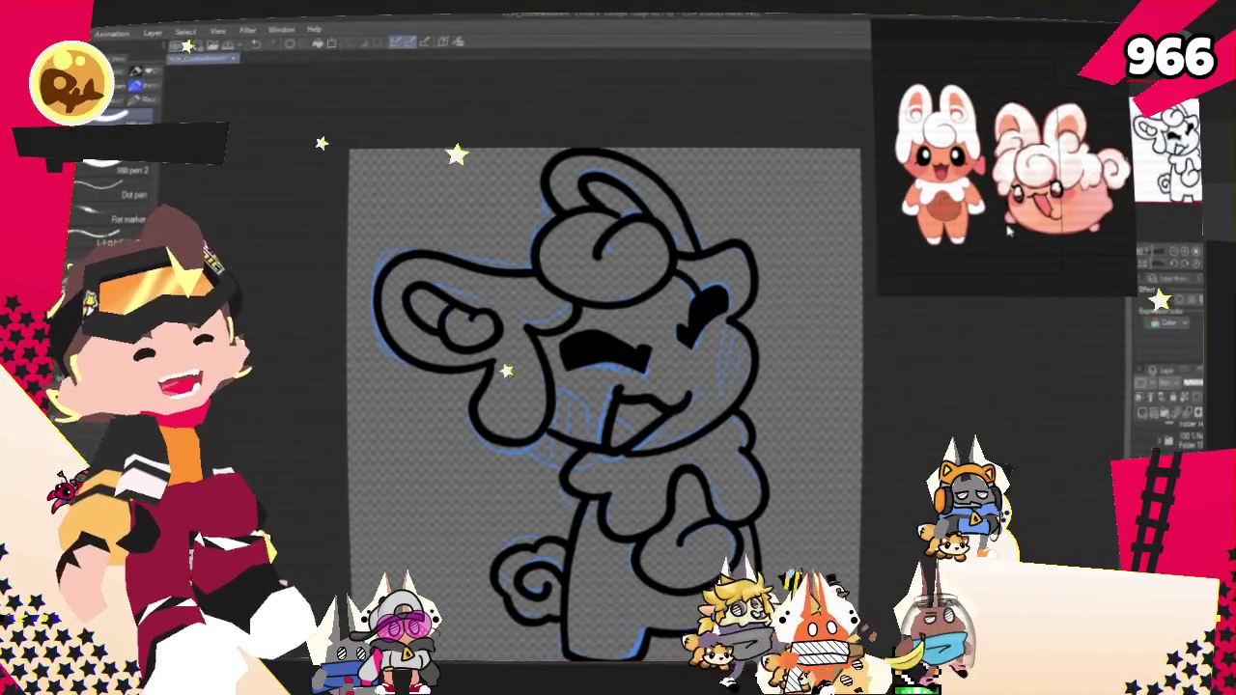
{"action": "left_click", "coordinate": [1142, 396]}
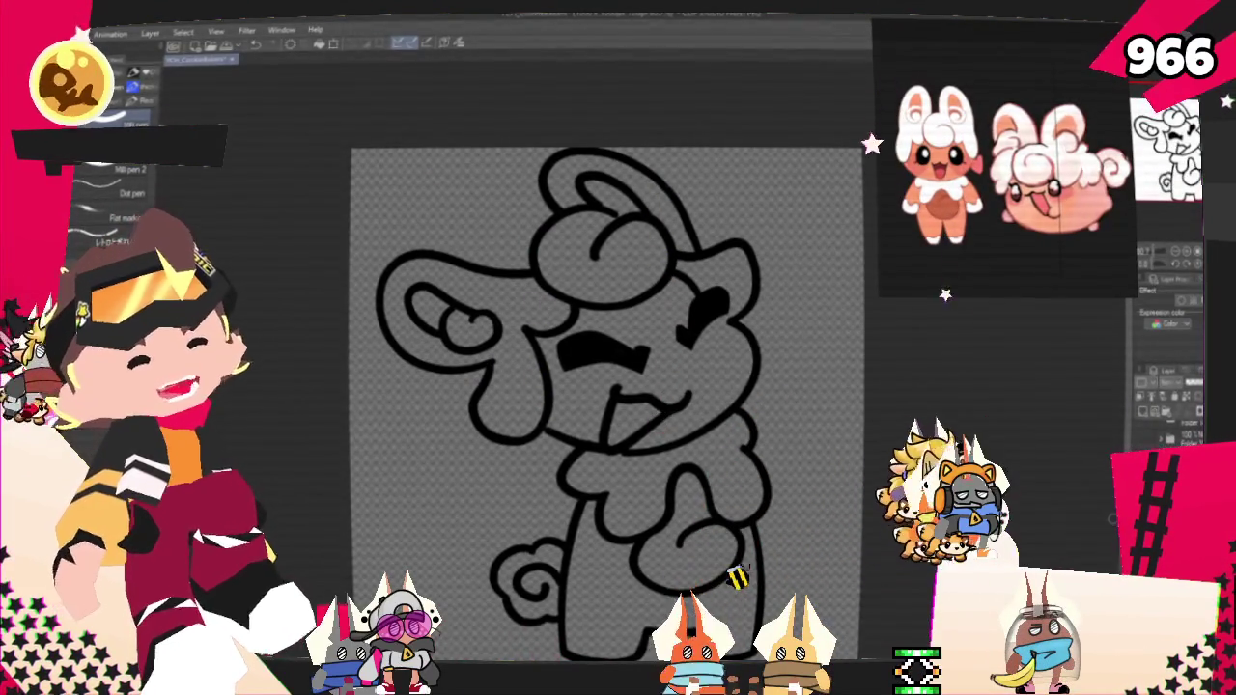
Step: Paint a small orange mark beside the face, then fill the face and inner ear orange
{"action": "scroll", "coordinate": [701, 347], "scroll_direction": "down", "scroll_amount": 1}
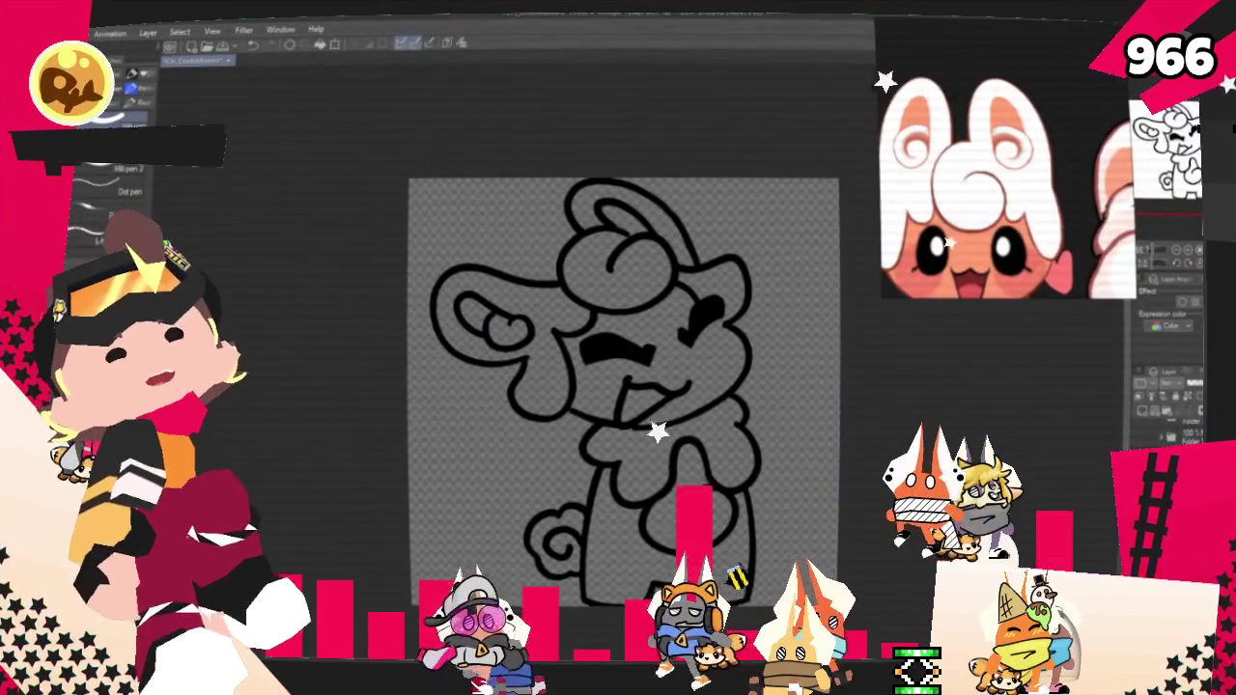
{"action": "scroll", "coordinate": [567, 308], "scroll_direction": "up", "scroll_amount": 1}
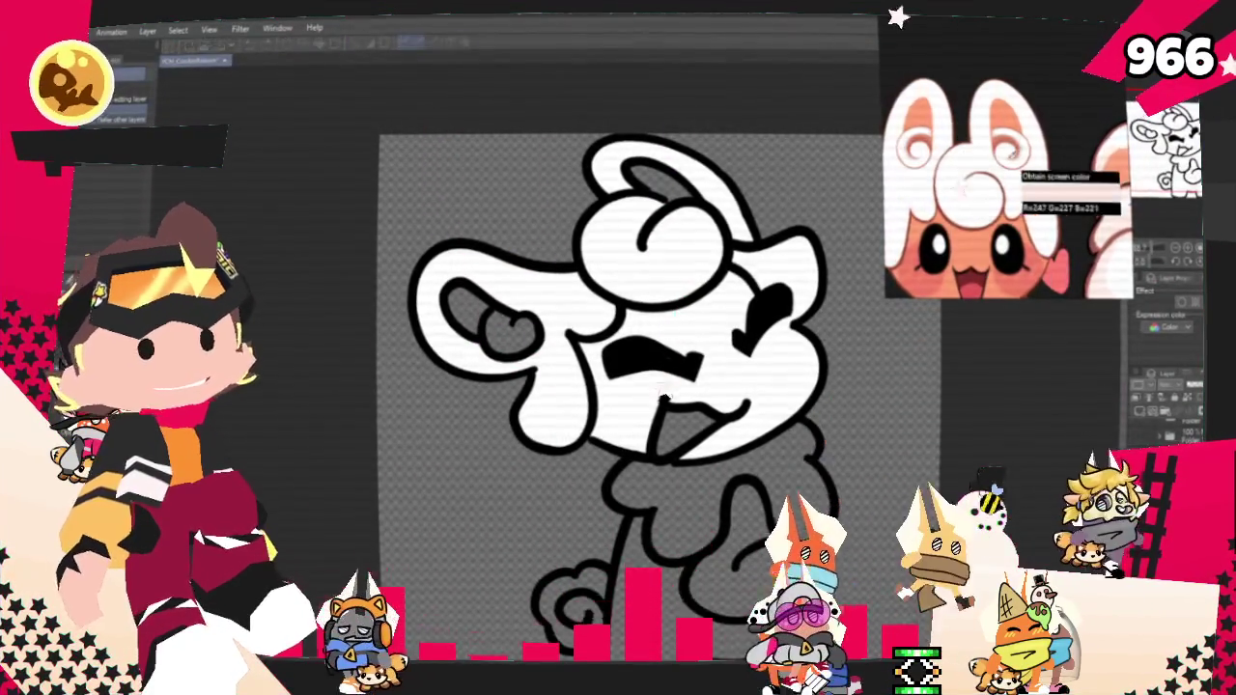
{"action": "key", "text": "p"}
{"action": "left_click_drag", "start_coordinate": [726, 276], "coordinate": [787, 334]}
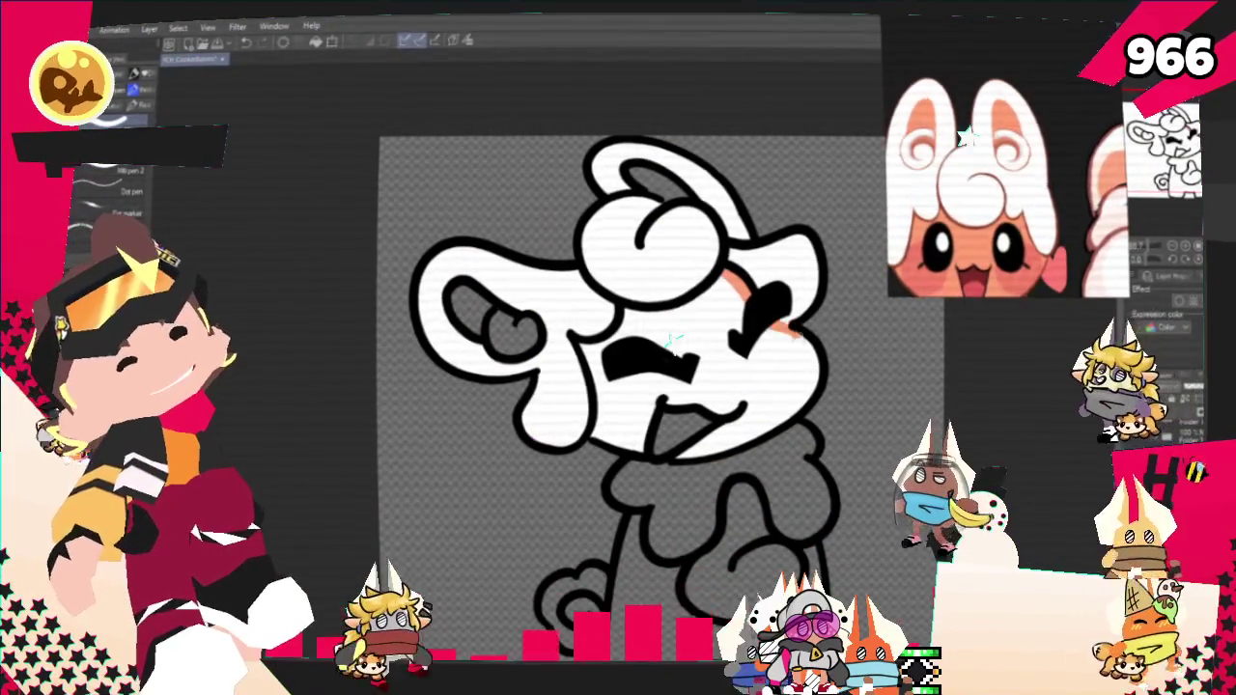
{"action": "key", "text": "g"}
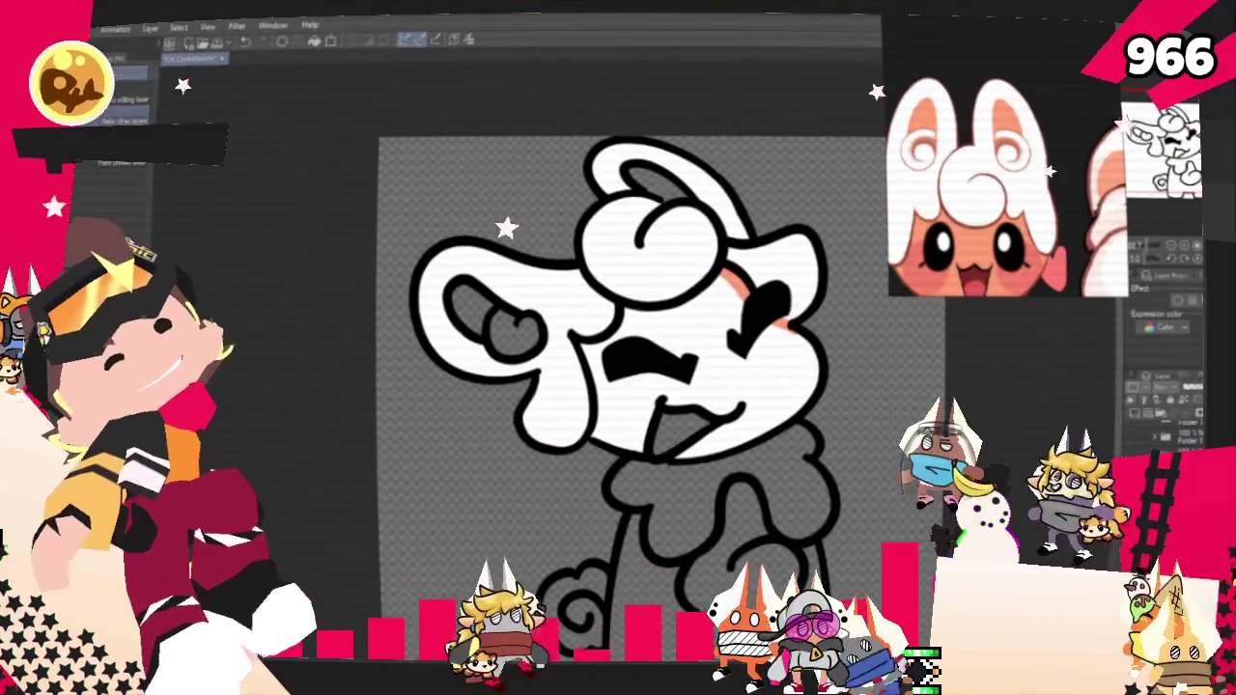
{"action": "left_click", "coordinate": [695, 405]}
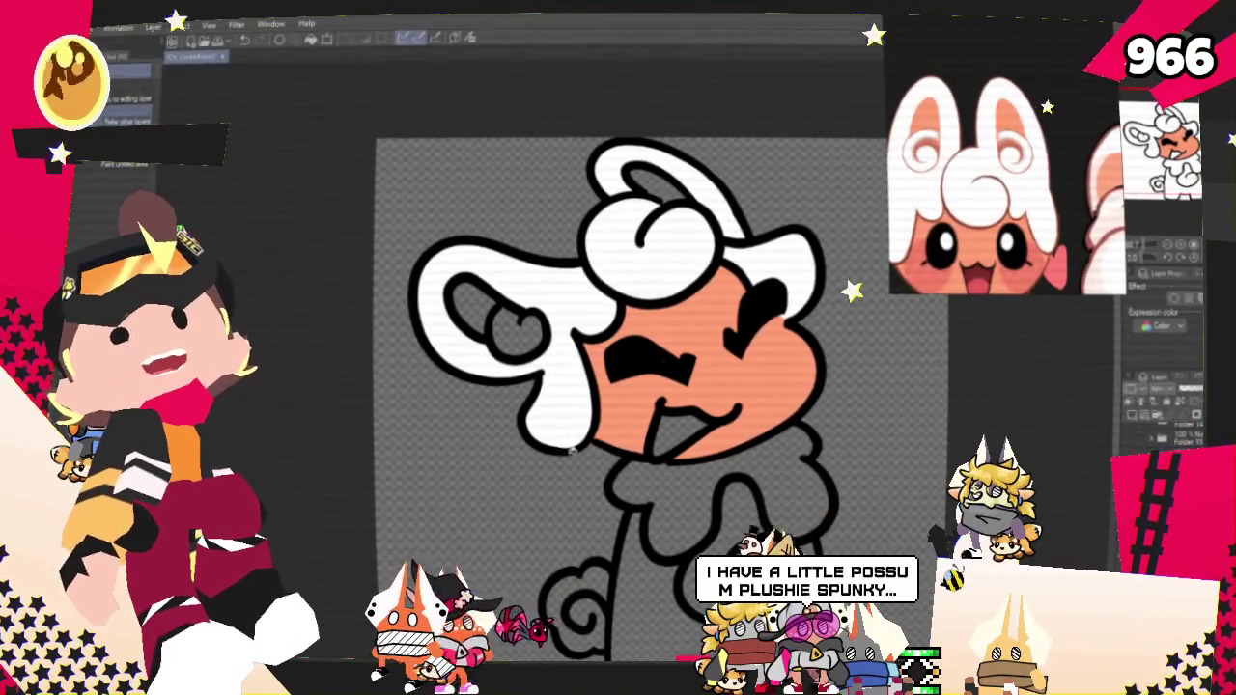
{"action": "left_click", "coordinate": [475, 302]}
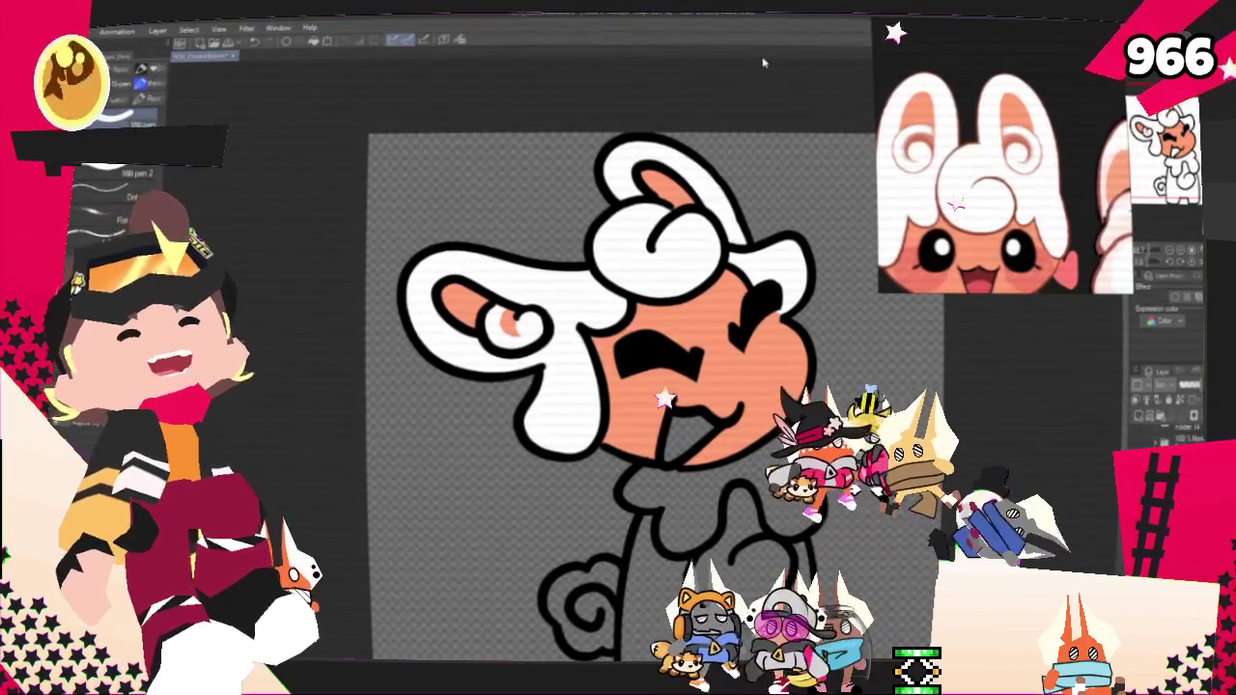
Step: Fill the mouth interior dark red, then return to the pen with the face centred
{"action": "scroll", "coordinate": [618, 367], "scroll_direction": "down", "scroll_amount": 2}
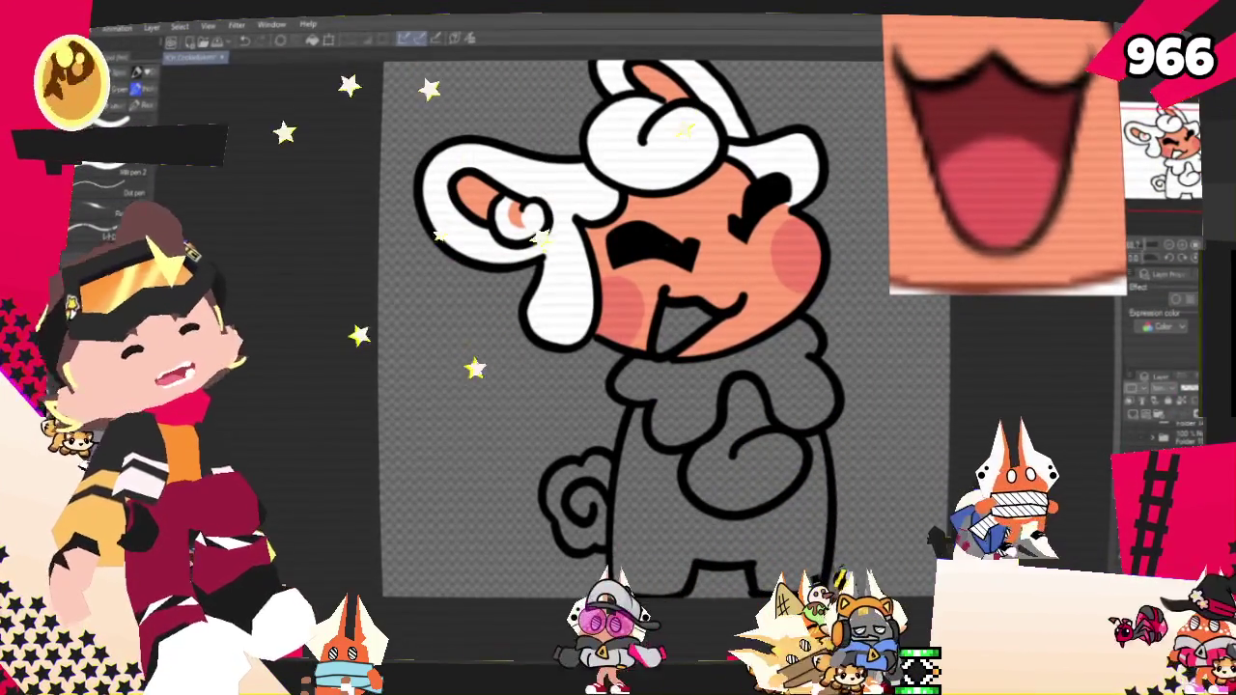
{"action": "key", "text": "g"}
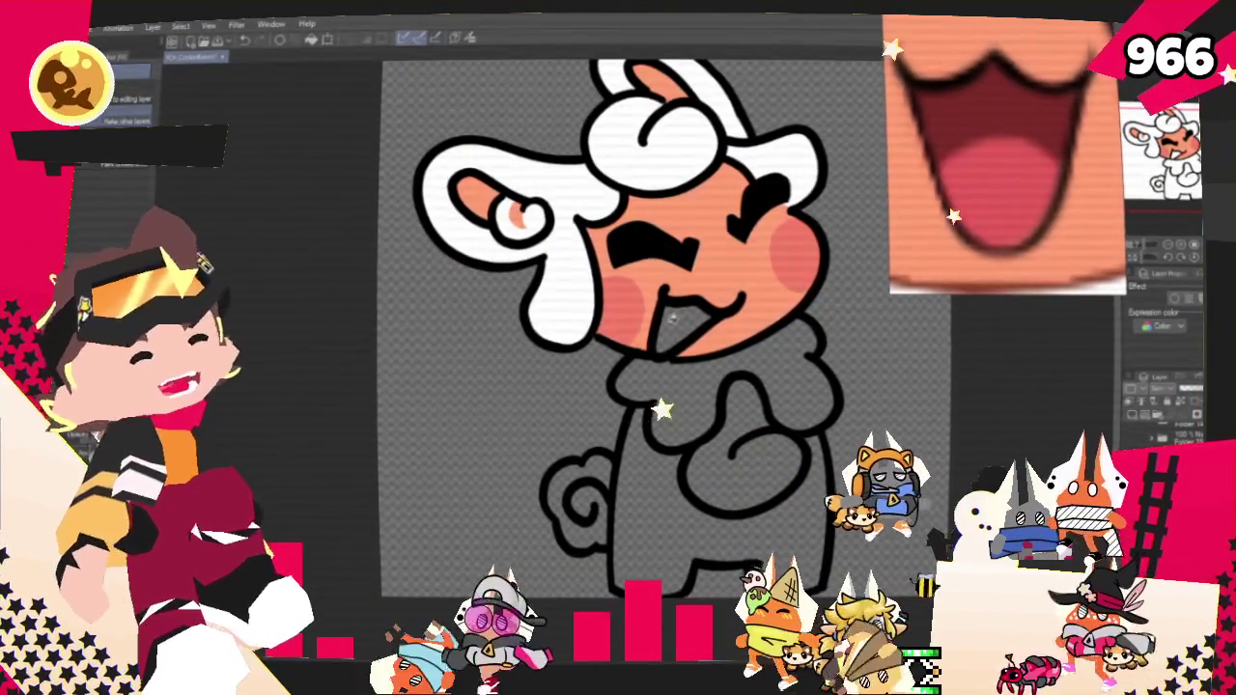
{"action": "left_click", "coordinate": [681, 315]}
{"action": "key", "text": "p"}
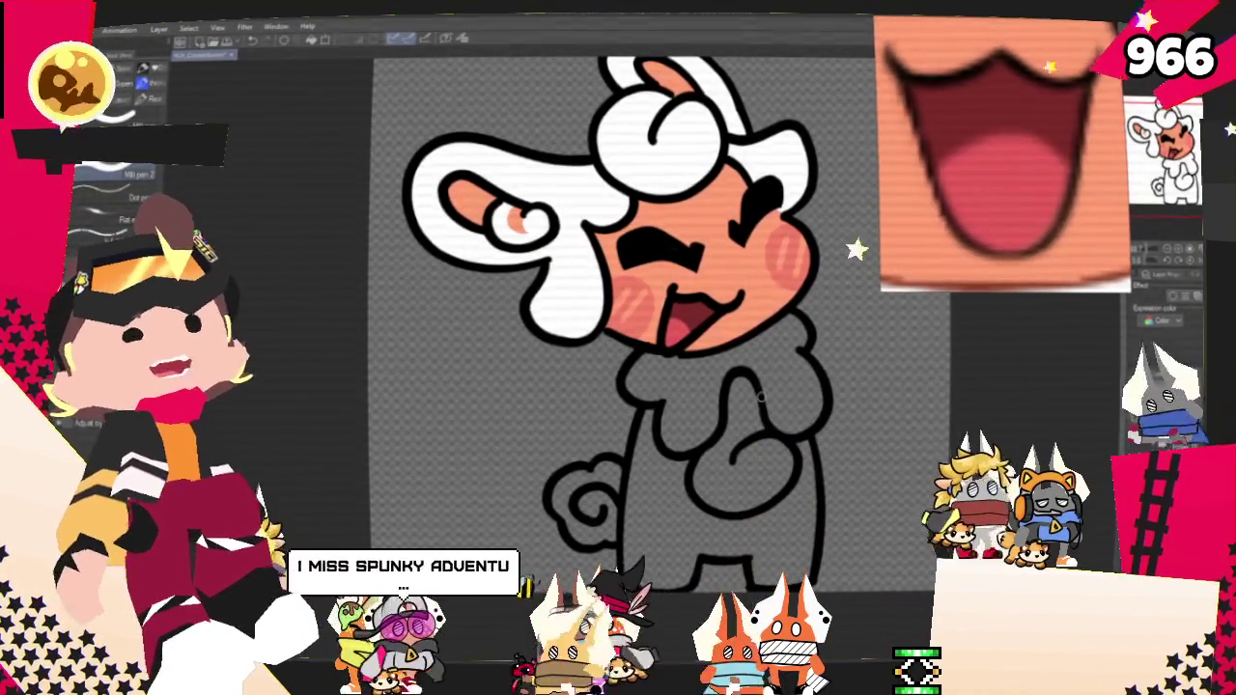
{"action": "scroll", "coordinate": [724, 383], "scroll_direction": "down", "scroll_amount": 2}
{"action": "scroll", "coordinate": [723, 383], "scroll_direction": "down", "scroll_amount": 2}
{"action": "scroll", "coordinate": [715, 396], "scroll_direction": "up", "scroll_amount": 3}
{"action": "scroll", "coordinate": [706, 415], "scroll_direction": "up", "scroll_amount": 2}
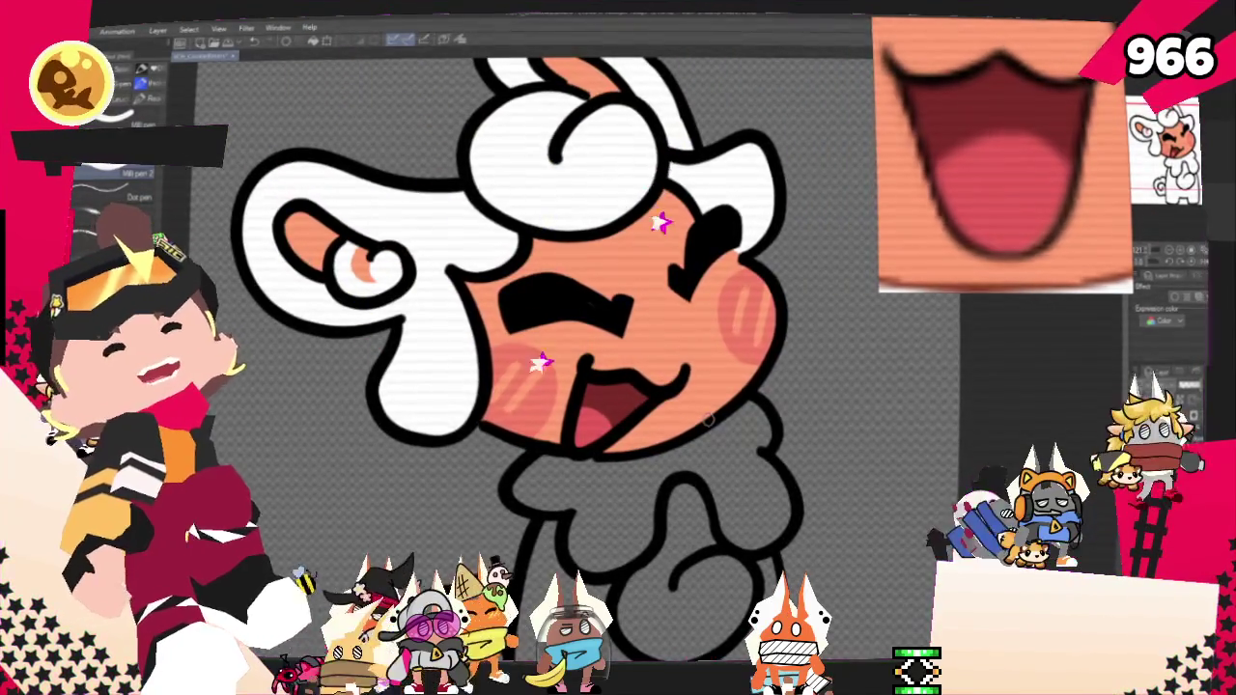
{"action": "left_click_drag", "start_coordinate": [708, 418], "coordinate": [665, 447]}
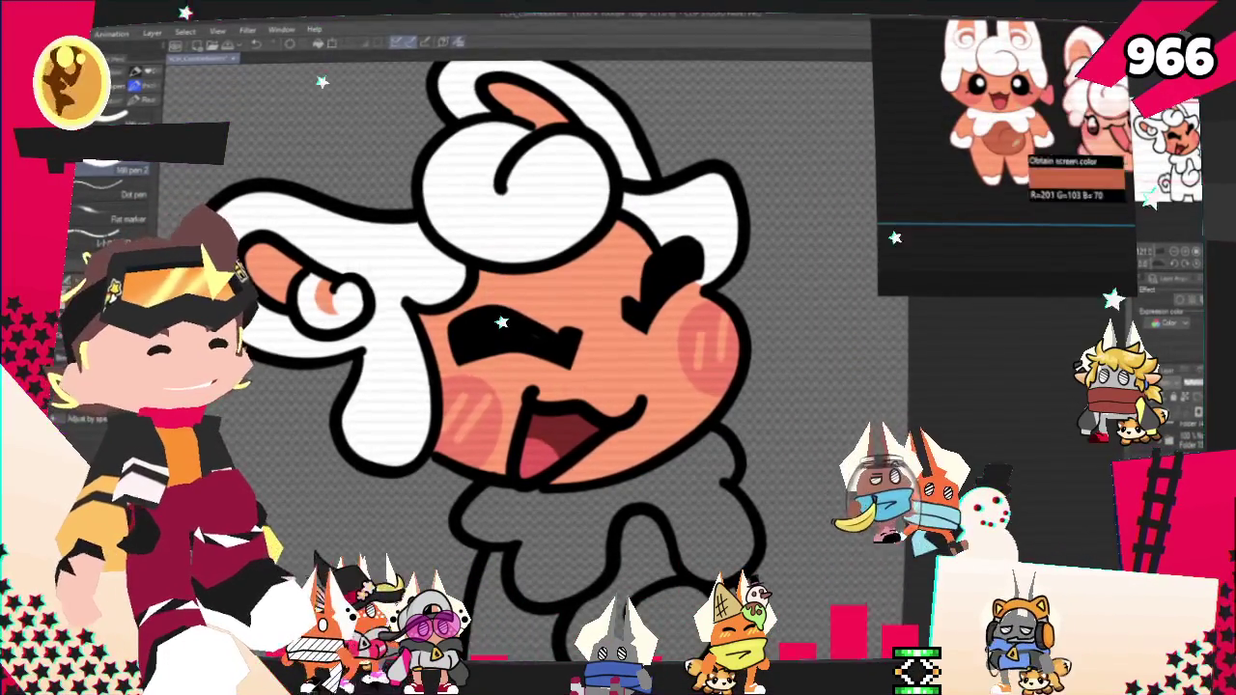
Step: Fill the hand and body orange and the grey neck ruff white
{"action": "scroll", "coordinate": [854, 161], "scroll_direction": "down", "scroll_amount": 3}
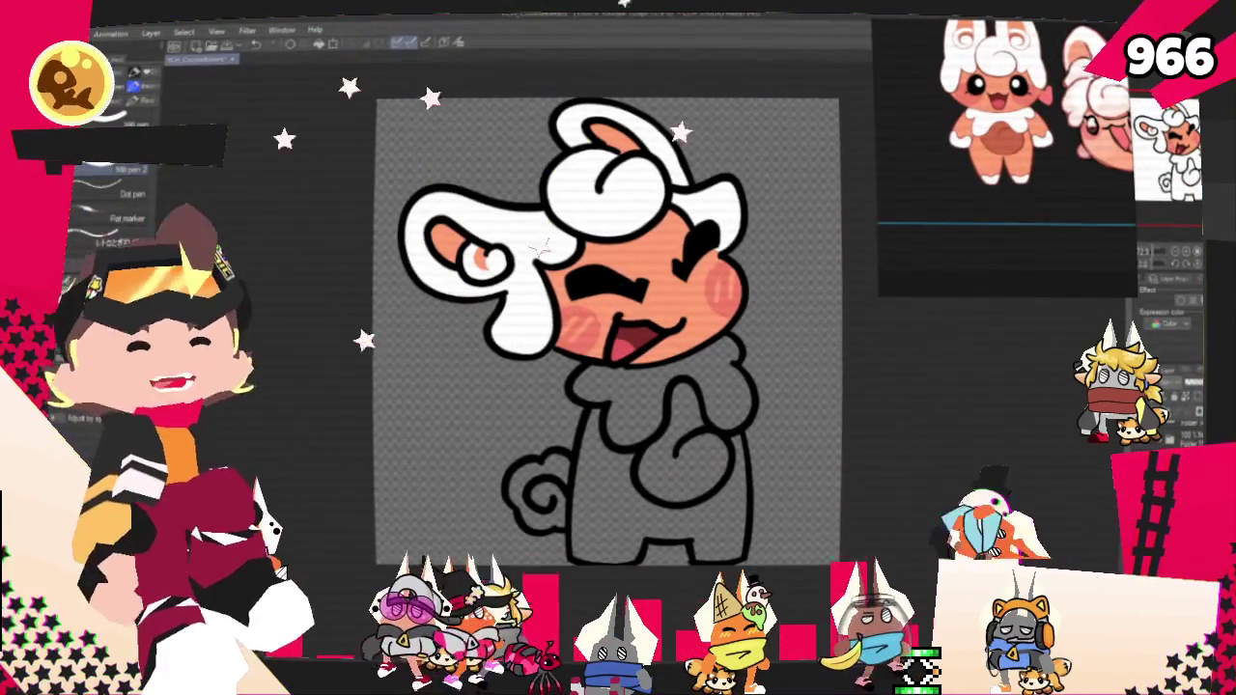
{"action": "scroll", "coordinate": [649, 367], "scroll_direction": "up", "scroll_amount": 2}
{"action": "left_click", "coordinate": [757, 444]}
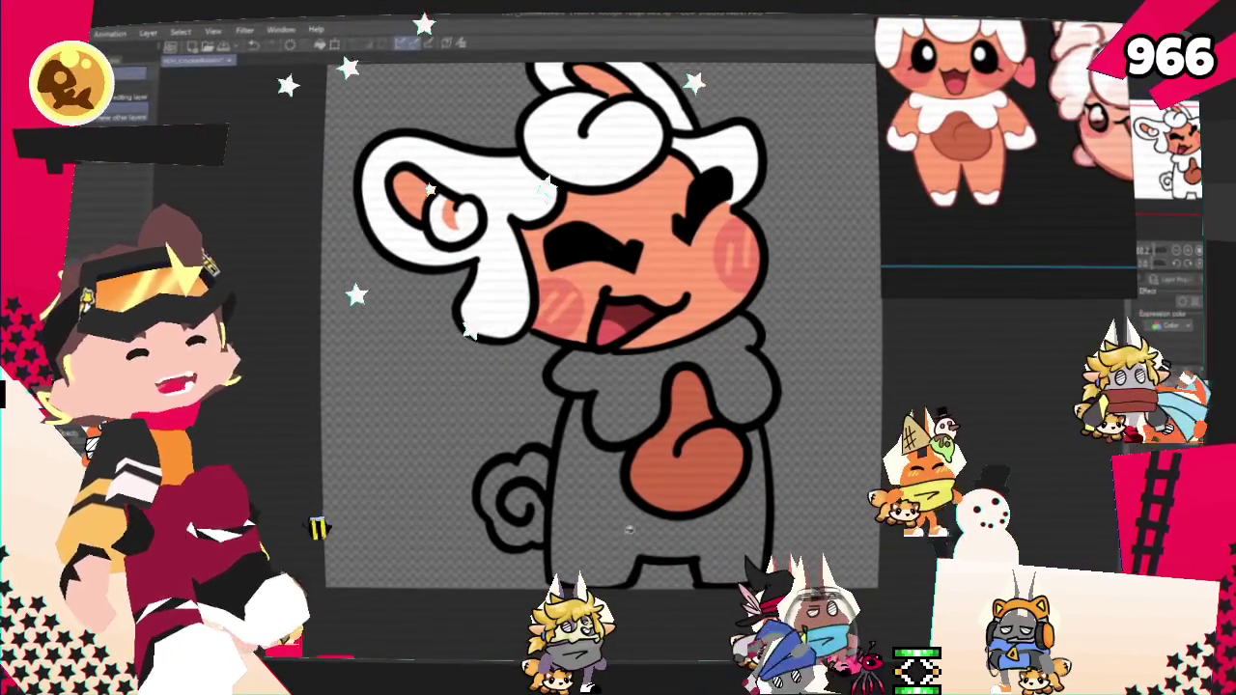
{"action": "left_click", "coordinate": [589, 483]}
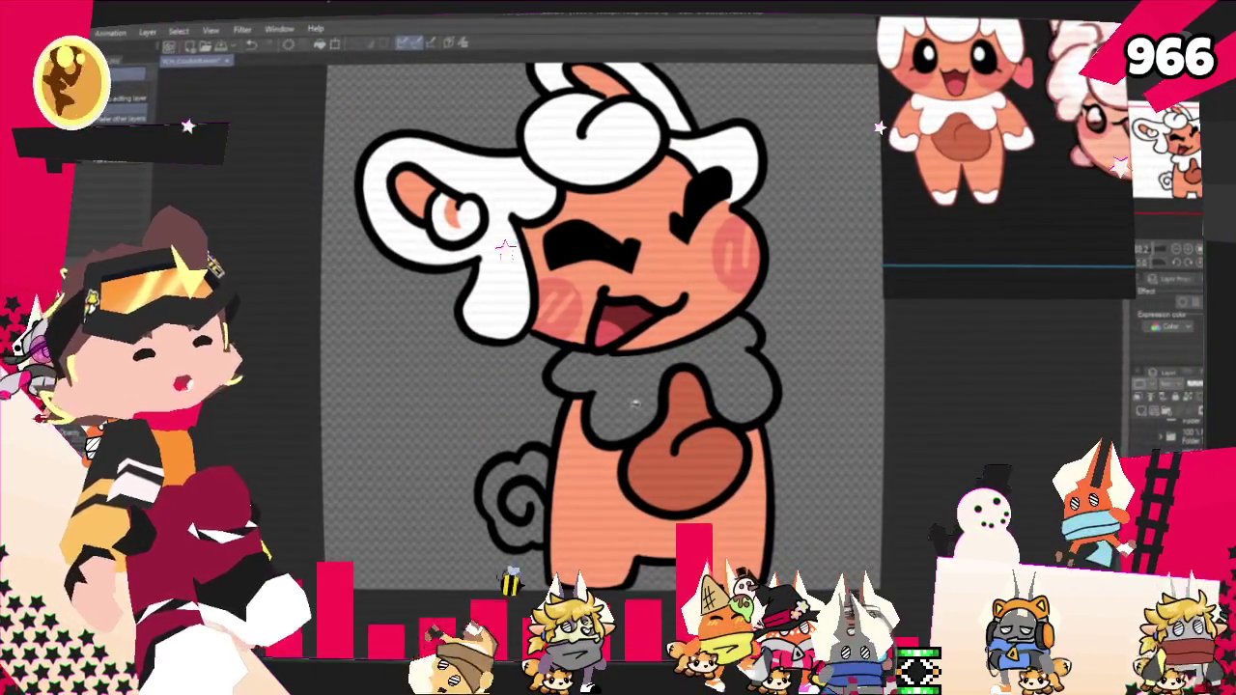
{"action": "left_click", "coordinate": [635, 404]}
{"action": "scroll", "coordinate": [700, 289], "scroll_direction": "down", "scroll_amount": 1}
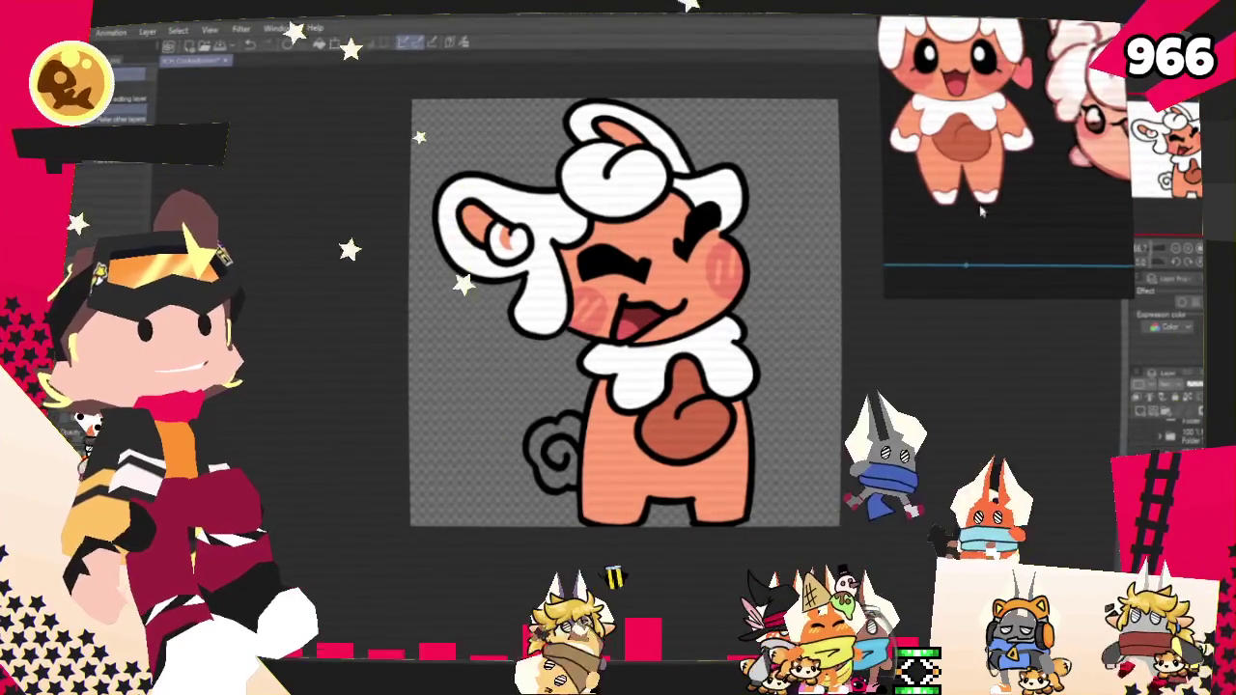
{"action": "scroll", "coordinate": [985, 225], "scroll_direction": "down", "scroll_amount": 2}
{"action": "scroll", "coordinate": [628, 386], "scroll_direction": "up", "scroll_amount": 2}
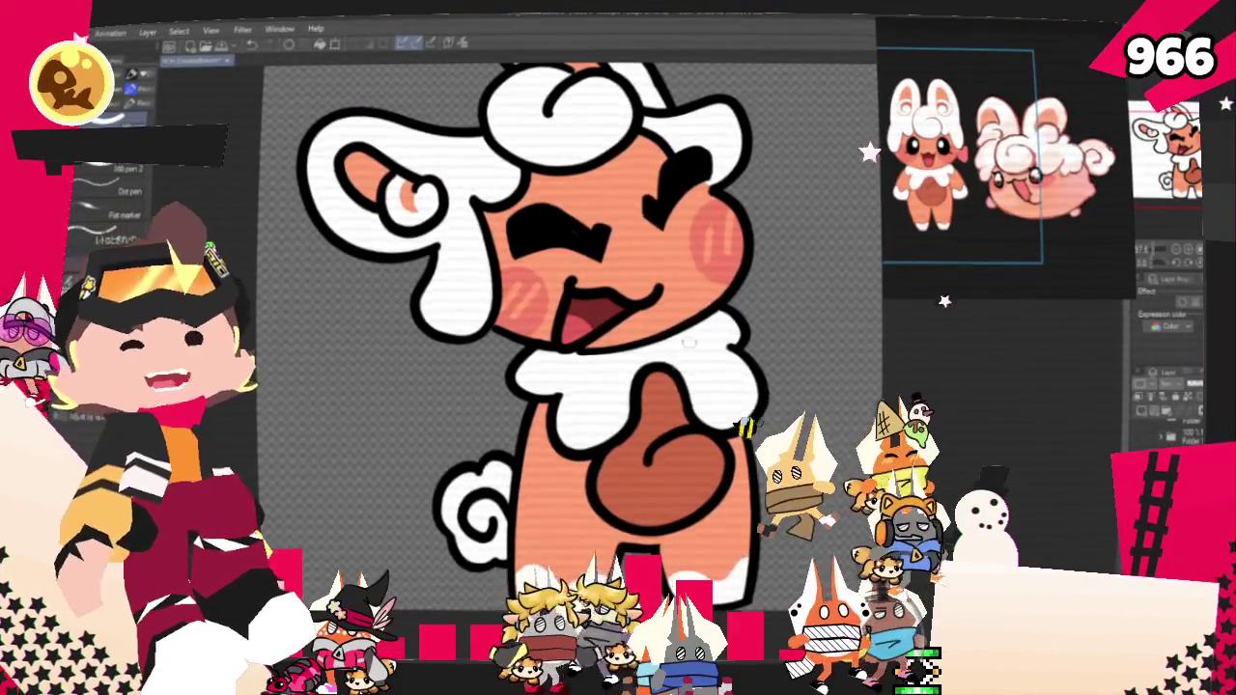
{"action": "scroll", "coordinate": [586, 353], "scroll_direction": "down", "scroll_amount": 5}
{"action": "scroll", "coordinate": [586, 352], "scroll_direction": "up", "scroll_amount": 1}
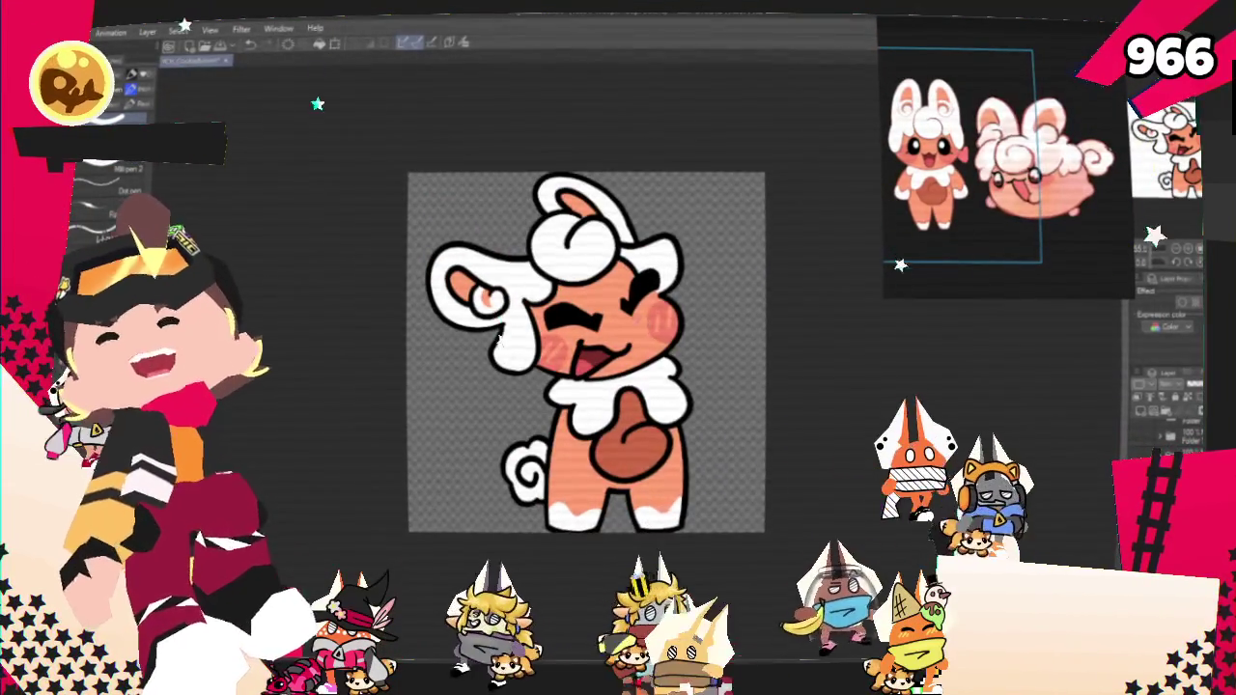
{"action": "scroll", "coordinate": [498, 333], "scroll_direction": "up", "scroll_amount": 1}
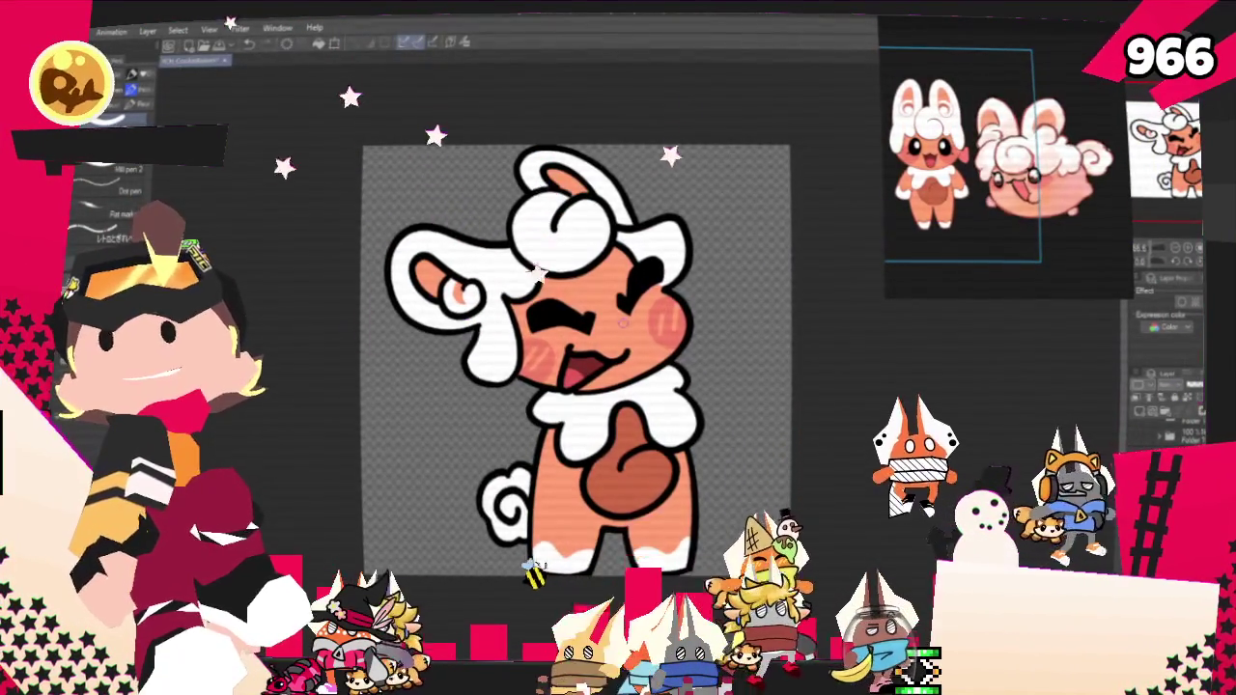
{"action": "scroll", "coordinate": [587, 352], "scroll_direction": "down", "scroll_amount": 1}
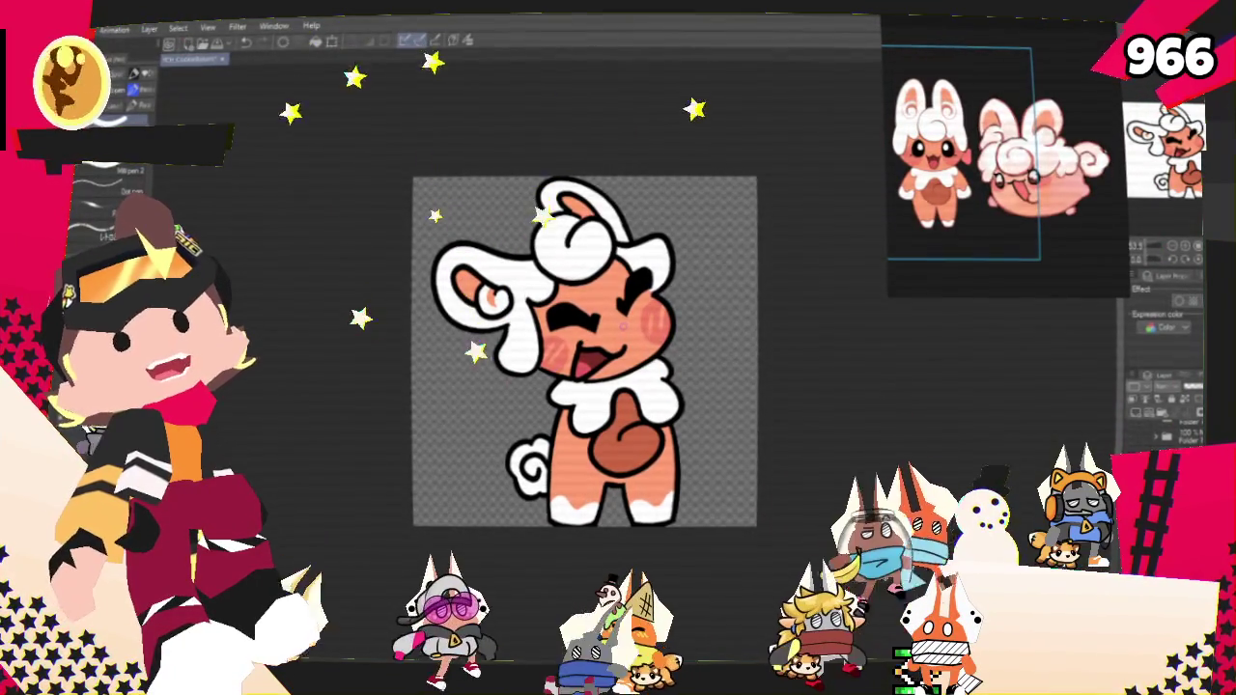
Step: Zoom the Sub View onto the reference's pink swirl and sample its colour
{"action": "scroll", "coordinate": [827, 206], "scroll_direction": "down", "scroll_amount": 1}
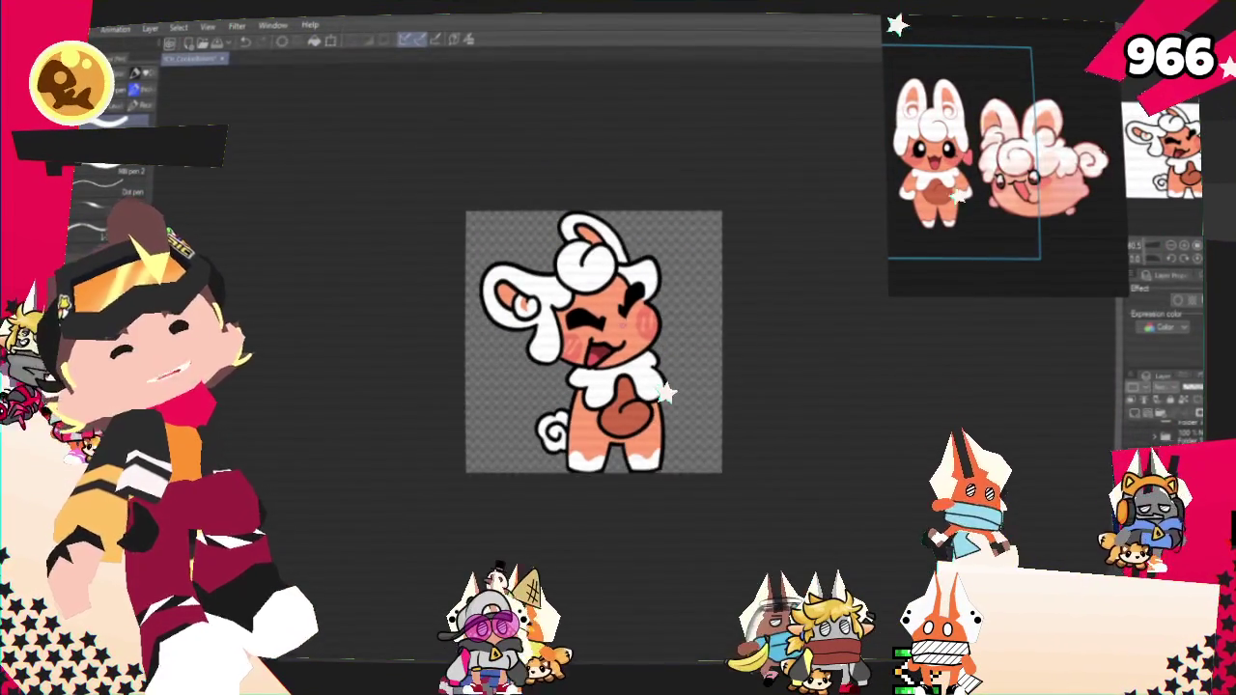
{"action": "scroll", "coordinate": [826, 207], "scroll_direction": "up", "scroll_amount": 1}
{"action": "scroll", "coordinate": [827, 207], "scroll_direction": "up", "scroll_amount": 2}
{"action": "scroll", "coordinate": [827, 206], "scroll_direction": "down", "scroll_amount": 1}
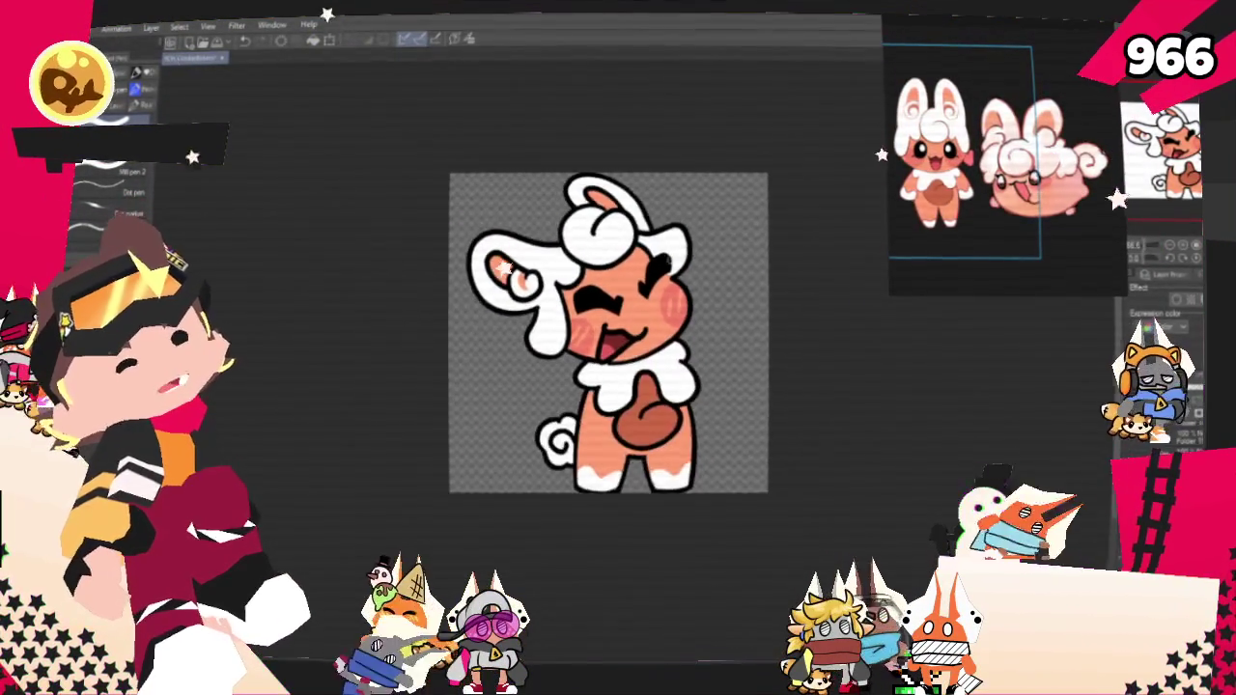
{"action": "scroll", "coordinate": [826, 207], "scroll_direction": "up", "scroll_amount": 1}
{"action": "scroll", "coordinate": [827, 207], "scroll_direction": "up", "scroll_amount": 1}
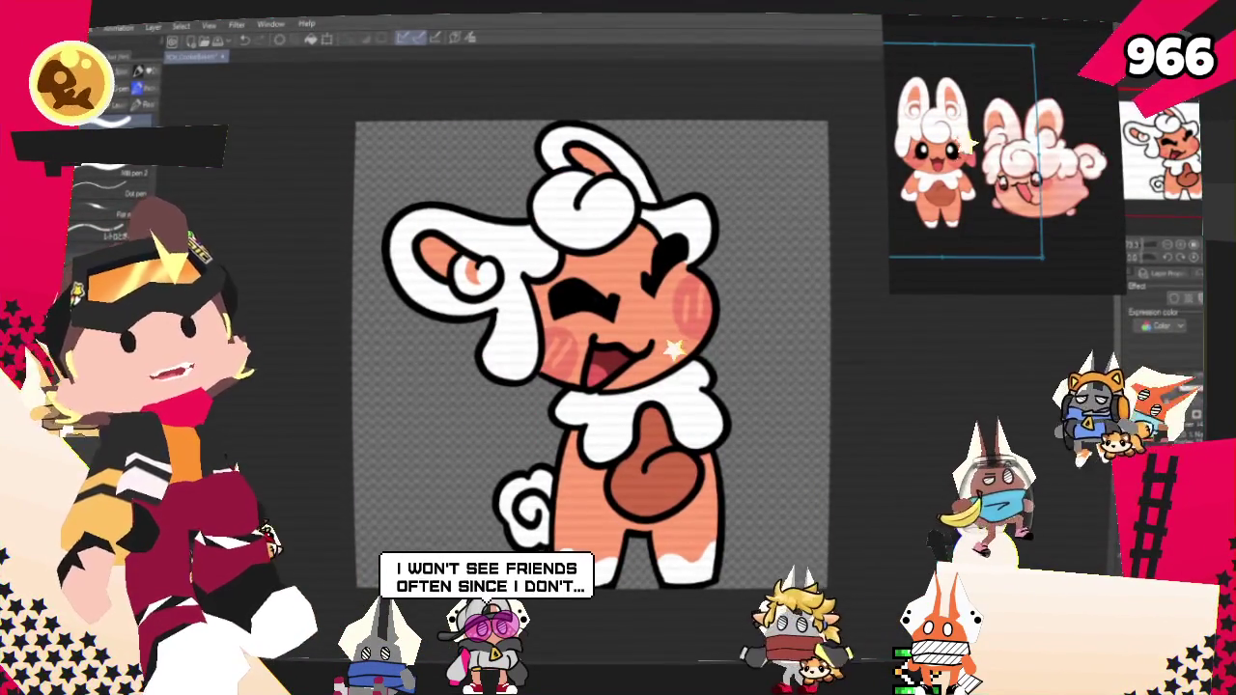
{"action": "scroll", "coordinate": [1000, 155], "scroll_direction": "down", "scroll_amount": 2}
{"action": "scroll", "coordinate": [1030, 178], "scroll_direction": "up", "scroll_amount": 2}
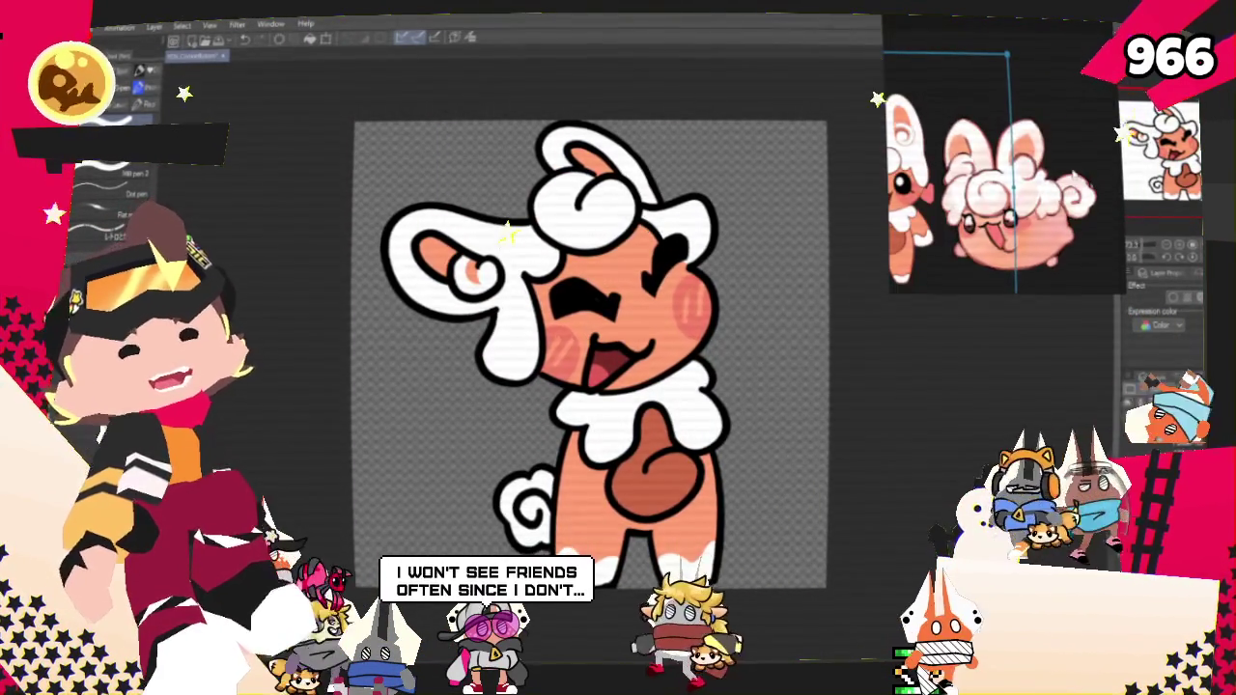
{"action": "scroll", "coordinate": [1029, 179], "scroll_direction": "up", "scroll_amount": 2}
{"action": "scroll", "coordinate": [1029, 179], "scroll_direction": "up", "scroll_amount": 1}
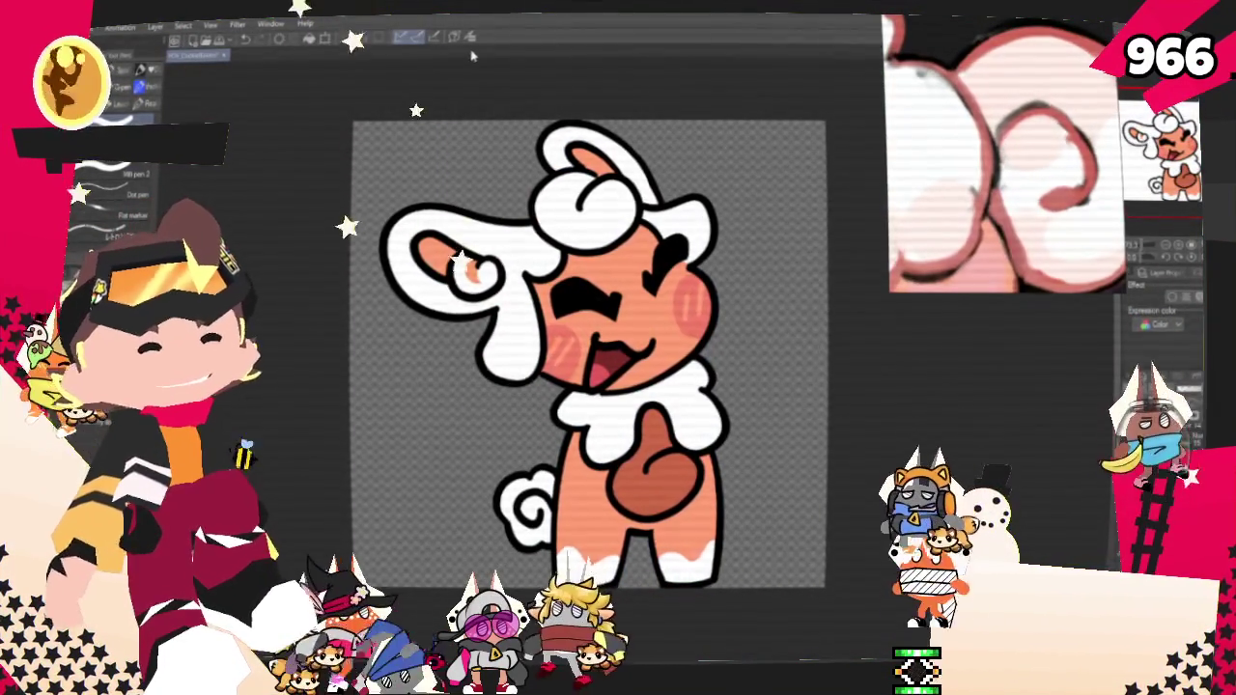
{"action": "left_click", "coordinate": [966, 179]}
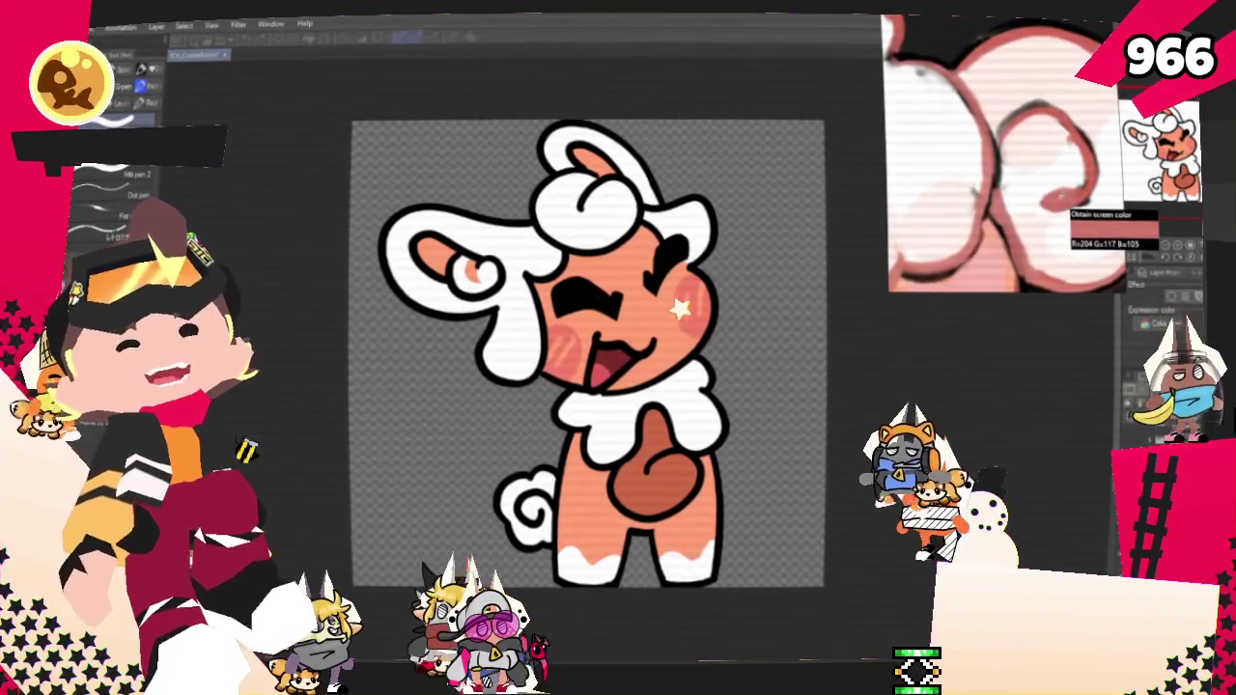
Step: Zoom back out so the whole reference creature and drawing are visible again
{"action": "scroll", "coordinate": [619, 197], "scroll_direction": "down", "scroll_amount": 1}
{"action": "scroll", "coordinate": [530, 350], "scroll_direction": "up", "scroll_amount": 1}
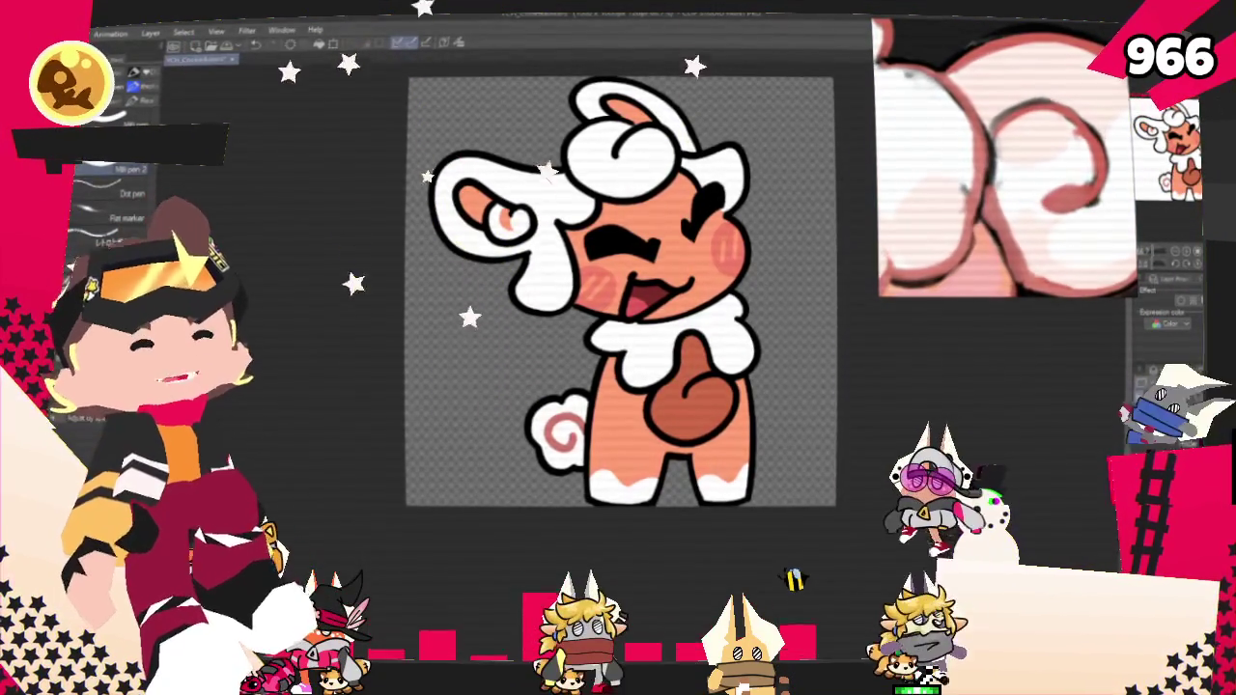
{"action": "key", "text": "ctrl+minus"}
{"action": "key", "text": "ctrl+plus"}
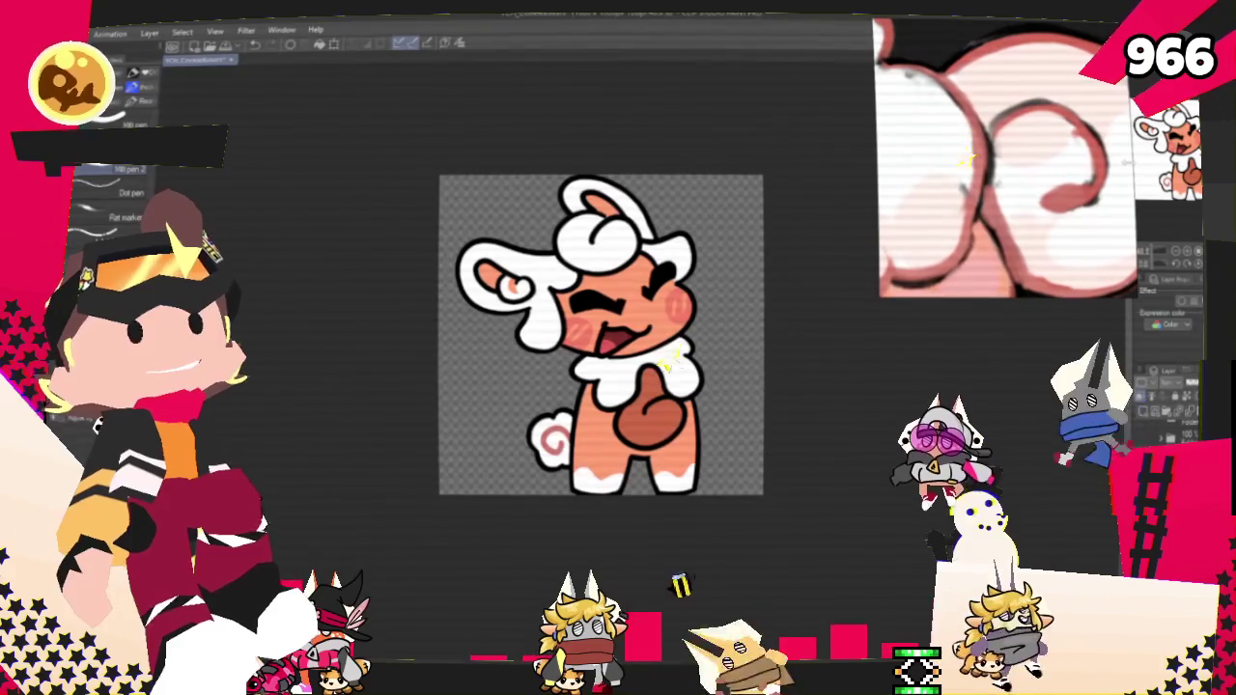
{"action": "scroll", "coordinate": [581, 250], "scroll_direction": "up", "scroll_amount": 1}
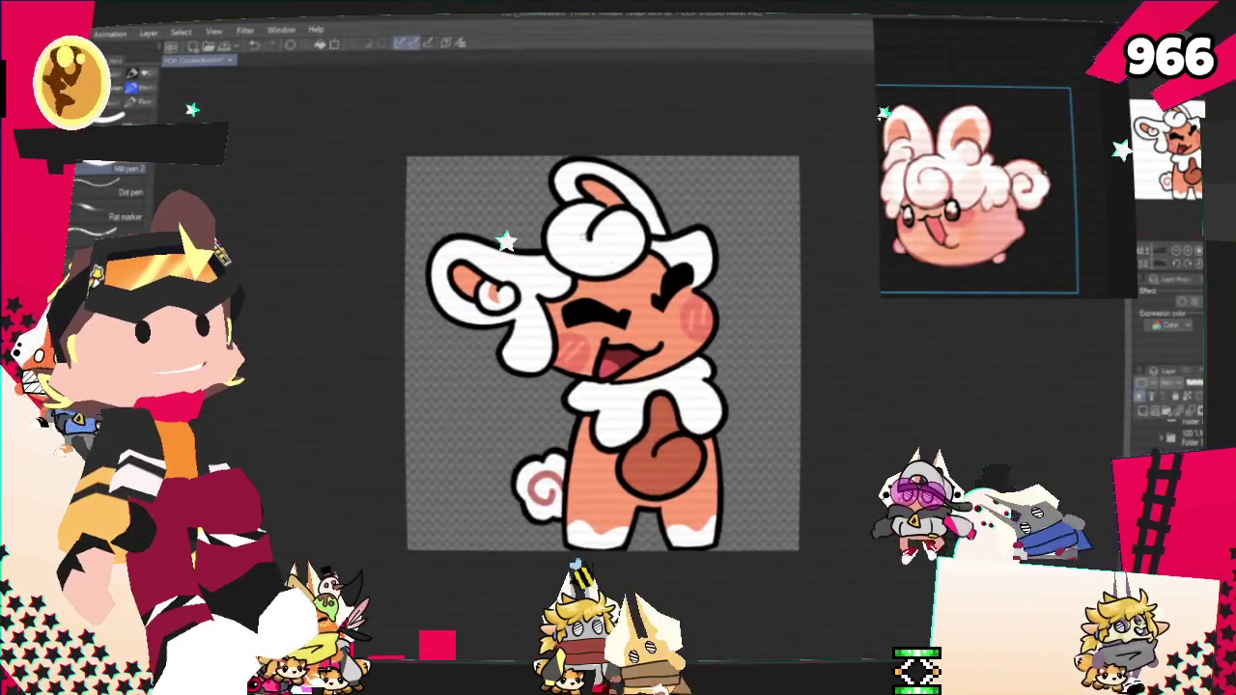
Step: Trace the head-tuft curl in pinkish-brown as a closed loop over the white crest
{"action": "scroll", "coordinate": [581, 250], "scroll_direction": "up", "scroll_amount": 2}
{"action": "scroll", "coordinate": [581, 250], "scroll_direction": "up", "scroll_amount": 1}
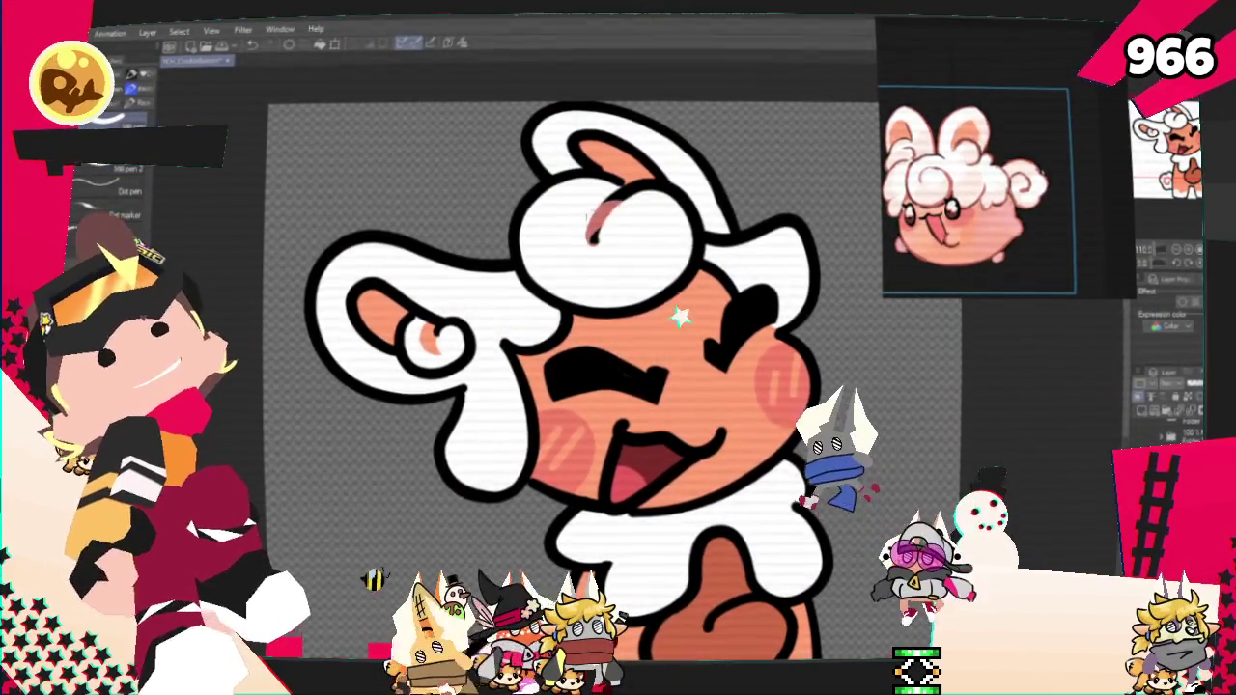
{"action": "left_click_drag", "start_coordinate": [600, 249], "coordinate": [586, 208]}
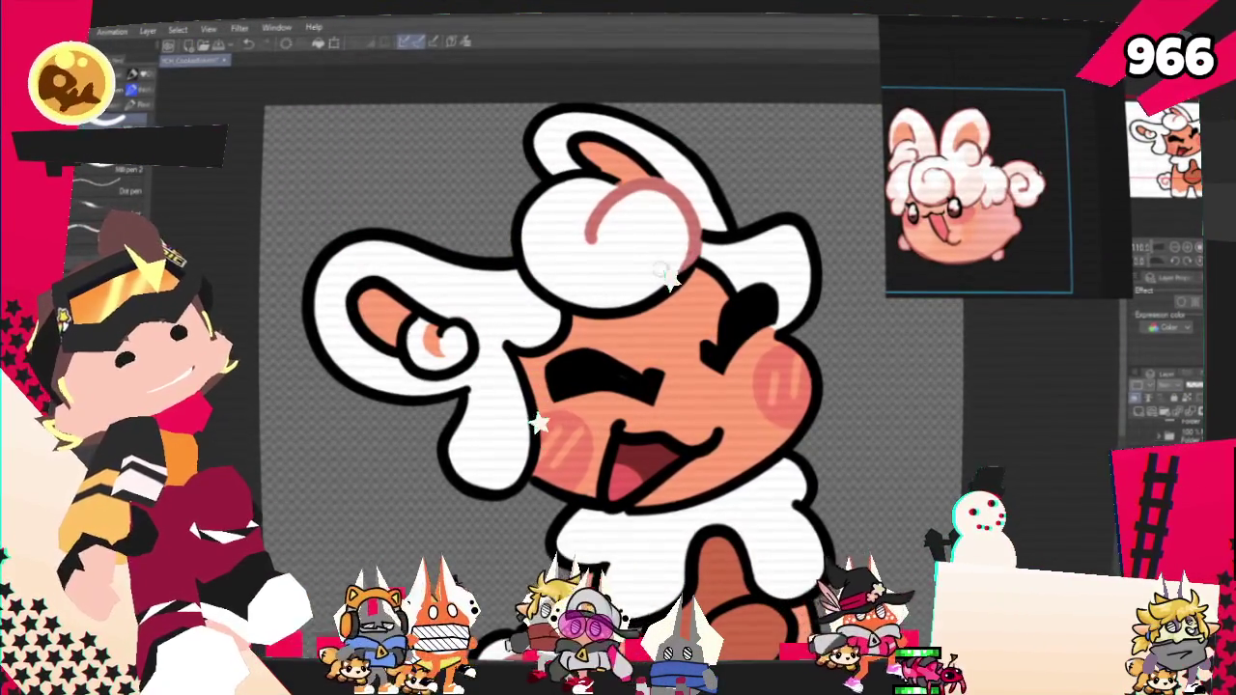
{"action": "left_click_drag", "start_coordinate": [692, 269], "coordinate": [575, 308]}
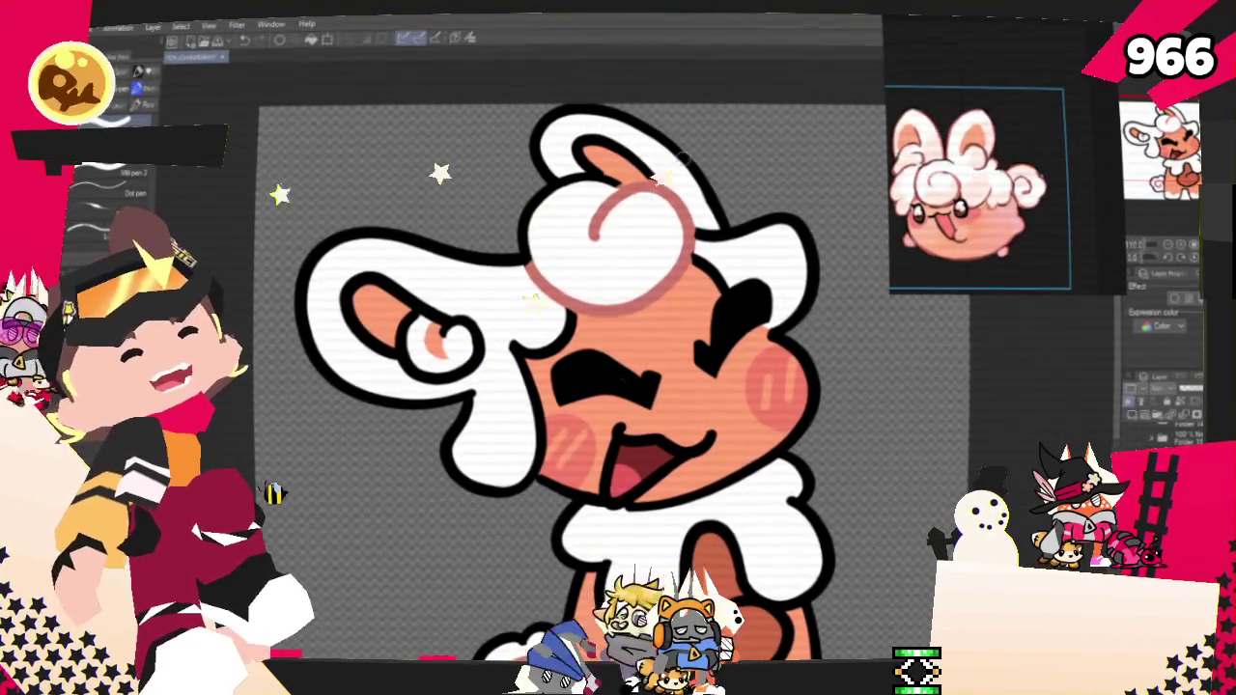
{"action": "left_click_drag", "start_coordinate": [693, 146], "coordinate": [793, 136]}
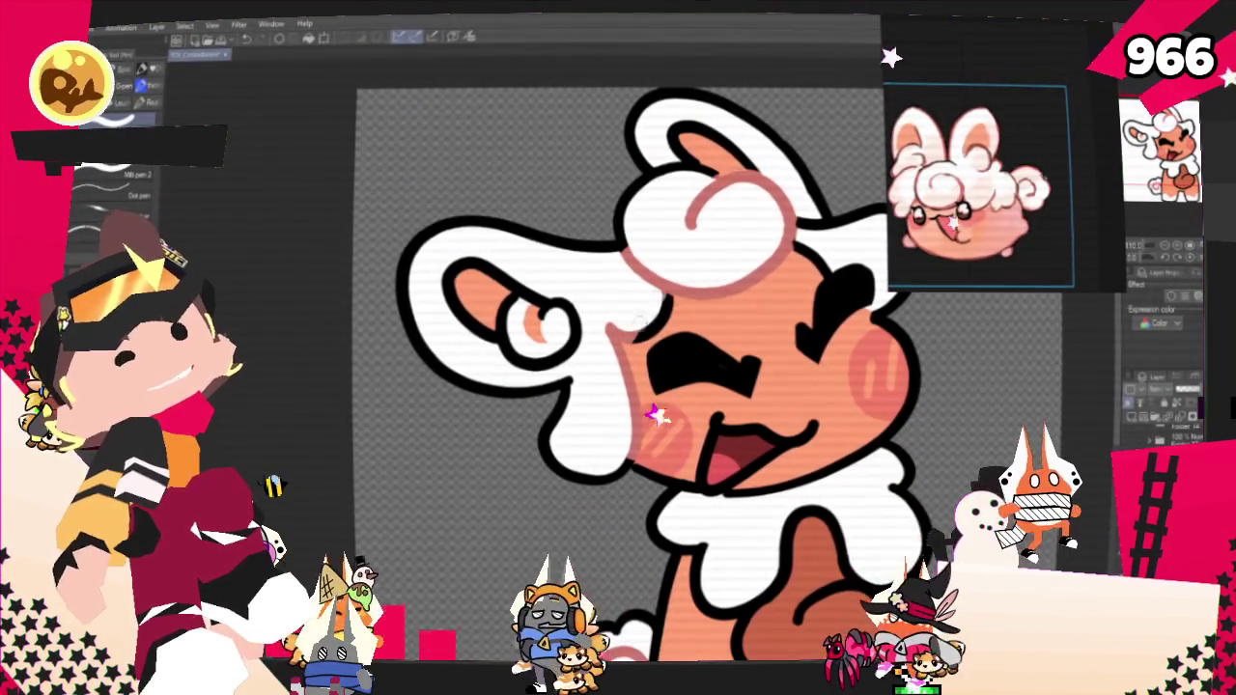
{"action": "left_click_drag", "start_coordinate": [577, 365], "coordinate": [509, 396]}
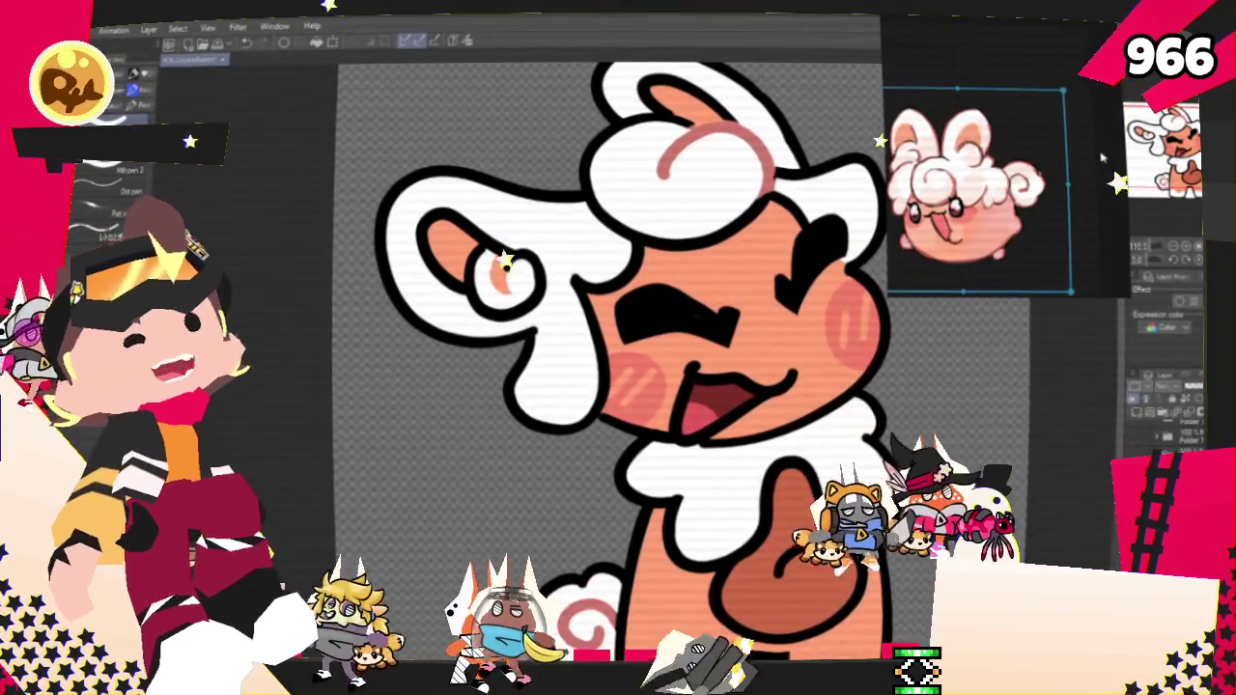
{"action": "scroll", "coordinate": [676, 434], "scroll_direction": "down", "scroll_amount": 2}
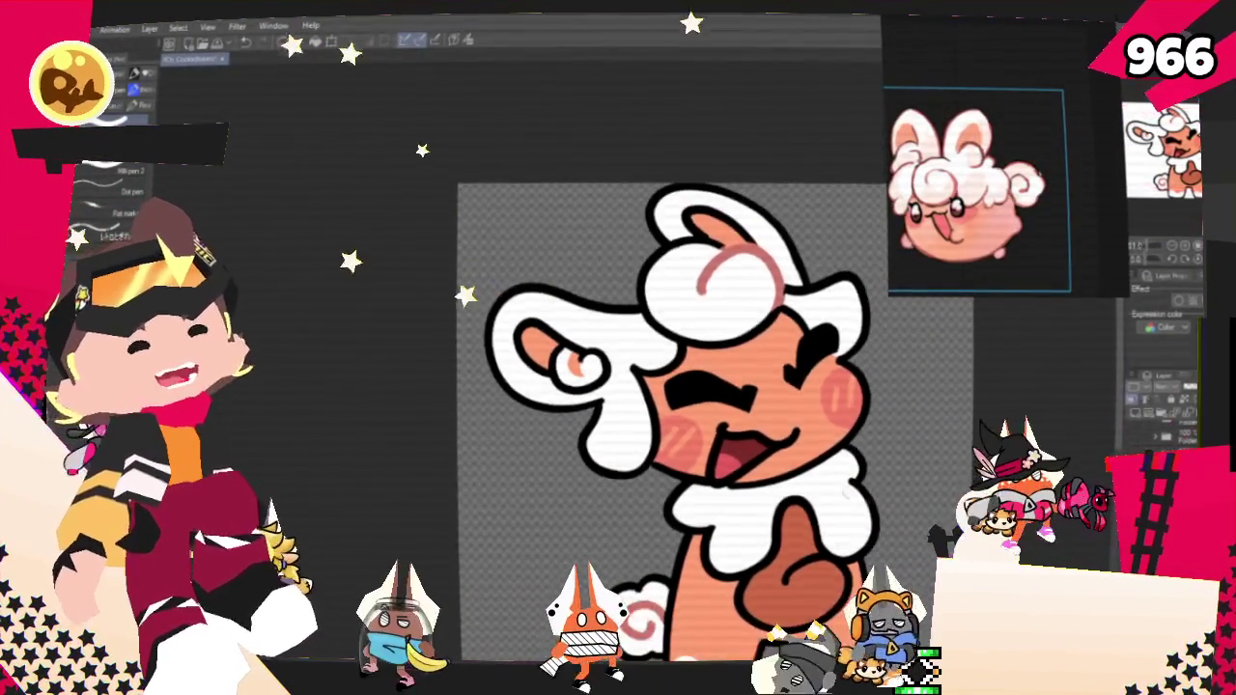
{"action": "scroll", "coordinate": [676, 435], "scroll_direction": "down", "scroll_amount": 1}
{"action": "scroll", "coordinate": [558, 419], "scroll_direction": "up", "scroll_amount": 1}
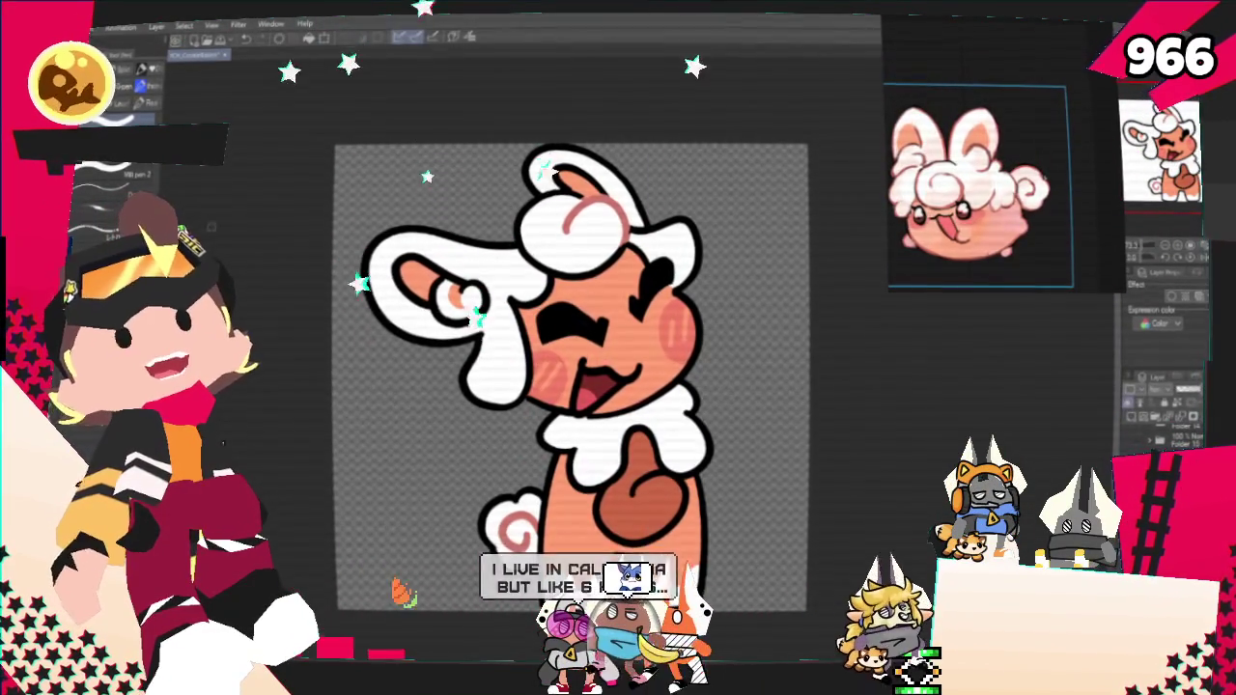
Step: Zoom in on the creature's face, then back out to fit the whole canvas
{"action": "key", "text": "ctrl+minus"}
{"action": "key", "text": "ctrl+plus"}
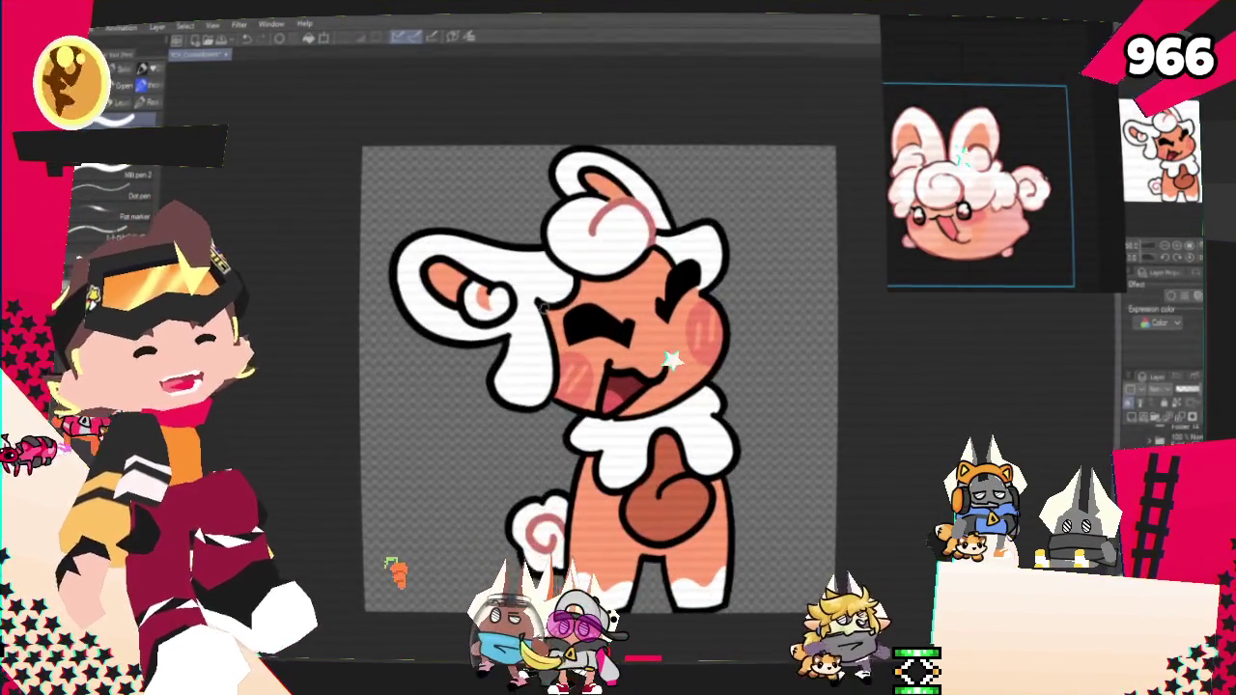
{"action": "key", "text": "ctrl+plus"}
{"action": "key", "text": "ctrl+minus"}
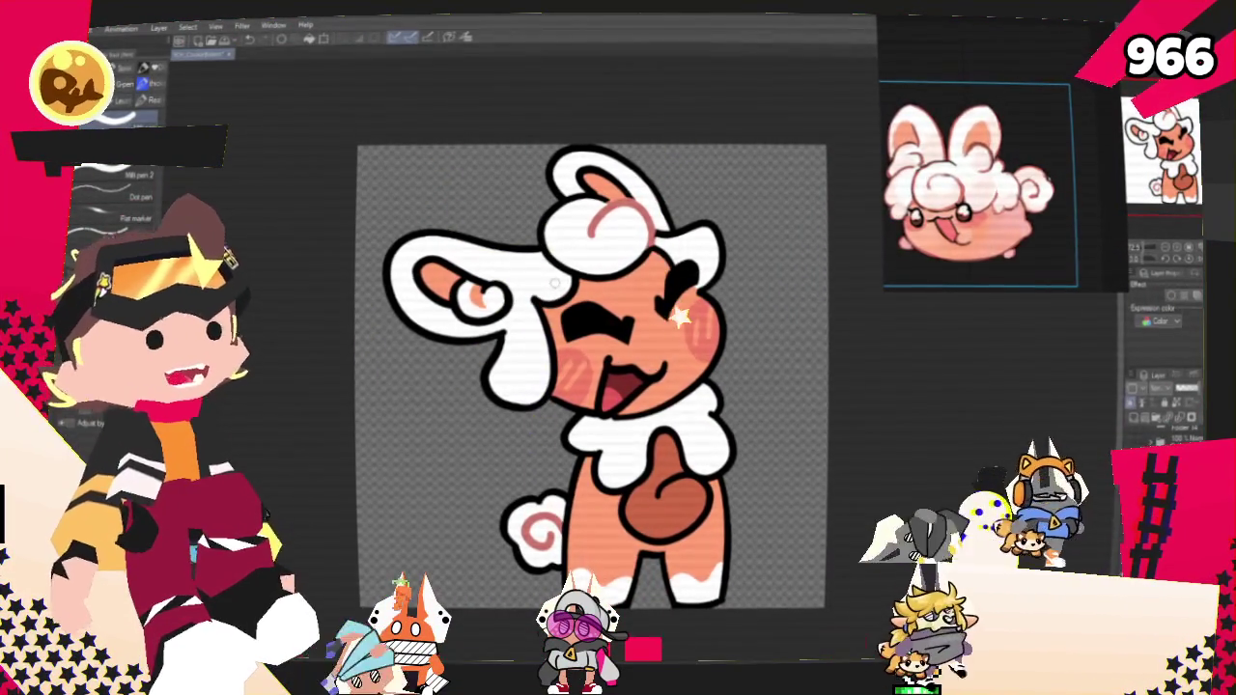
{"action": "key", "text": "ctrl+minus"}
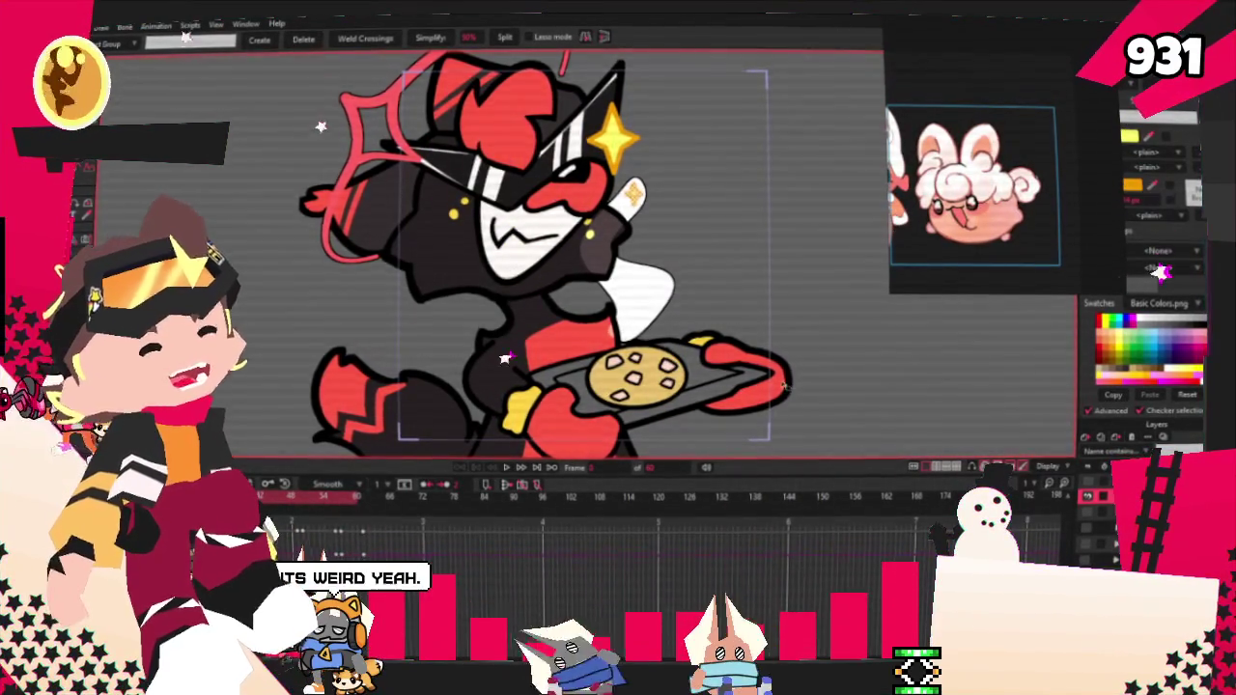
{"action": "scroll", "coordinate": [546, 254], "scroll_direction": "down", "scroll_amount": 3}
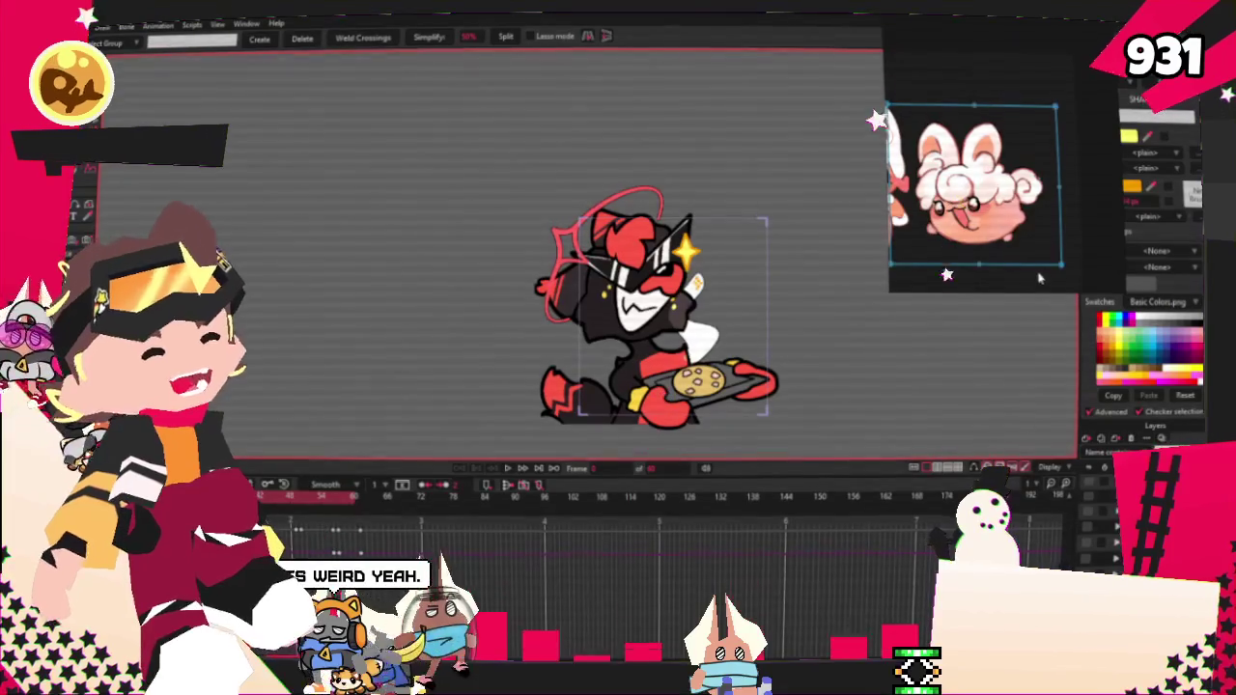
{"action": "left_click_drag", "start_coordinate": [1122, 164], "coordinate": [1087, 164]}
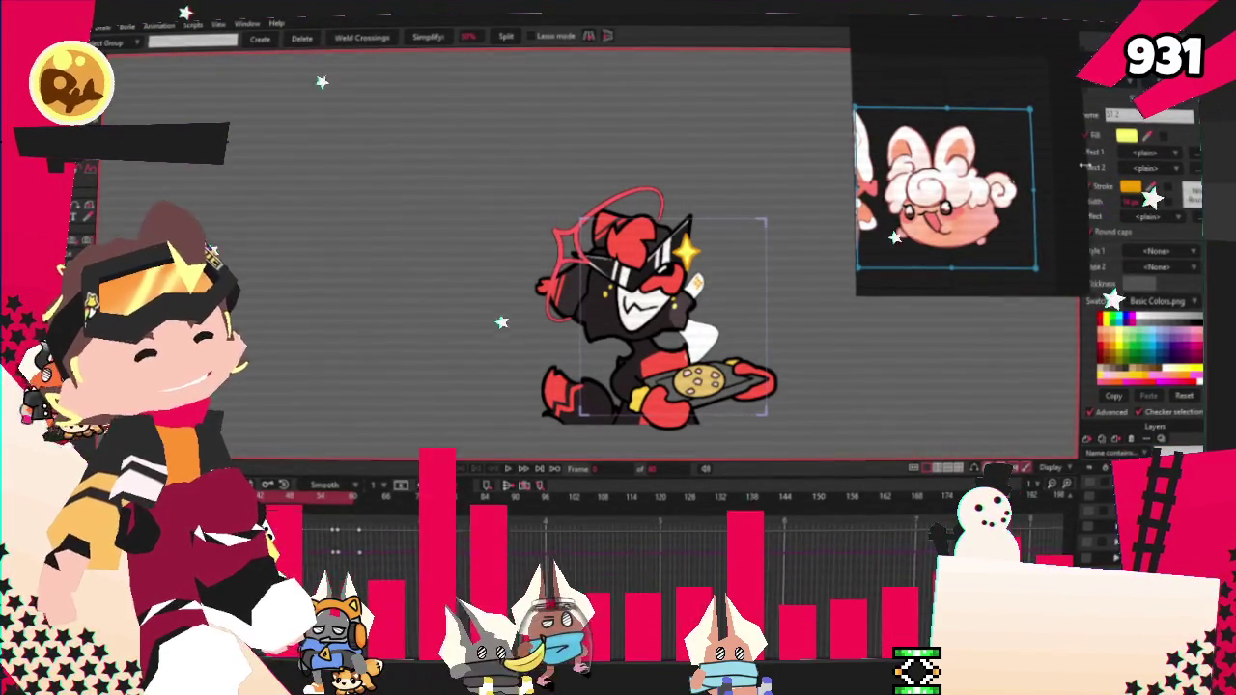
{"action": "scroll", "coordinate": [966, 184], "scroll_direction": "down", "scroll_amount": 2}
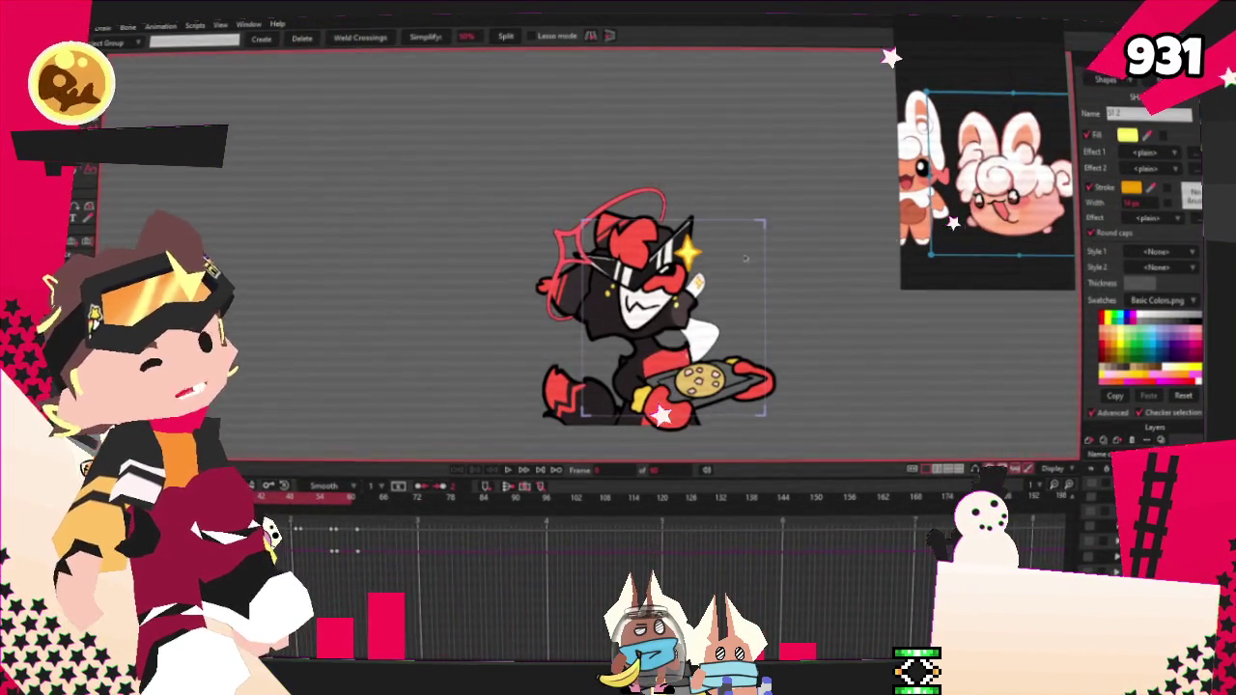
{"action": "scroll", "coordinate": [702, 281], "scroll_direction": "down", "scroll_amount": 2}
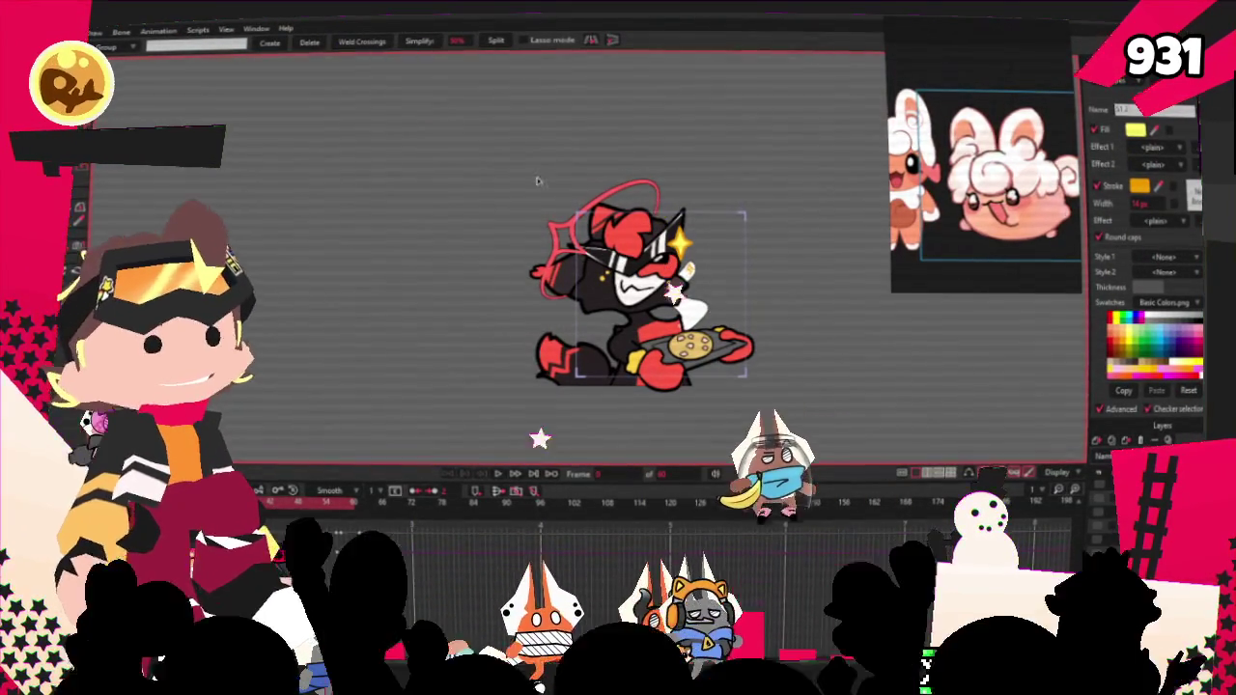
{"action": "scroll", "coordinate": [702, 273], "scroll_direction": "up", "scroll_amount": 1}
{"action": "scroll", "coordinate": [705, 280], "scroll_direction": "up", "scroll_amount": 2}
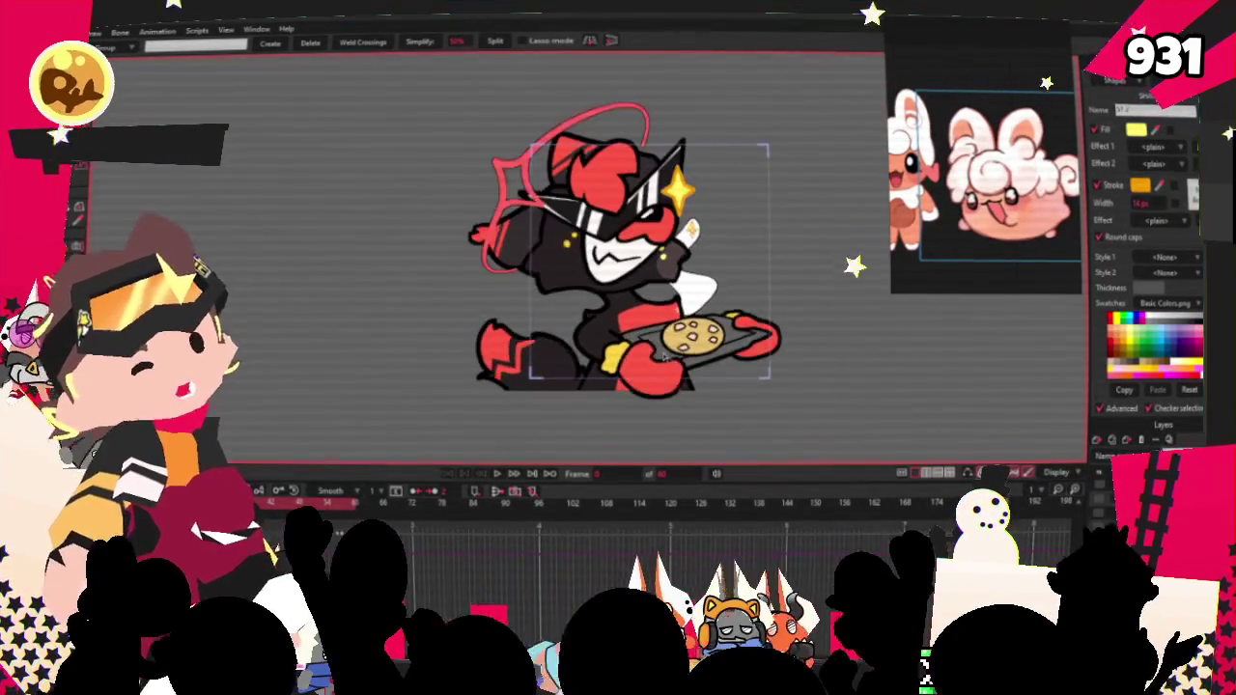
{"action": "scroll", "coordinate": [717, 304], "scroll_direction": "up", "scroll_amount": 1}
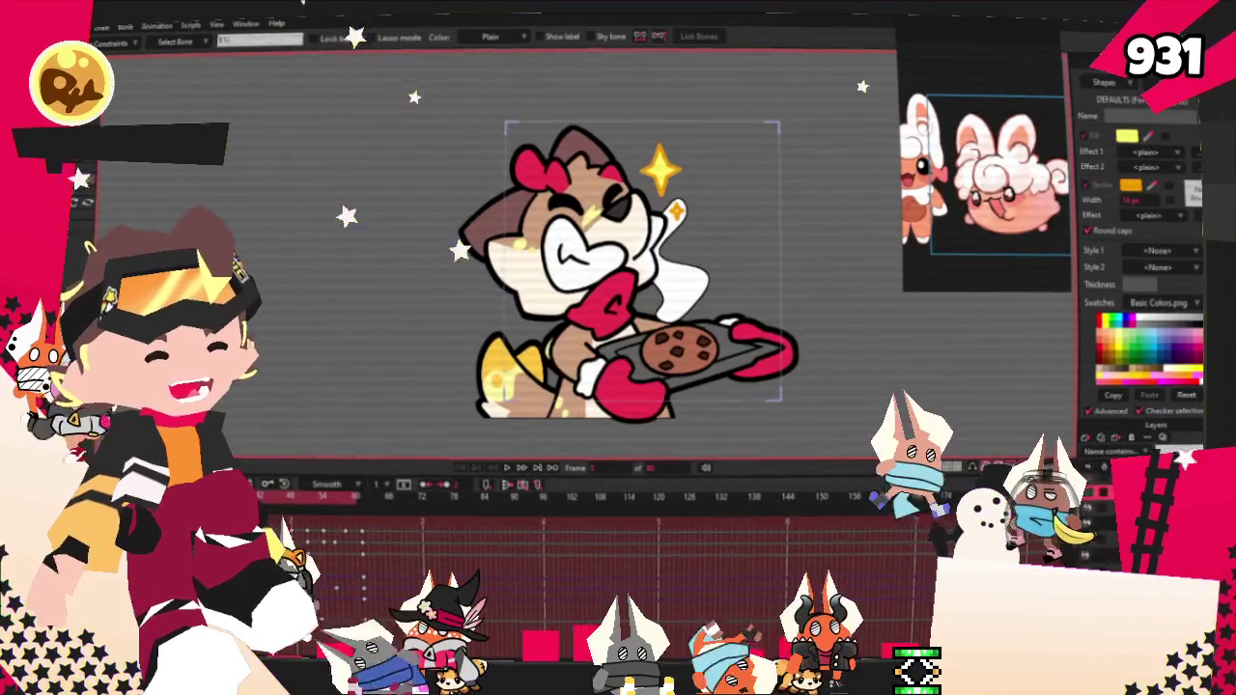
Step: Set the image layer's source to the Cinnabuns picture from 2025 > YCH_Cookies
{"action": "key", "text": "ctrl+l"}
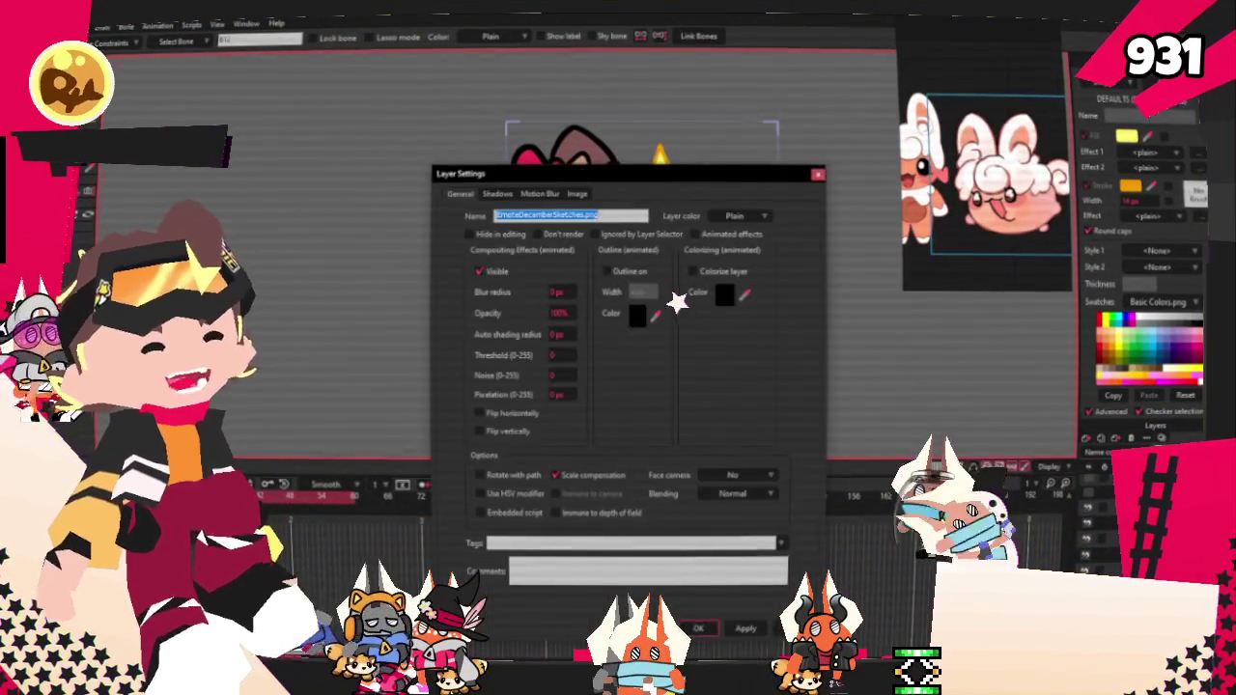
{"action": "left_click", "coordinate": [576, 194]}
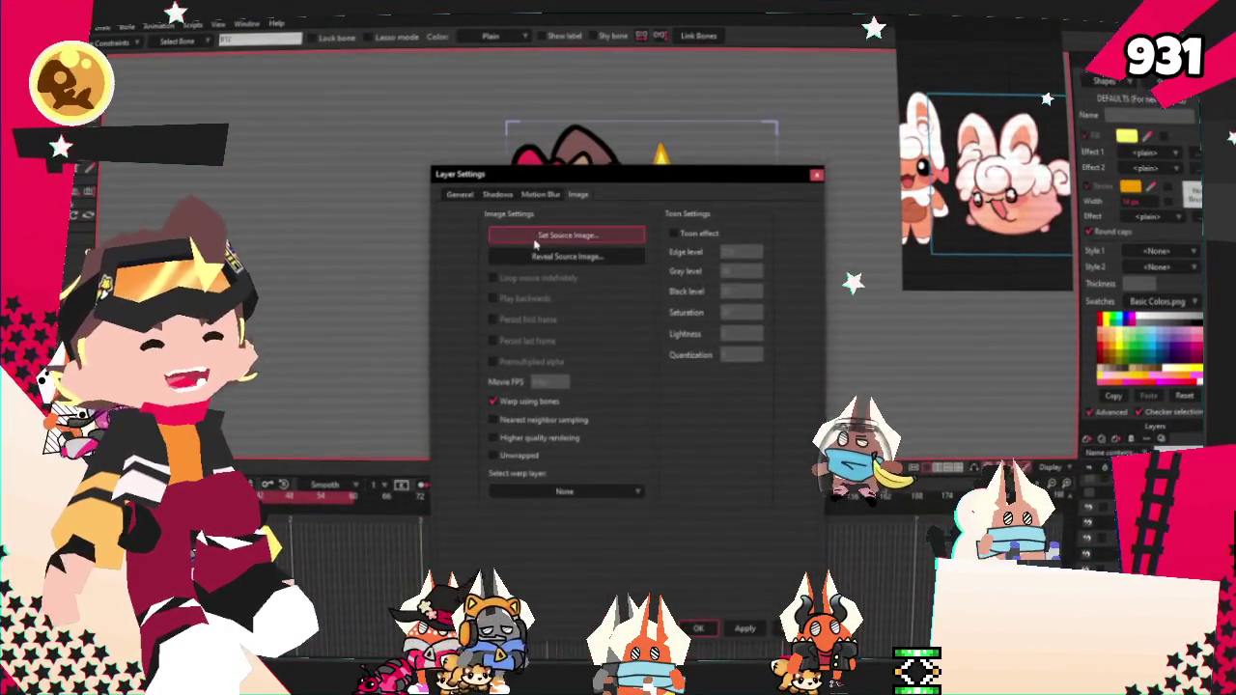
{"action": "left_click", "coordinate": [534, 241]}
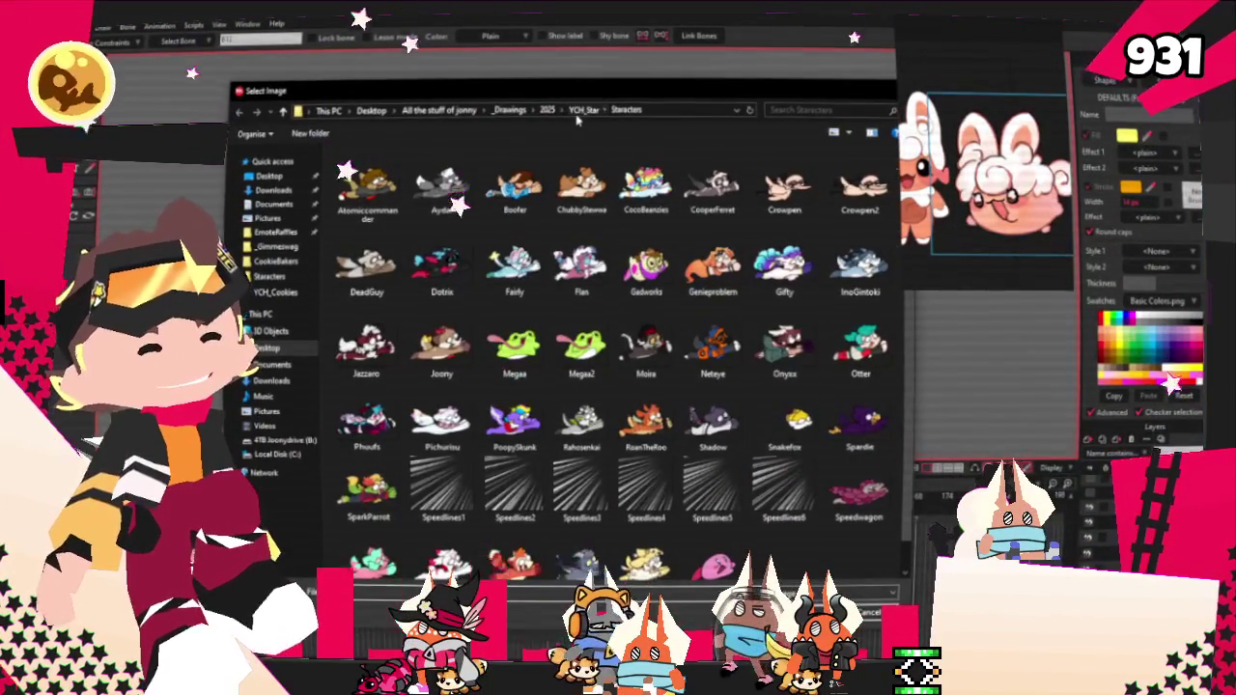
{"action": "left_click", "coordinate": [582, 110]}
{"action": "left_click", "coordinate": [548, 112]}
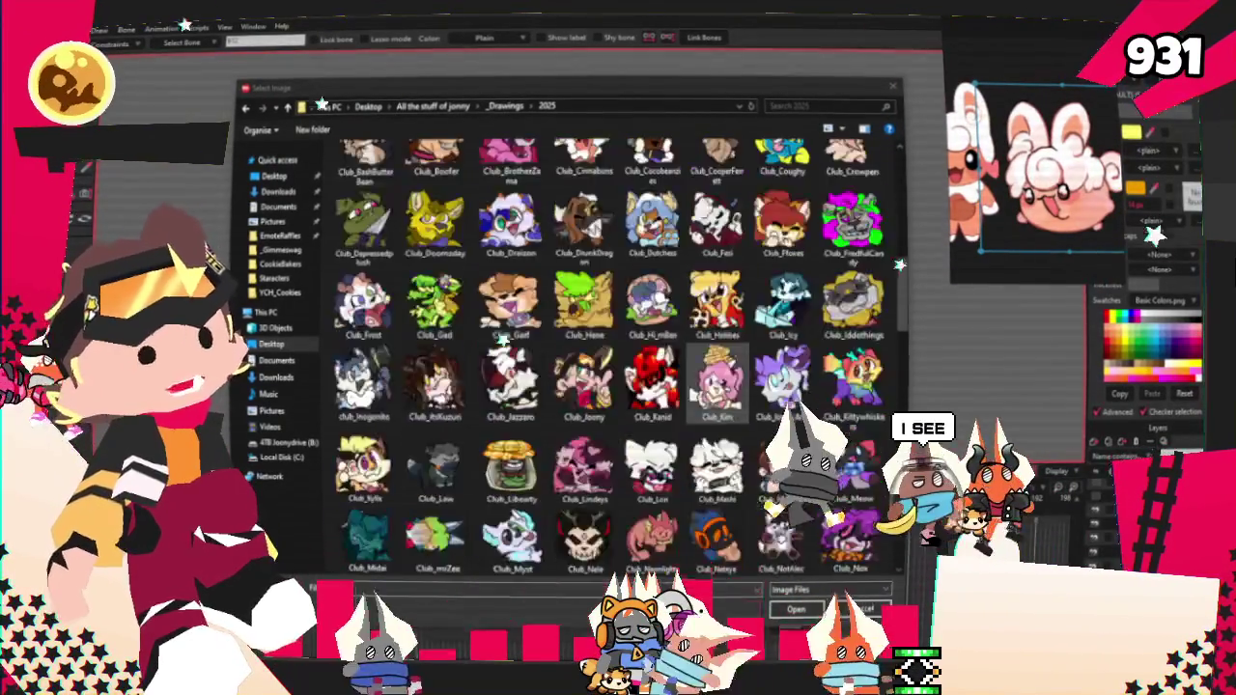
{"action": "scroll", "coordinate": [712, 379], "scroll_direction": "up", "scroll_amount": 10}
{"action": "scroll", "coordinate": [713, 377], "scroll_direction": "up", "scroll_amount": 5}
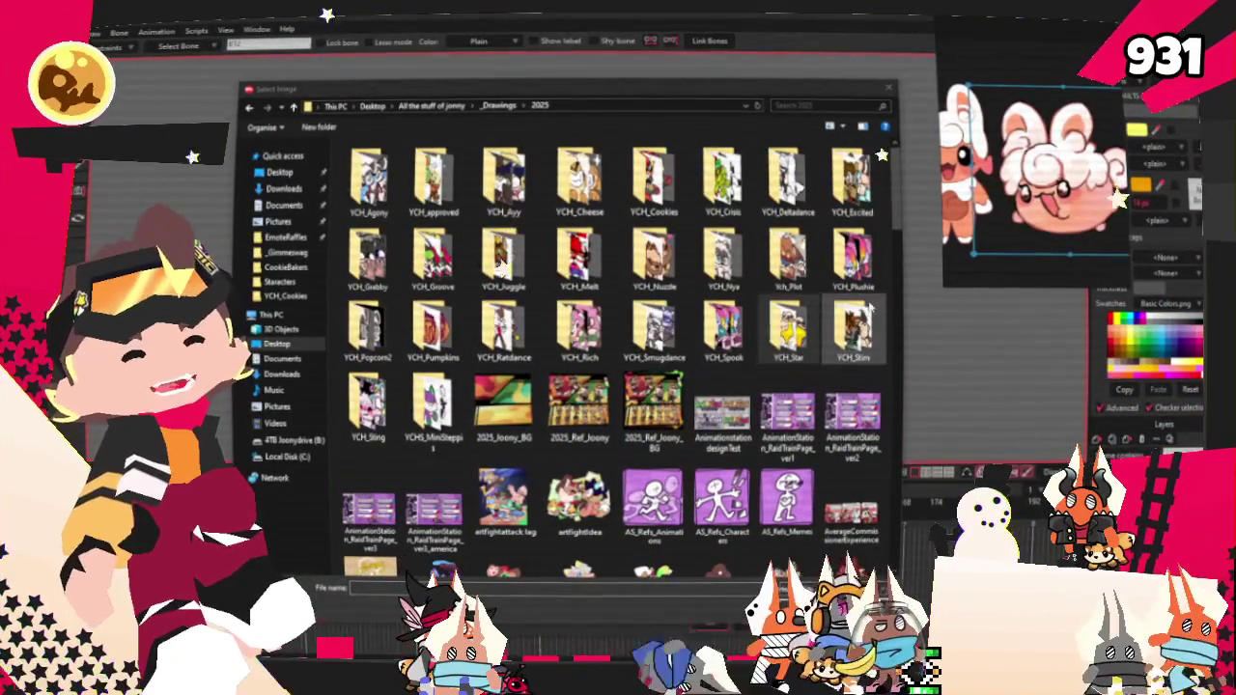
{"action": "double_click", "coordinate": [653, 179]}
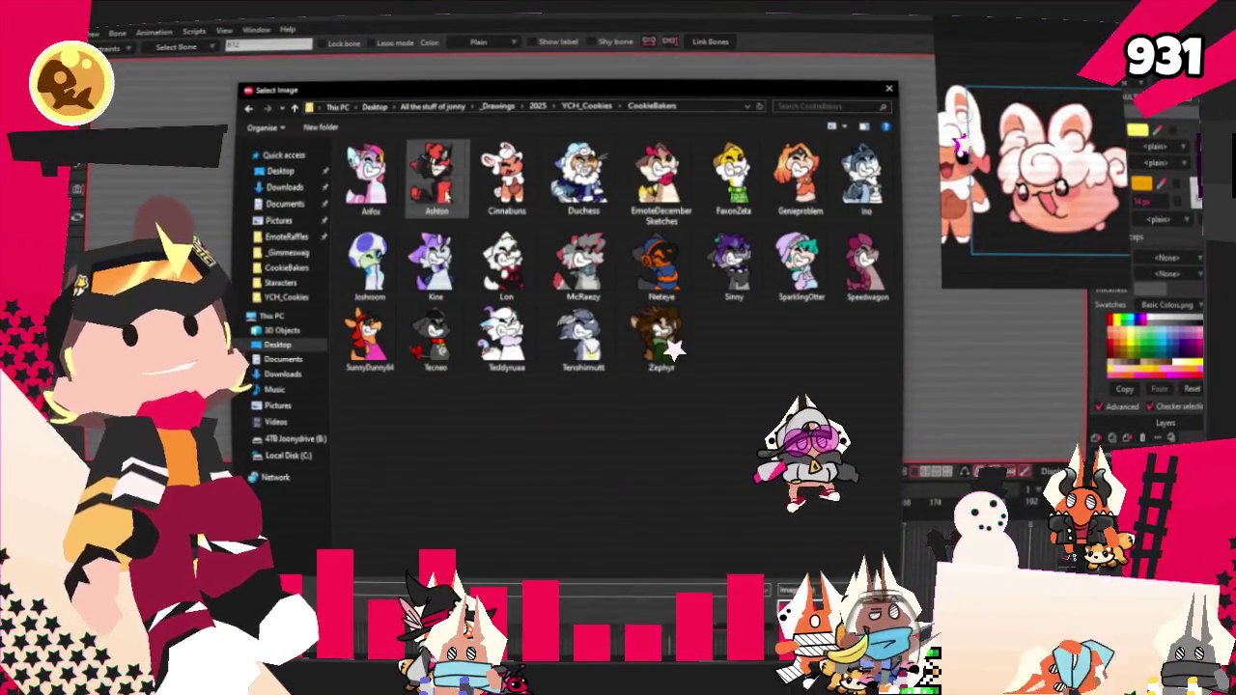
{"action": "left_click", "coordinate": [531, 193]}
{"action": "left_click", "coordinate": [803, 611]}
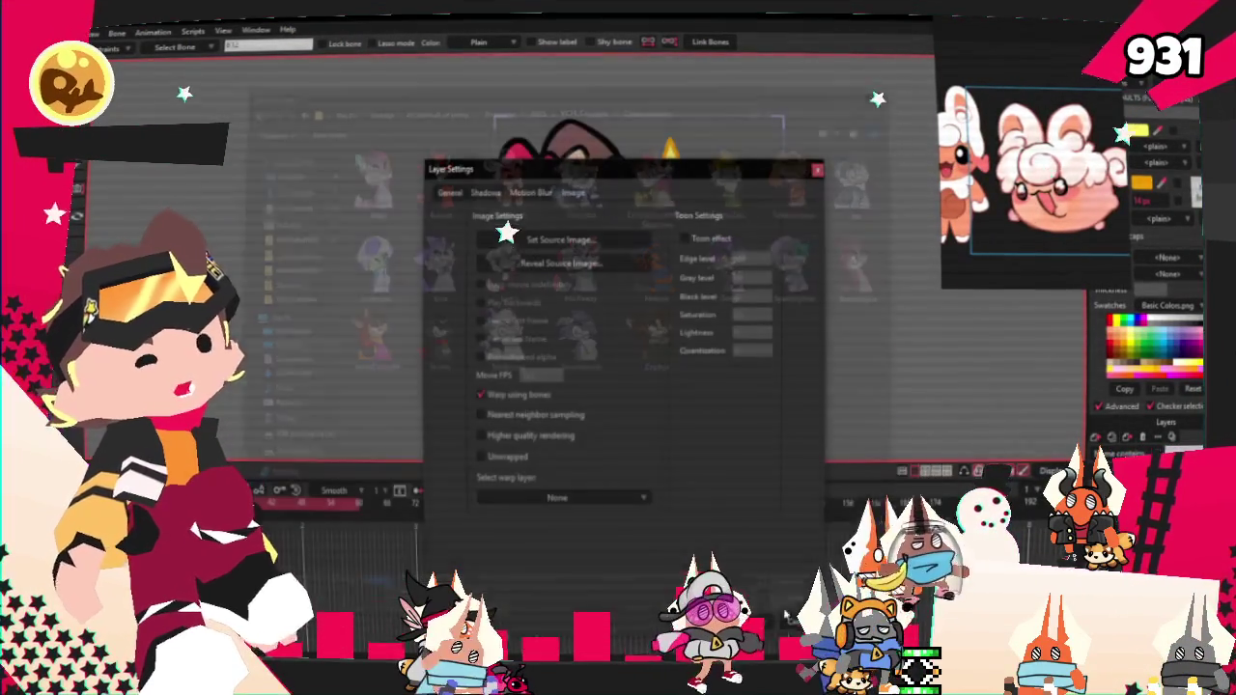
Step: Apply the layer settings, switch to Transform Layer, and stop playback at frame 0
{"action": "key", "text": "Return"}
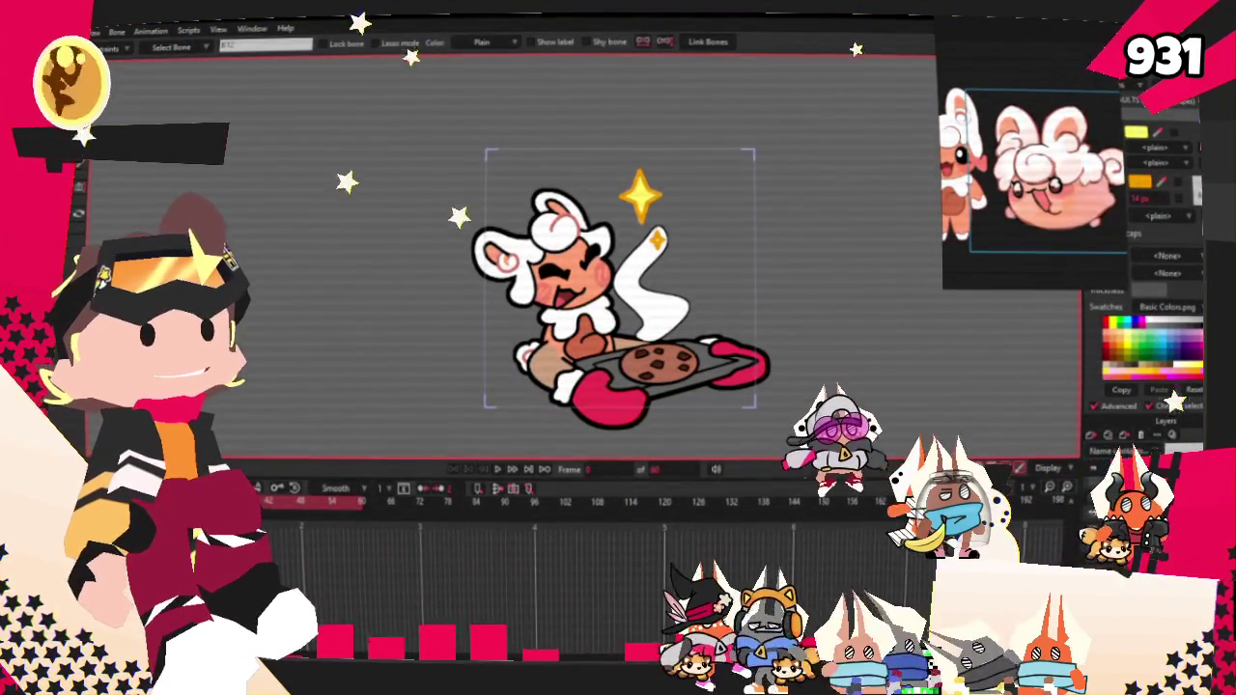
{"action": "key", "text": "m"}
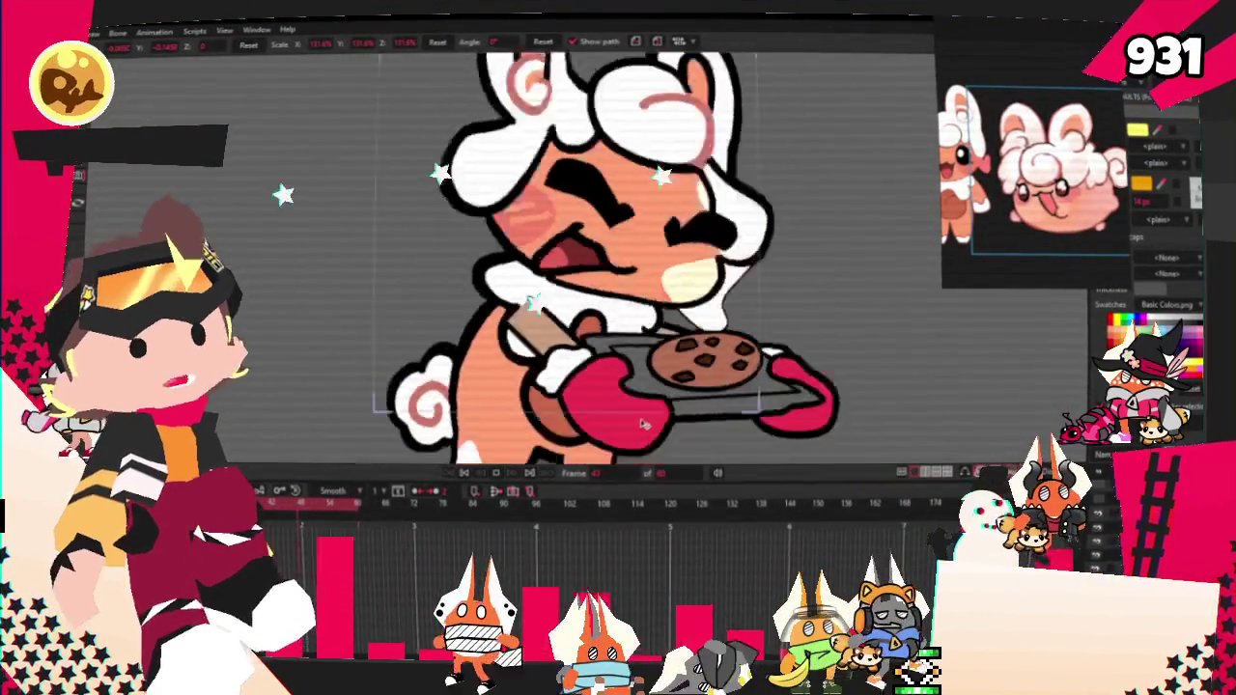
{"action": "left_click", "coordinate": [467, 473]}
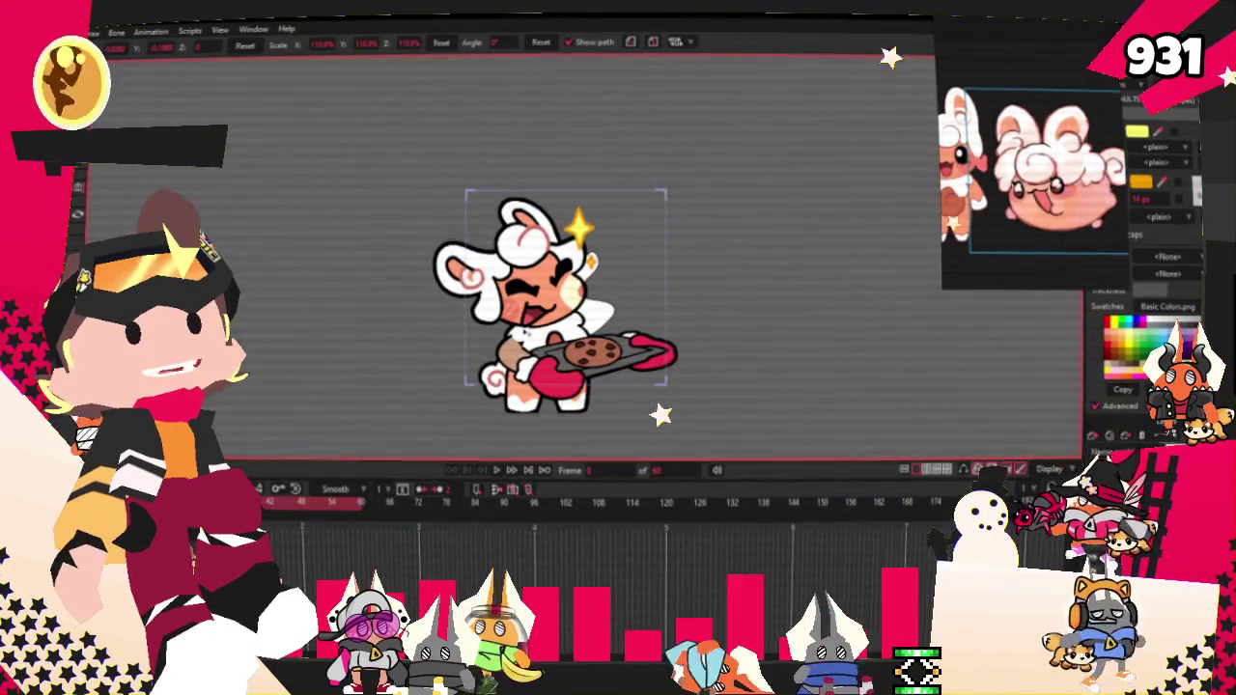
Step: Zoom in on the character and pick the brown patch on its arm
{"action": "scroll", "coordinate": [529, 327], "scroll_direction": "up", "scroll_amount": 4}
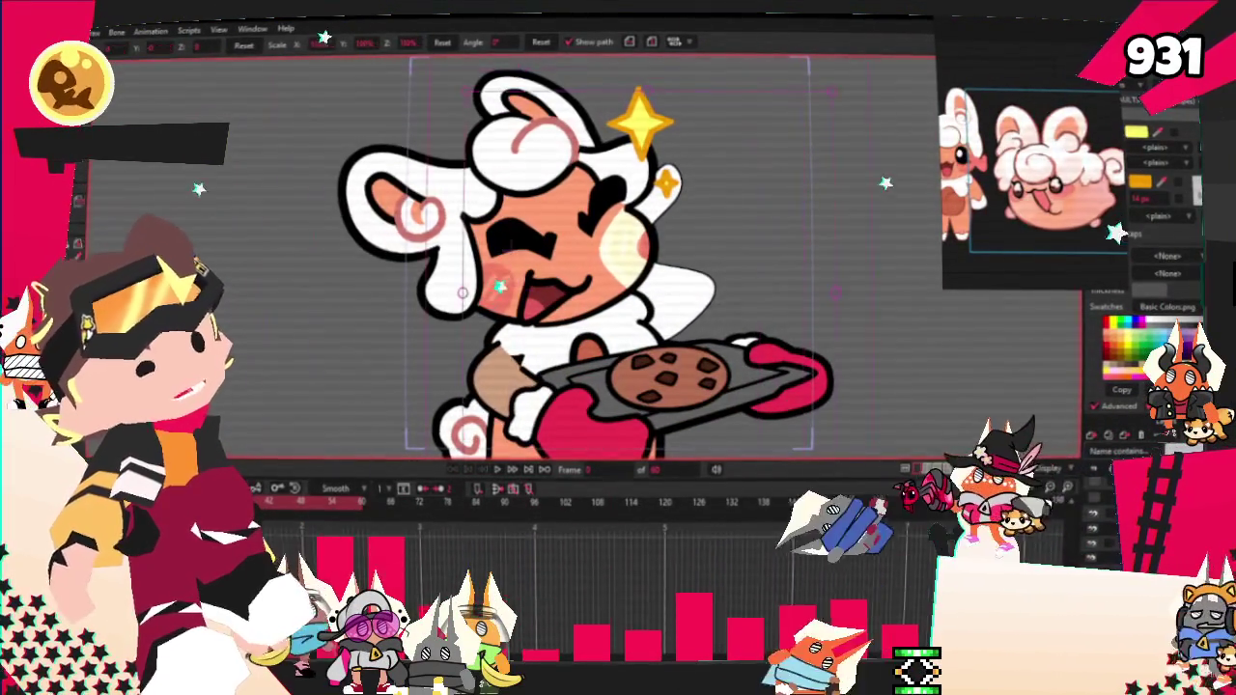
{"action": "scroll", "coordinate": [678, 274], "scroll_direction": "down", "scroll_amount": 2}
{"action": "scroll", "coordinate": [677, 272], "scroll_direction": "up", "scroll_amount": 3}
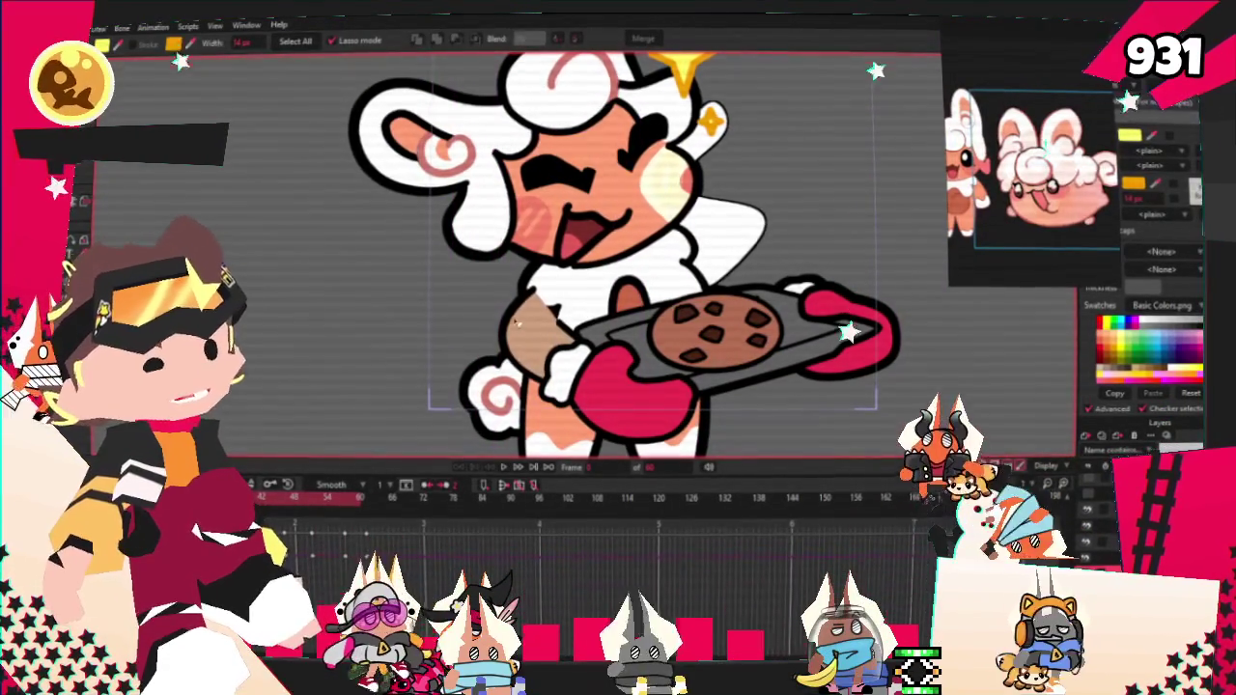
{"action": "left_click", "coordinate": [530, 323]}
Step: Zoom the reference window to a close-up of the bunny for colour matching
{"action": "scroll", "coordinate": [1033, 145], "scroll_direction": "up", "scroll_amount": 5}
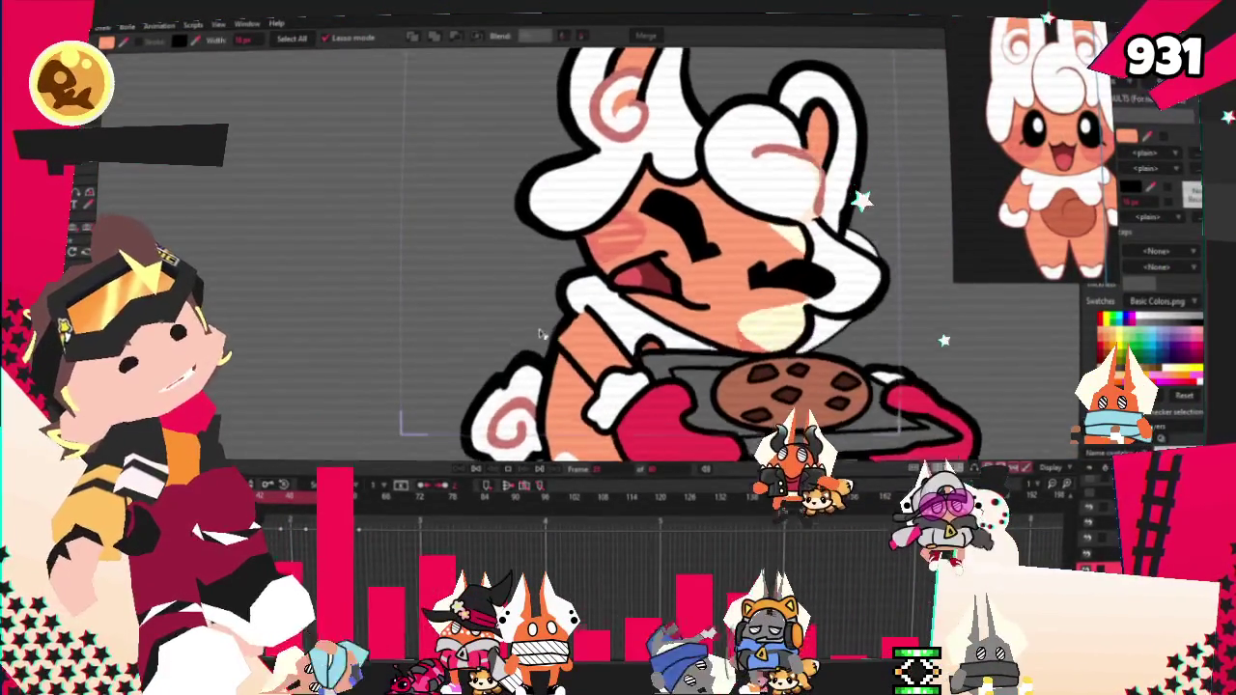
{"action": "scroll", "coordinate": [576, 334], "scroll_direction": "down", "scroll_amount": 3}
{"action": "scroll", "coordinate": [576, 329], "scroll_direction": "down", "scroll_amount": 2}
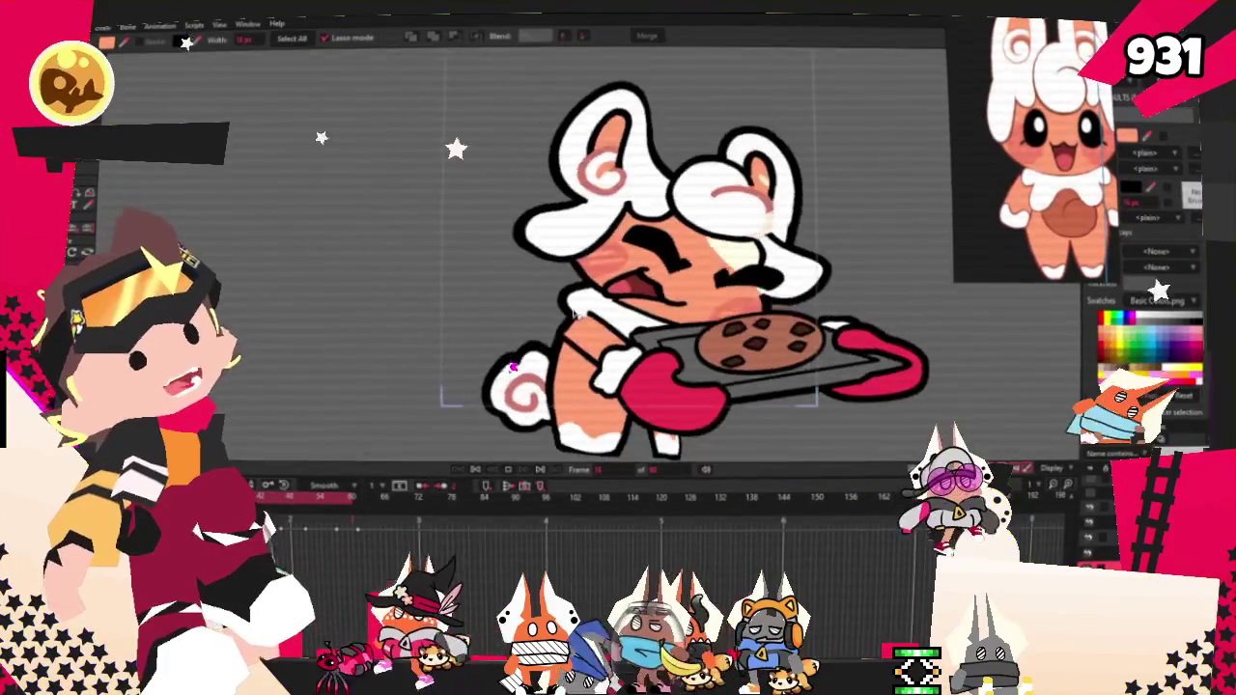
{"action": "scroll", "coordinate": [588, 300], "scroll_direction": "up", "scroll_amount": 1}
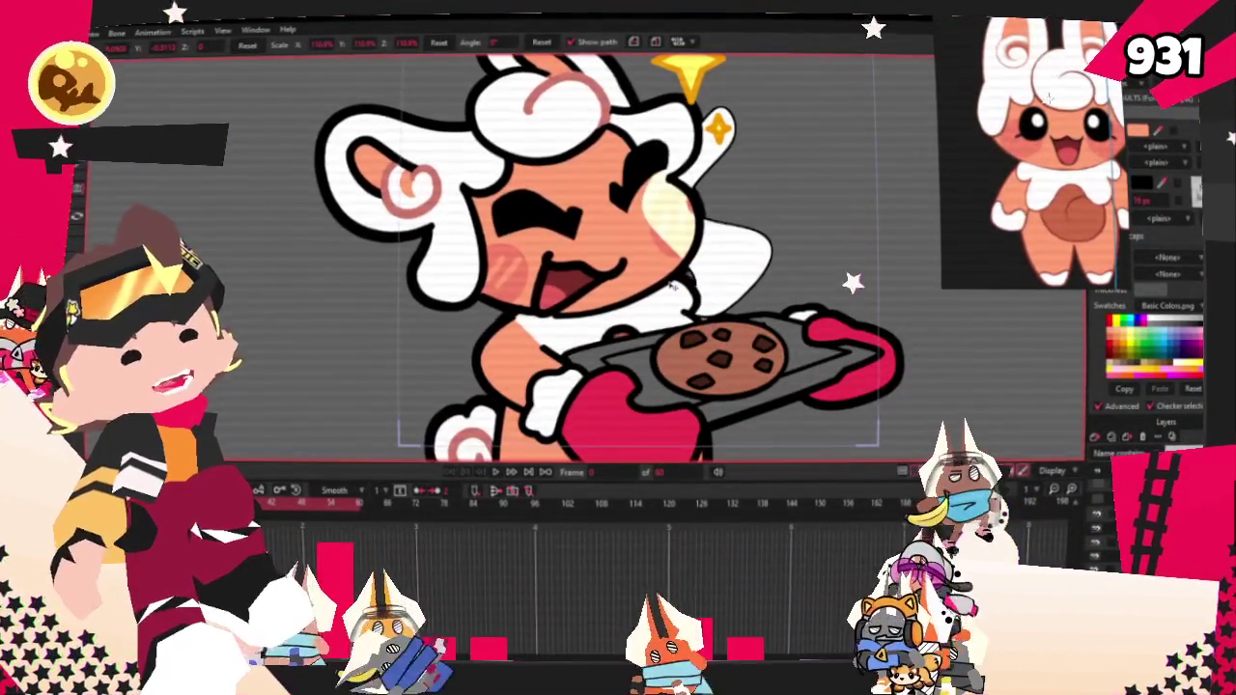
{"action": "key", "text": "space"}
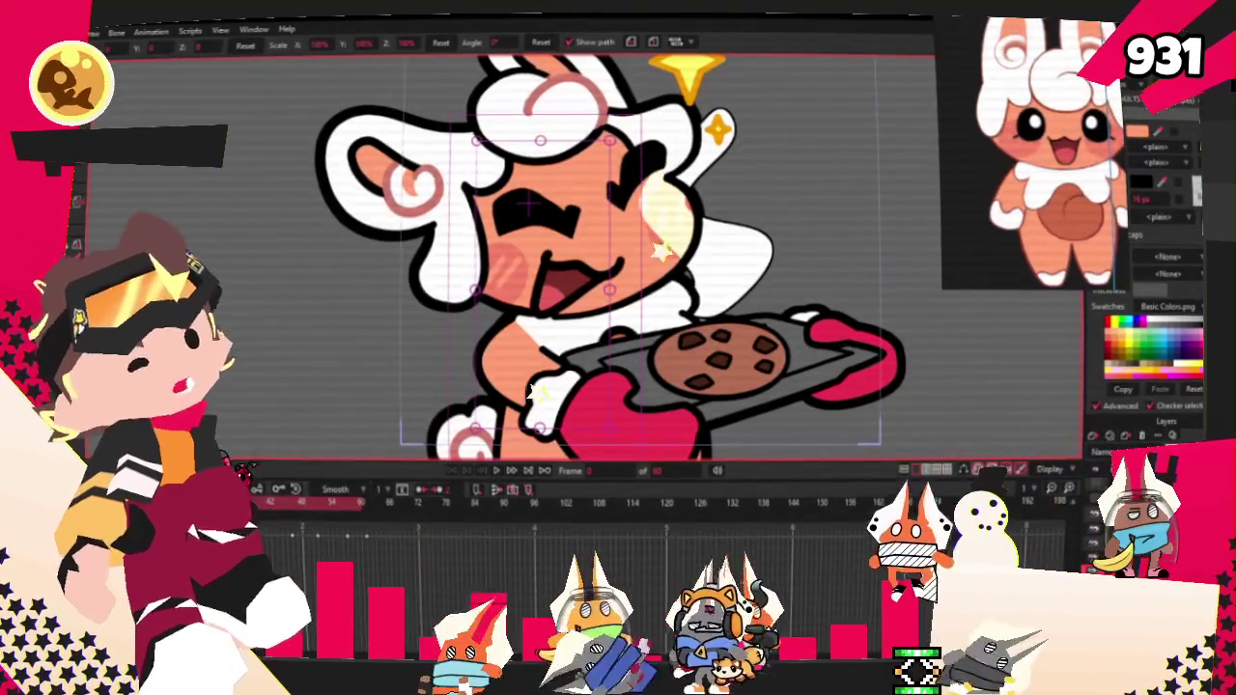
{"action": "scroll", "coordinate": [682, 316], "scroll_direction": "up", "scroll_amount": 3}
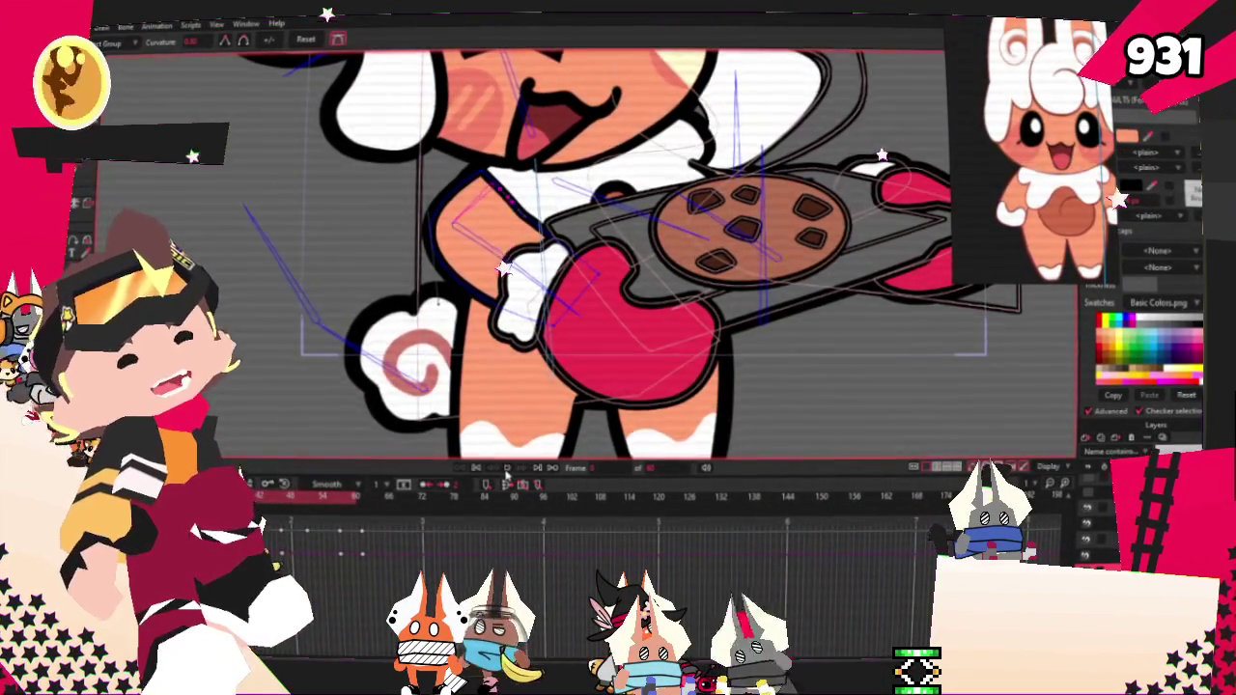
{"action": "left_click", "coordinate": [506, 469]}
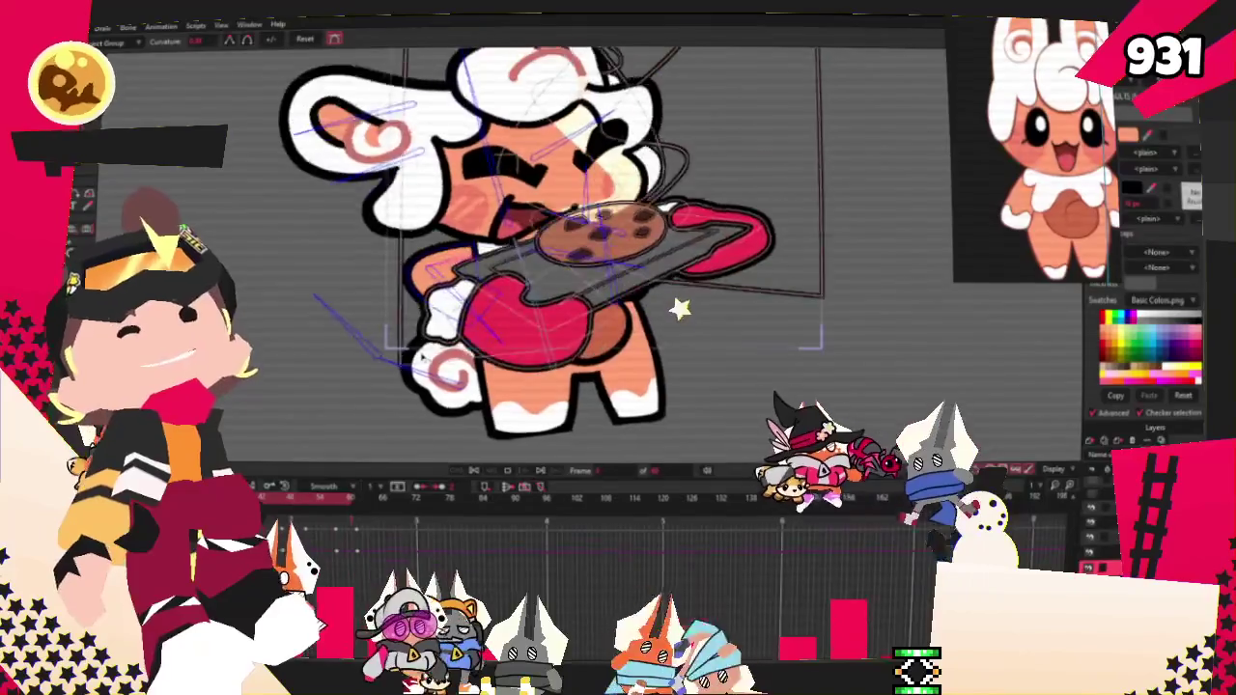
{"action": "scroll", "coordinate": [598, 251], "scroll_direction": "up", "scroll_amount": 2}
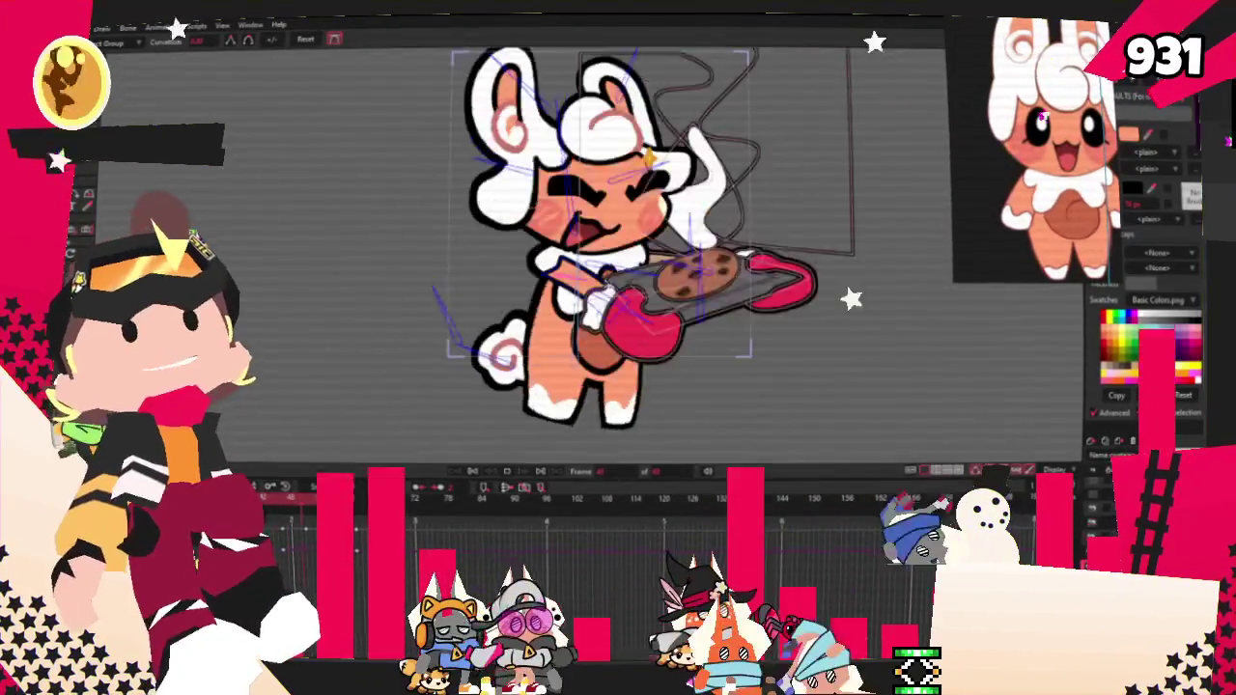
{"action": "scroll", "coordinate": [599, 251], "scroll_direction": "up", "scroll_amount": 2}
{"action": "scroll", "coordinate": [599, 251], "scroll_direction": "up", "scroll_amount": 2}
{"action": "scroll", "coordinate": [599, 252], "scroll_direction": "up", "scroll_amount": 2}
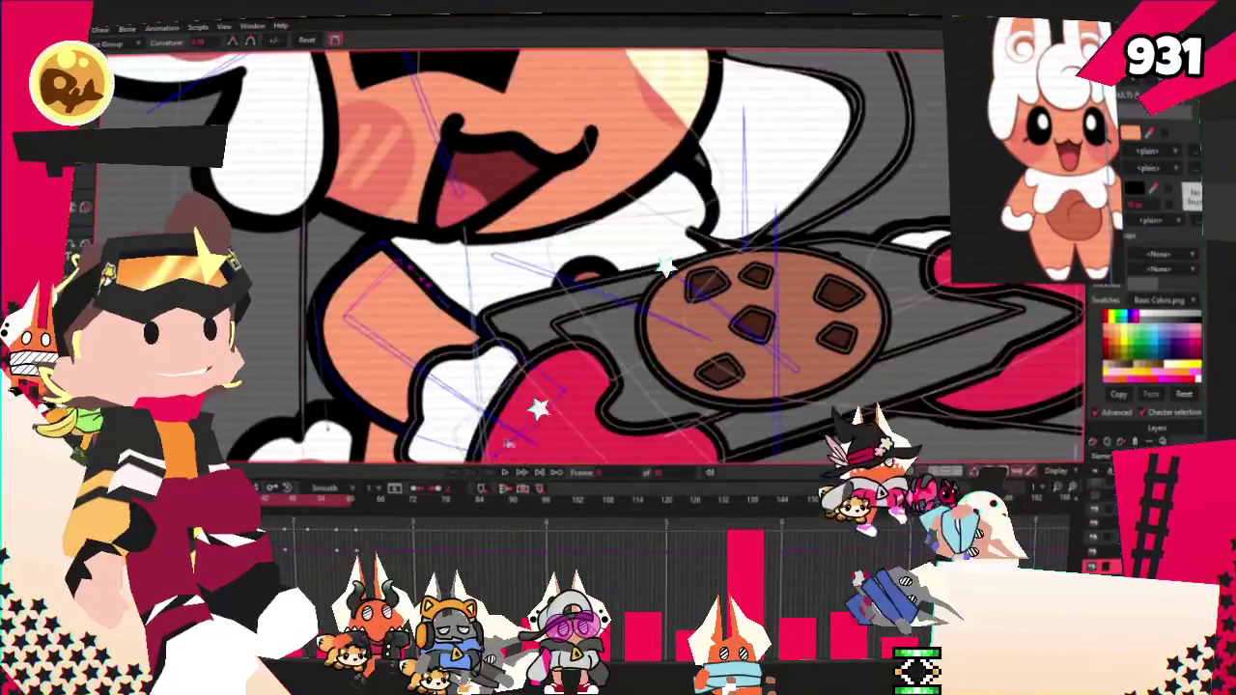
{"action": "scroll", "coordinate": [379, 242], "scroll_direction": "up", "scroll_amount": 2}
{"action": "scroll", "coordinate": [379, 241], "scroll_direction": "up", "scroll_amount": 3}
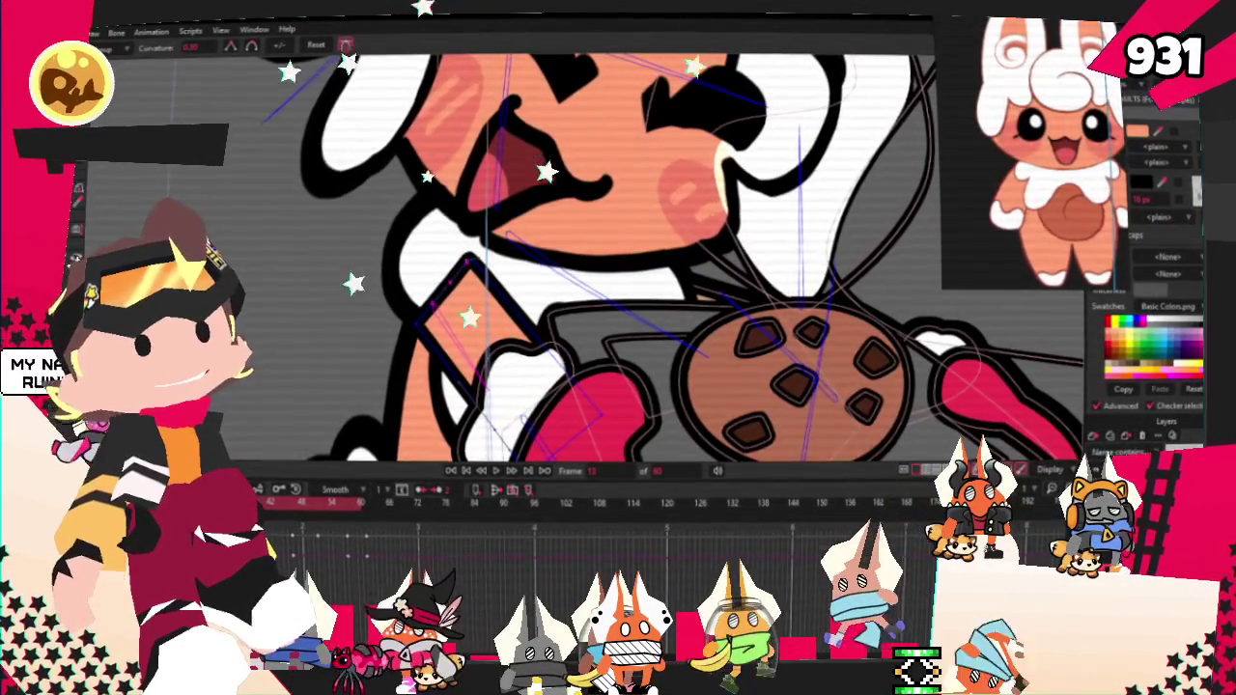
{"action": "scroll", "coordinate": [386, 303], "scroll_direction": "up", "scroll_amount": 2}
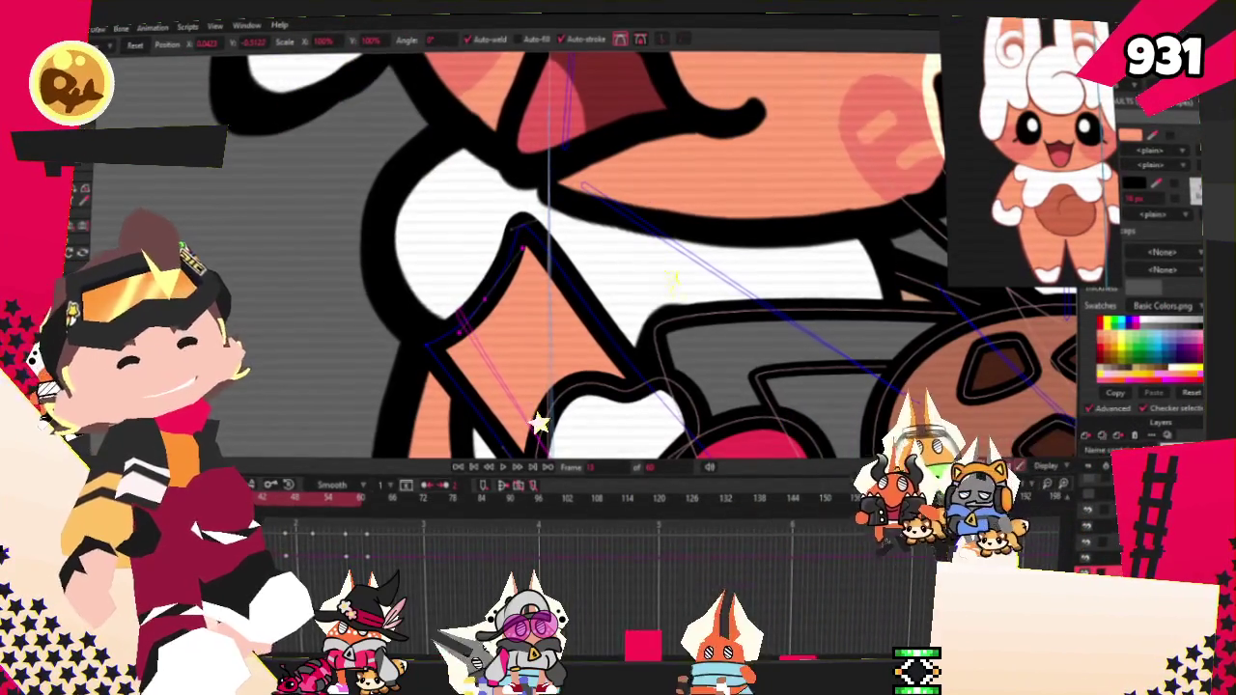
{"action": "key", "text": "g"}
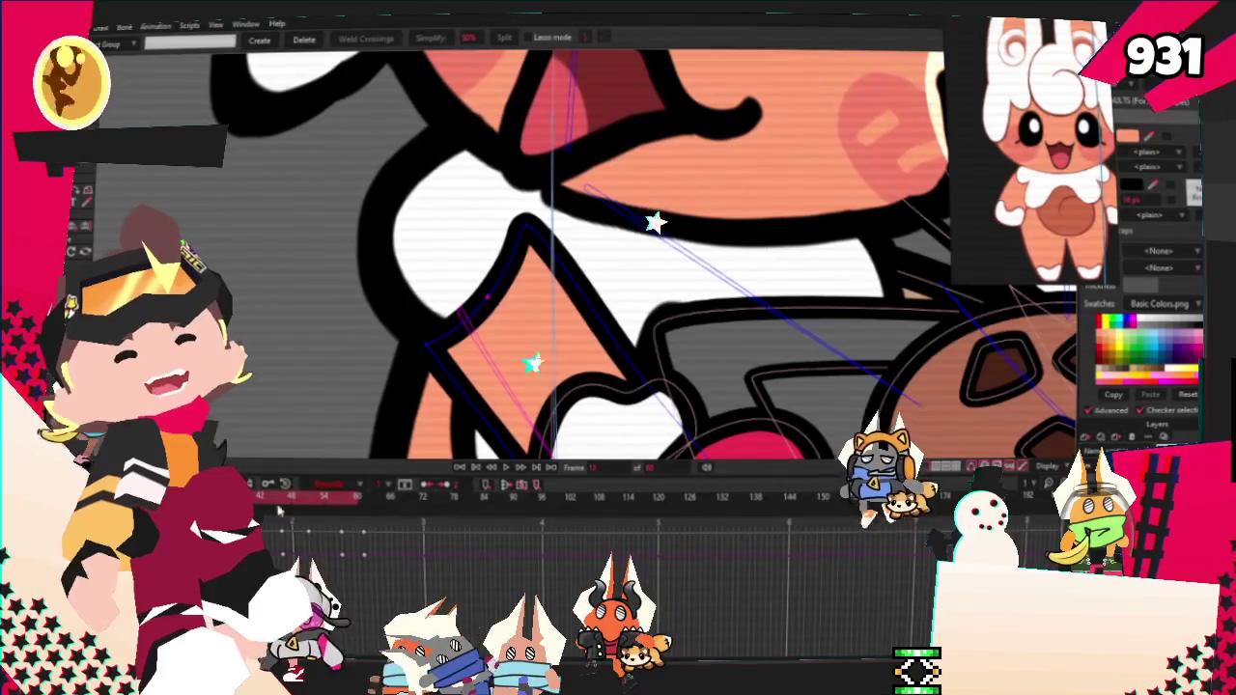
{"action": "scroll", "coordinate": [504, 392], "scroll_direction": "down", "scroll_amount": 2}
{"action": "scroll", "coordinate": [503, 392], "scroll_direction": "down", "scroll_amount": 2}
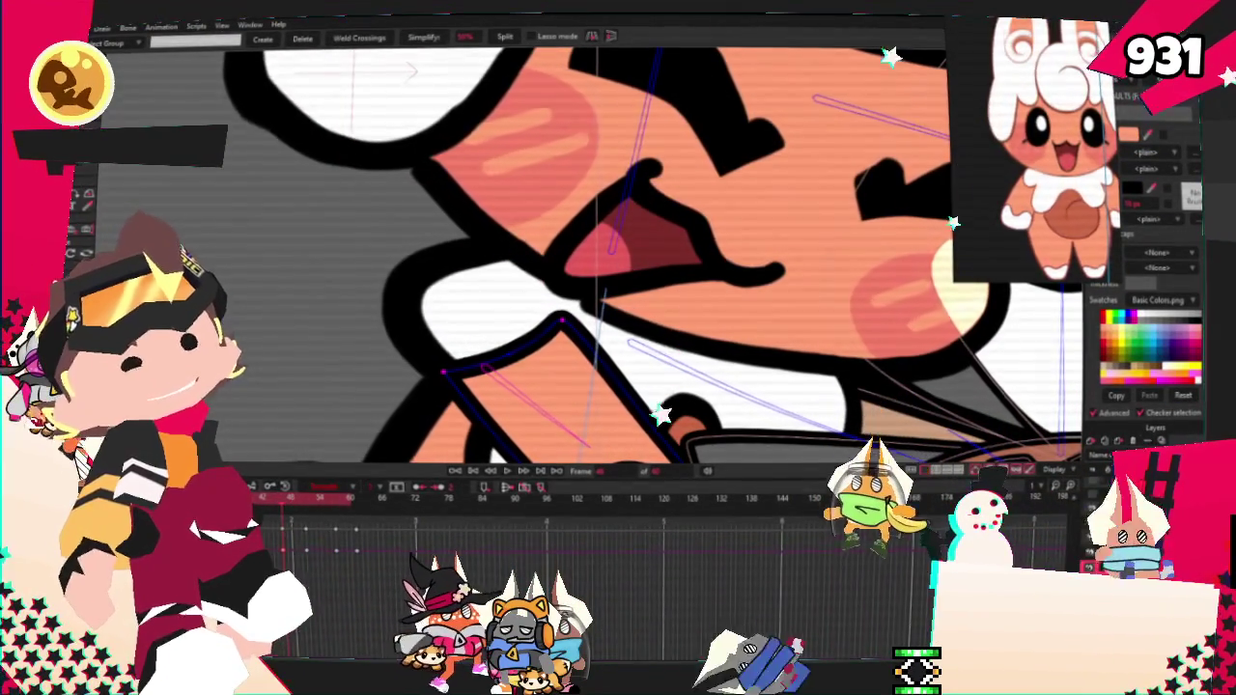
{"action": "left_click_drag", "start_coordinate": [628, 290], "coordinate": [454, 194]}
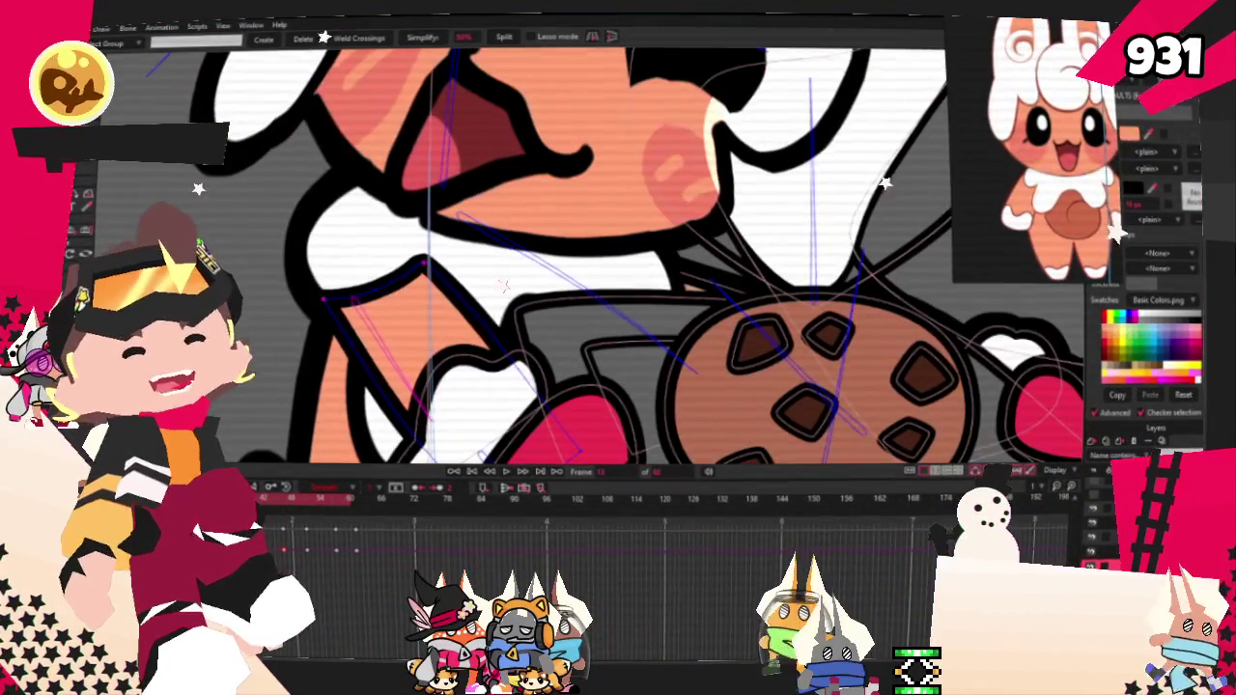
{"action": "scroll", "coordinate": [459, 193], "scroll_direction": "down", "scroll_amount": 3}
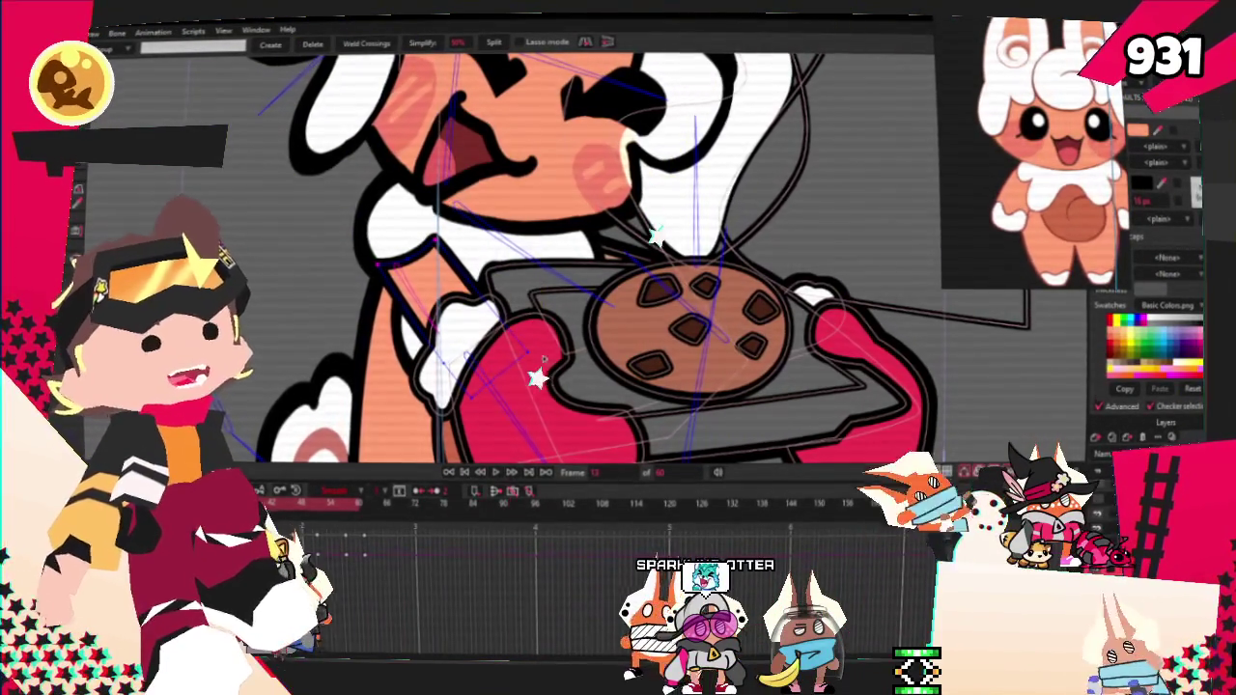
{"action": "scroll", "coordinate": [579, 251], "scroll_direction": "down", "scroll_amount": 5}
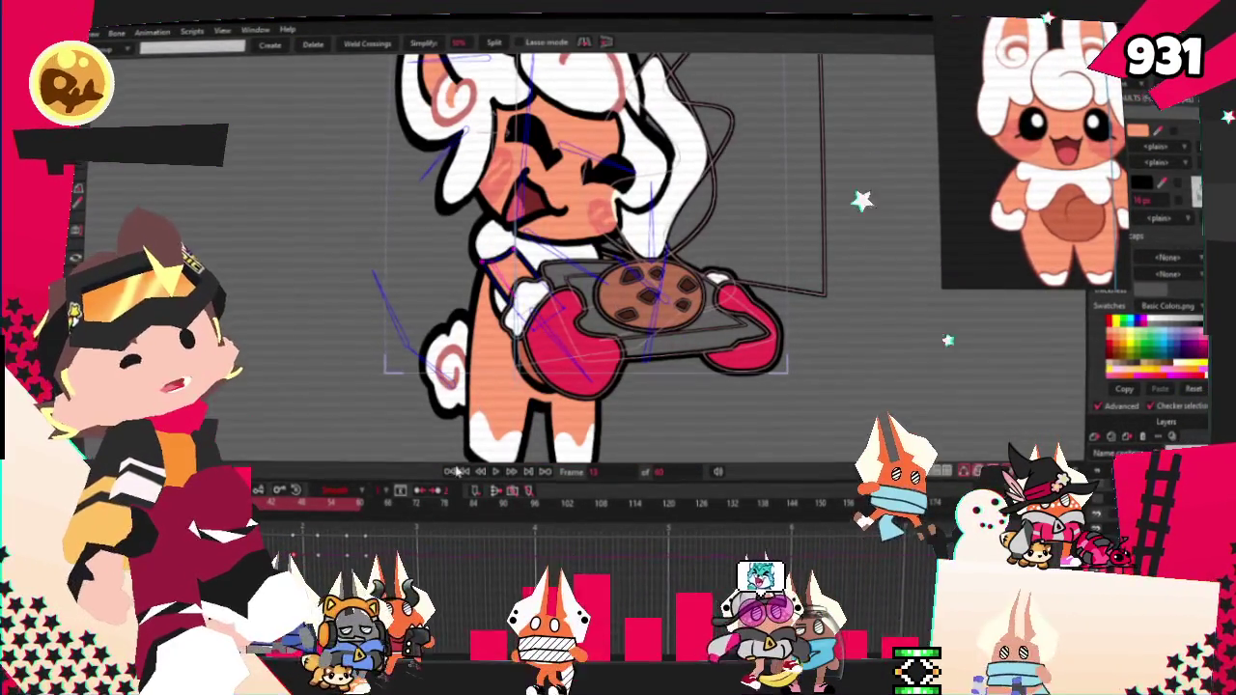
{"action": "left_click", "coordinate": [494, 471]}
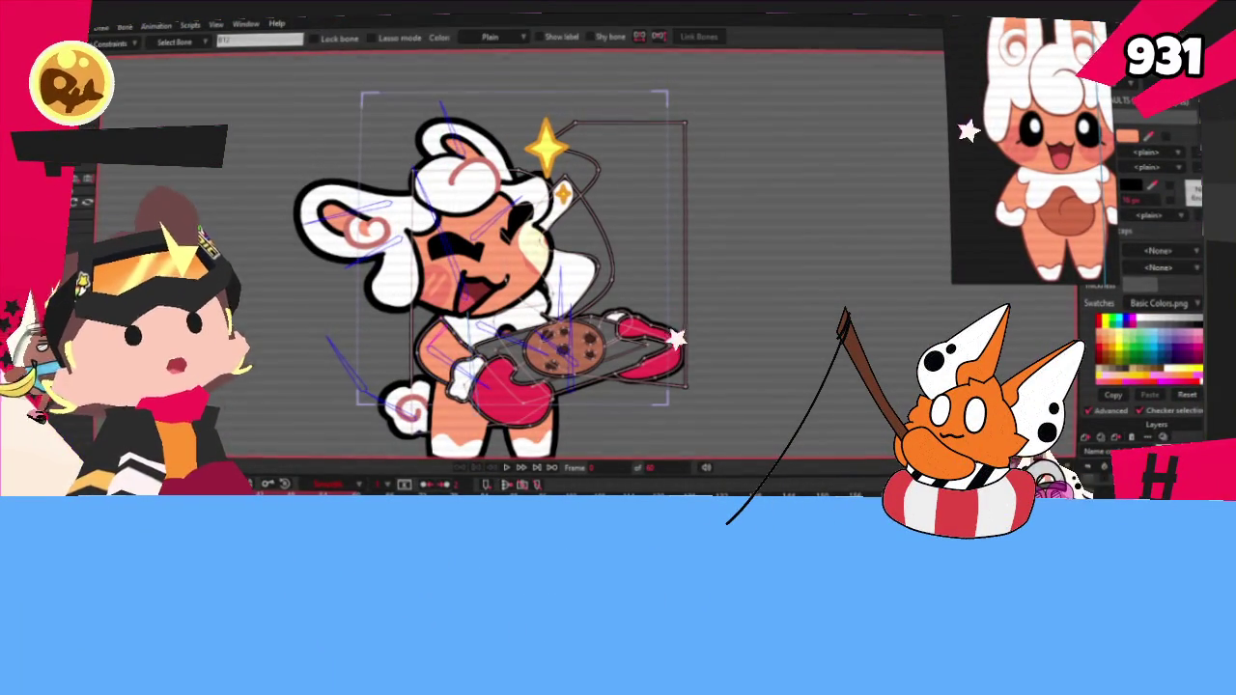
{"action": "key", "text": "s"}
Step: Play the cookie-tray character's animation to preview its motion
{"action": "scroll", "coordinate": [521, 270], "scroll_direction": "up", "scroll_amount": 3}
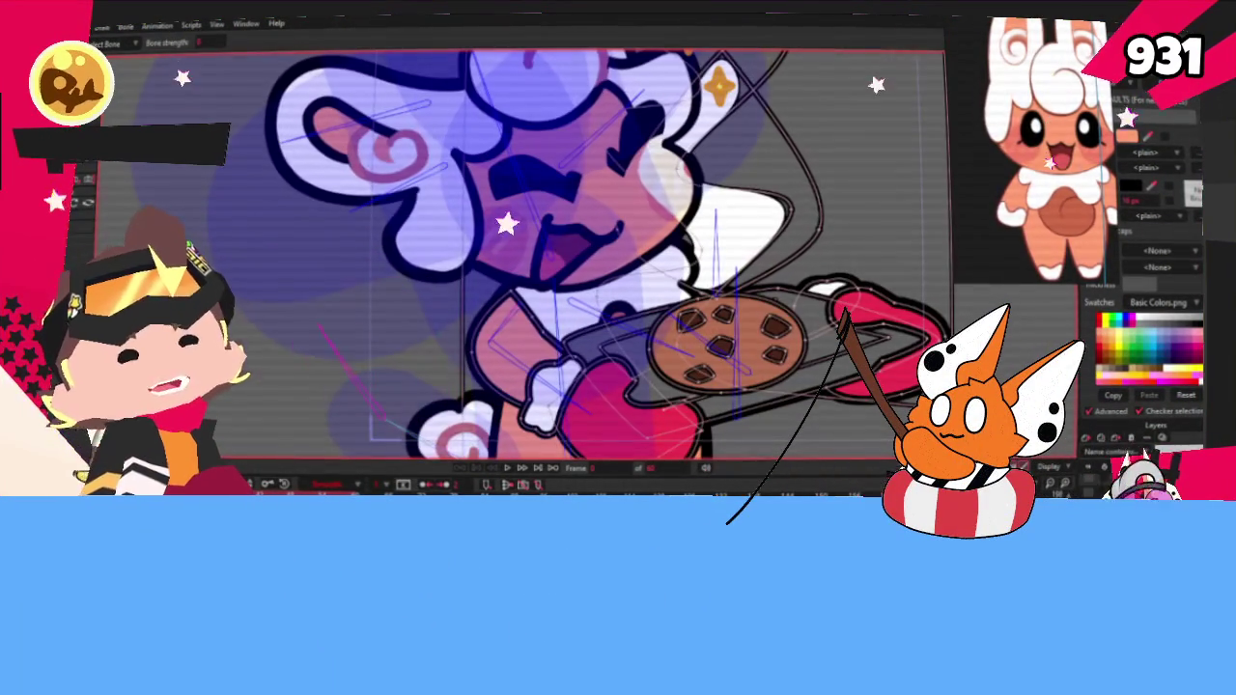
{"action": "left_click", "coordinate": [508, 469]}
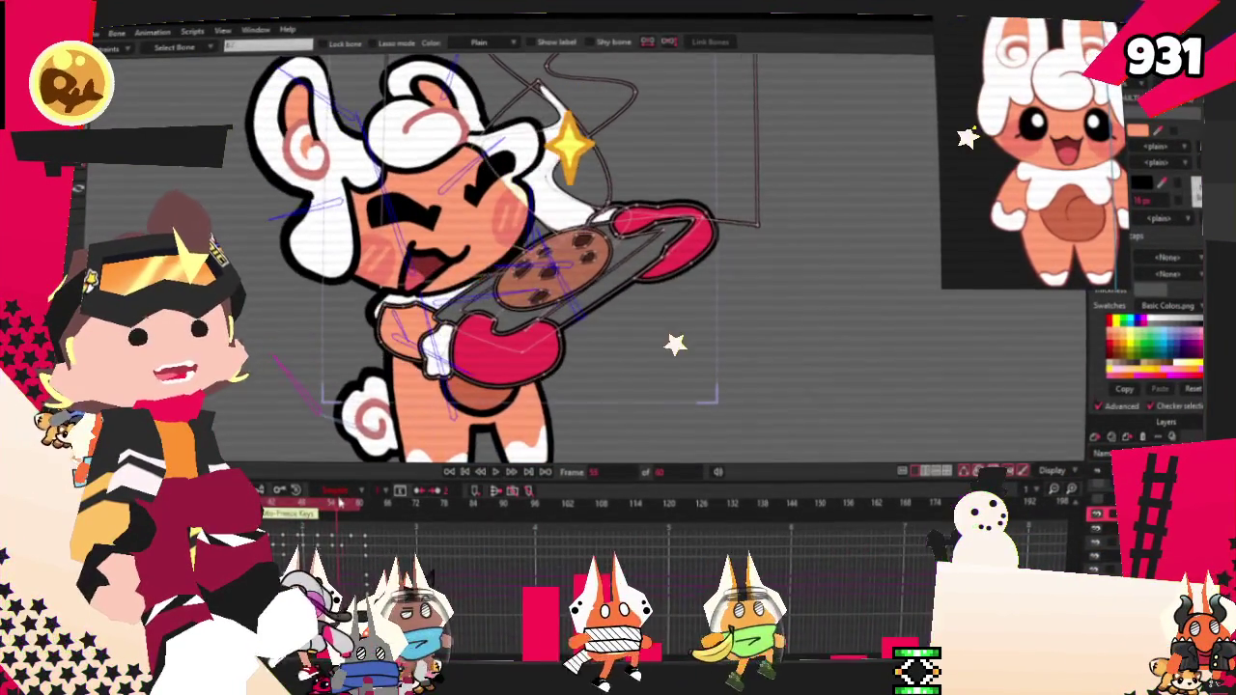
{"action": "scroll", "coordinate": [497, 375], "scroll_direction": "up", "scroll_amount": 3}
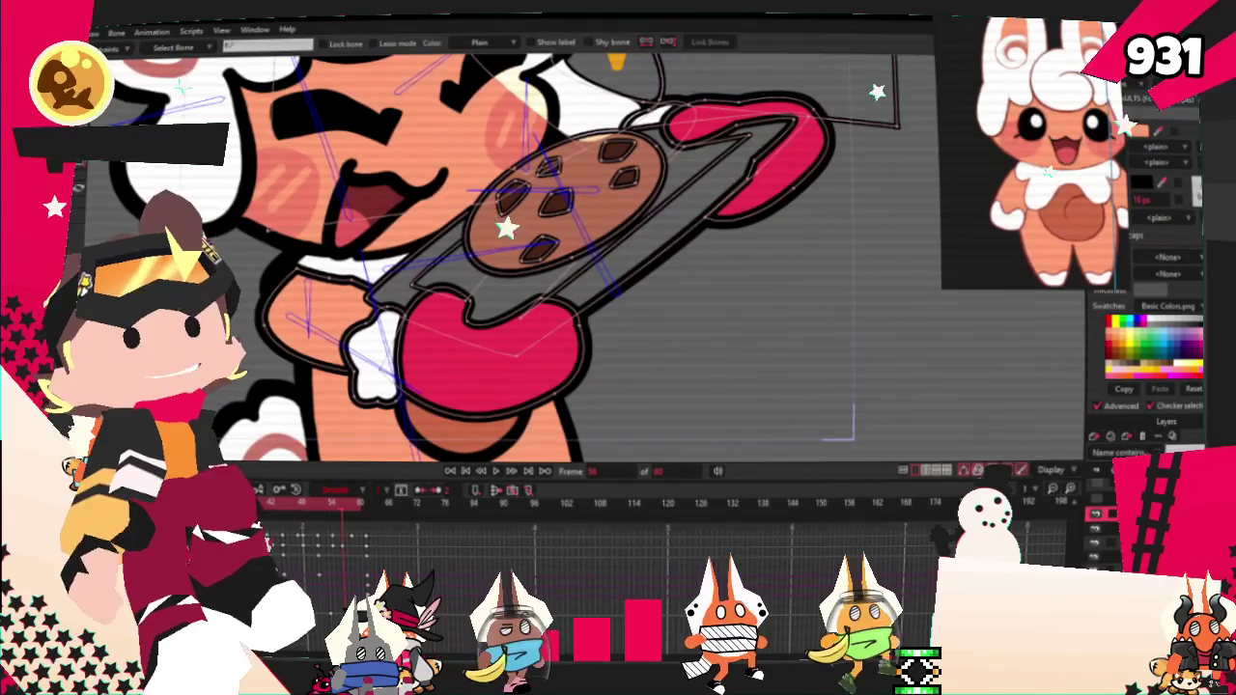
{"action": "scroll", "coordinate": [504, 340], "scroll_direction": "up", "scroll_amount": 2}
{"action": "key", "text": "g"}
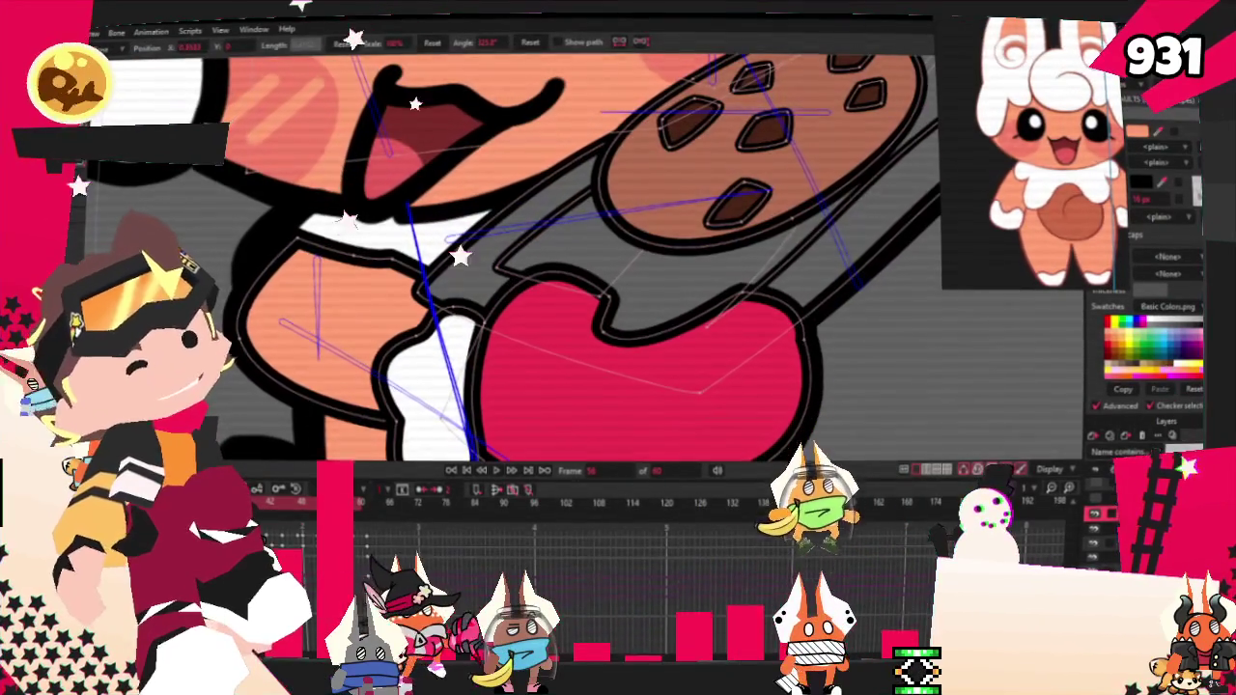
{"action": "scroll", "coordinate": [378, 296], "scroll_direction": "up", "scroll_amount": 2}
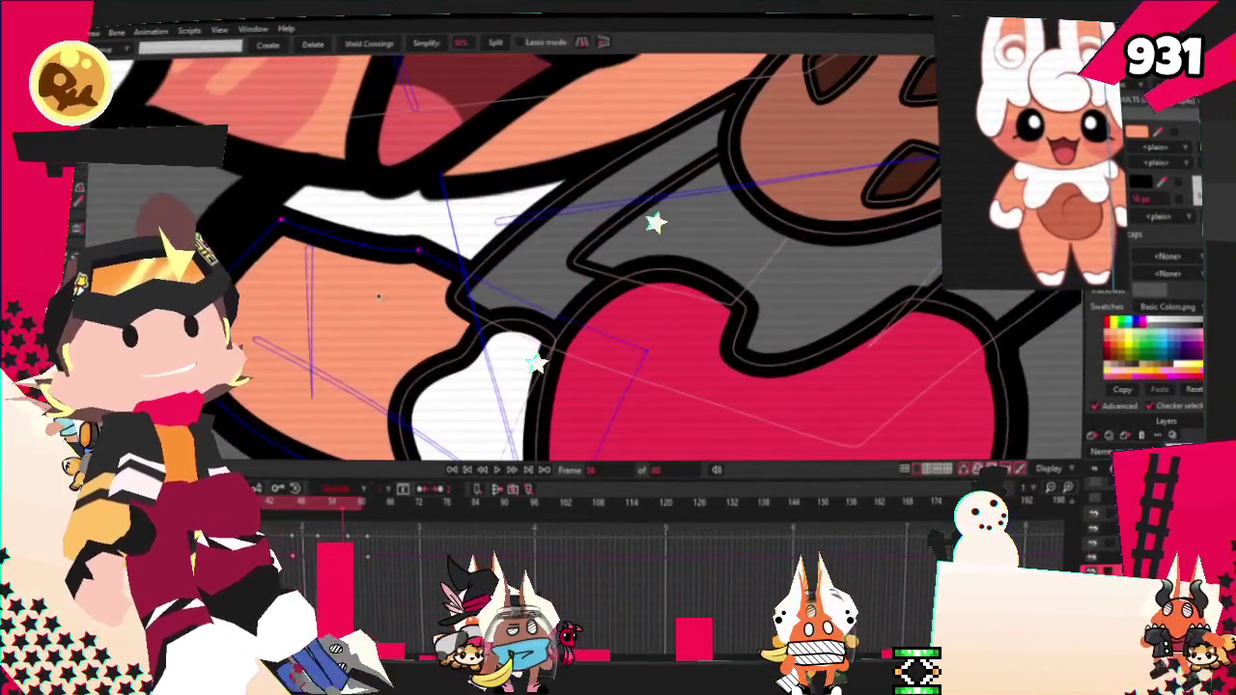
{"action": "left_click", "coordinate": [355, 514]}
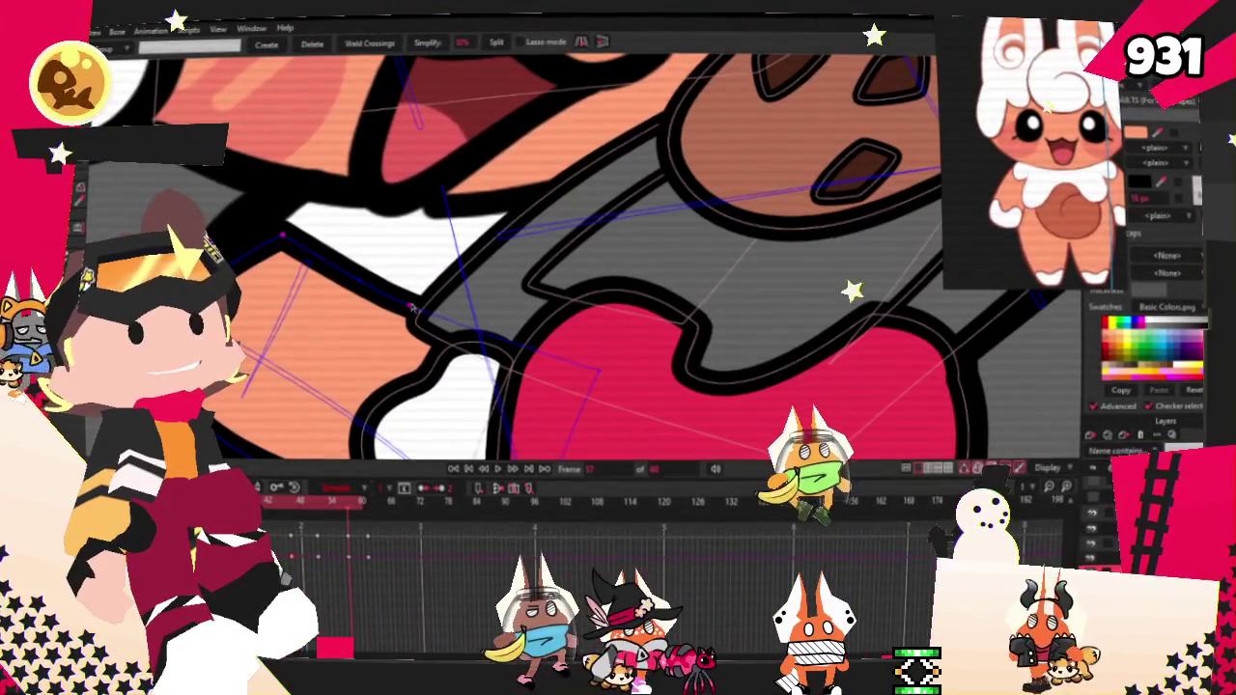
{"action": "left_click", "coordinate": [316, 506]}
{"action": "left_click_drag", "start_coordinate": [315, 506], "coordinate": [347, 512]}
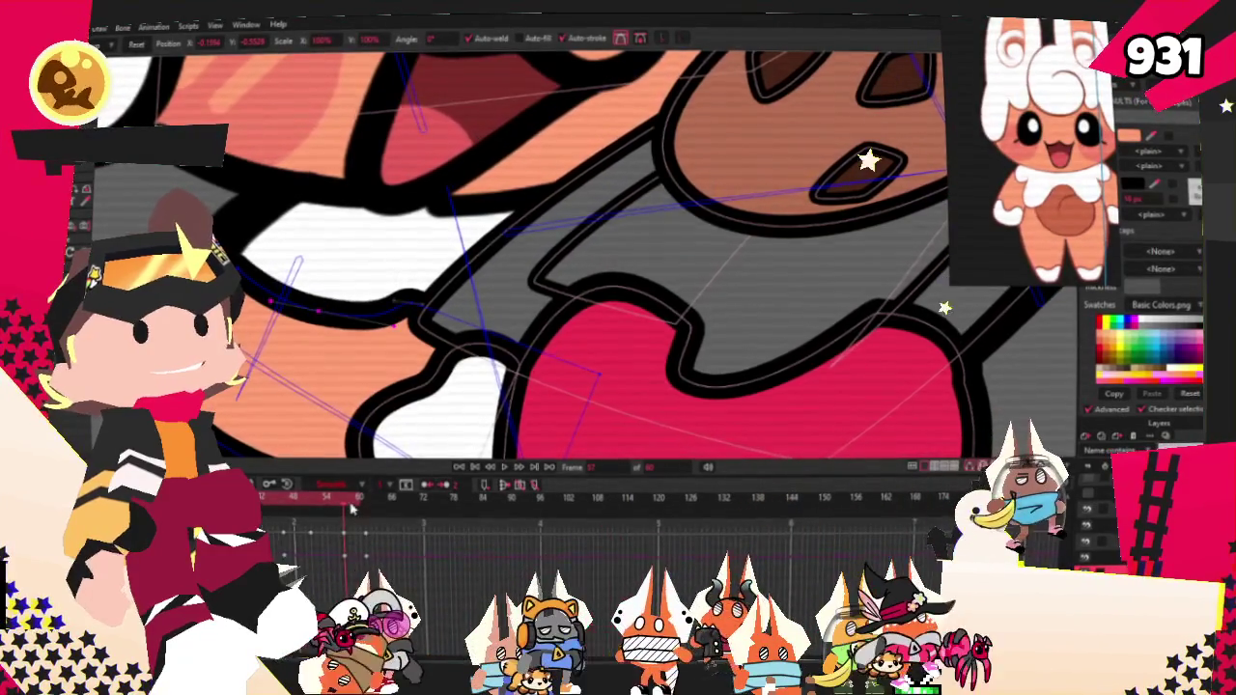
{"action": "left_click", "coordinate": [467, 469]}
{"action": "left_click", "coordinate": [505, 466]}
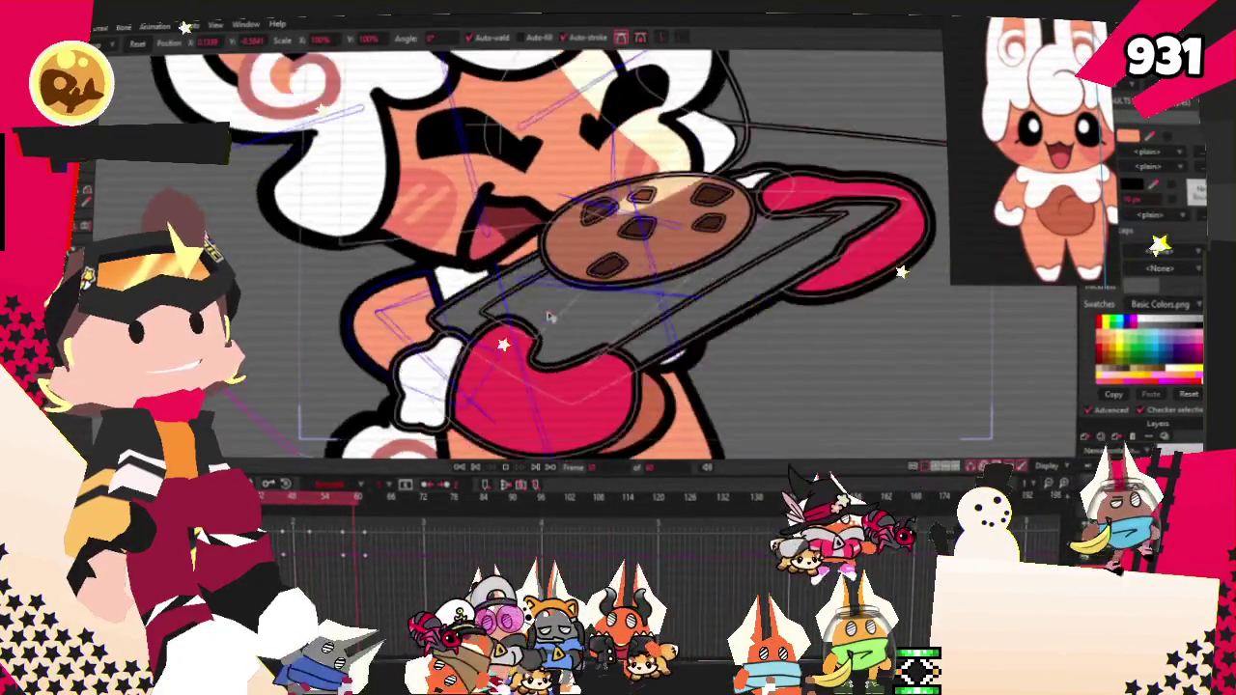
{"action": "scroll", "coordinate": [547, 319], "scroll_direction": "down", "scroll_amount": 5}
{"action": "scroll", "coordinate": [570, 300], "scroll_direction": "down", "scroll_amount": 3}
{"action": "scroll", "coordinate": [589, 284], "scroll_direction": "down", "scroll_amount": 2}
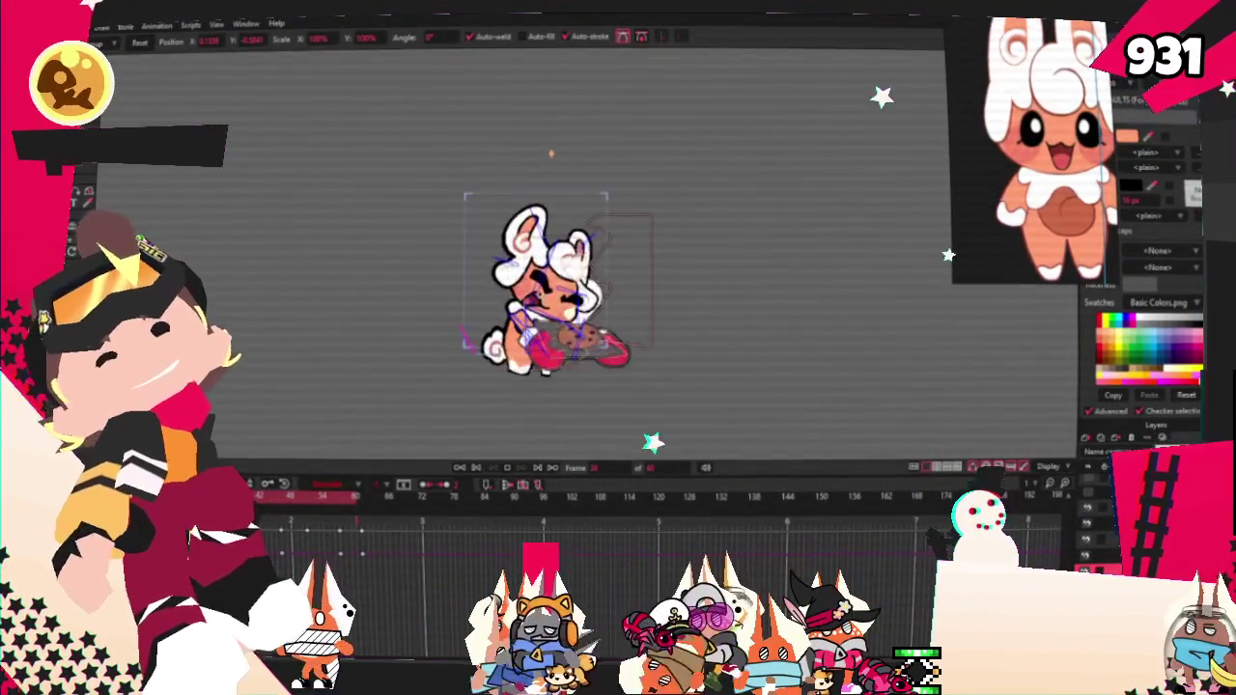
{"action": "scroll", "coordinate": [517, 276], "scroll_direction": "up", "scroll_amount": 5}
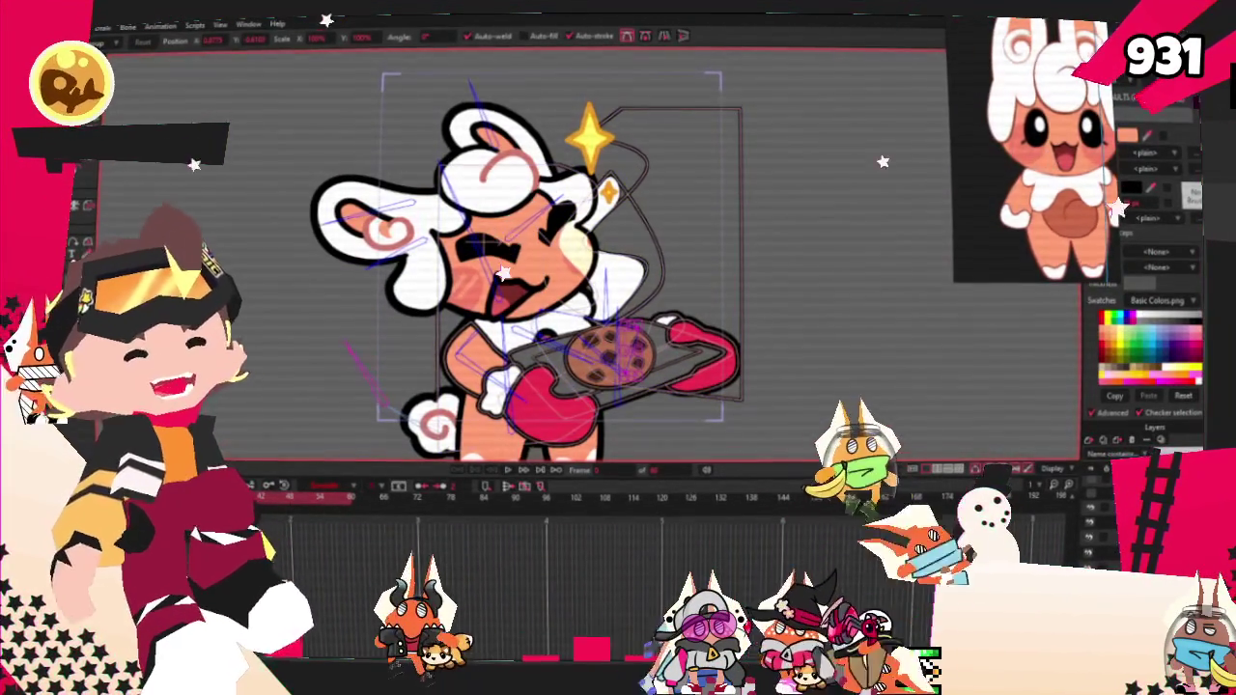
Step: Change the selected oven mitts and tray handles from deep red to a lighter pink fill
{"action": "left_click", "coordinate": [1157, 142]}
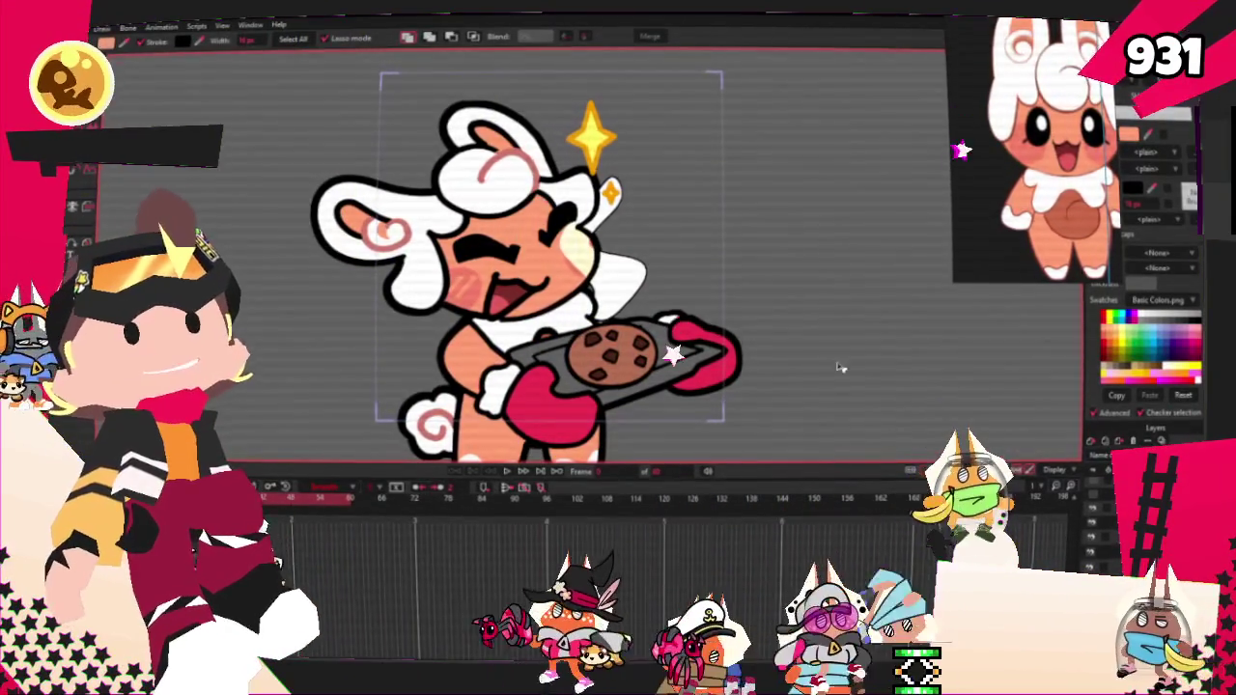
{"action": "scroll", "coordinate": [690, 279], "scroll_direction": "down", "scroll_amount": 1}
{"action": "scroll", "coordinate": [689, 278], "scroll_direction": "down", "scroll_amount": 2}
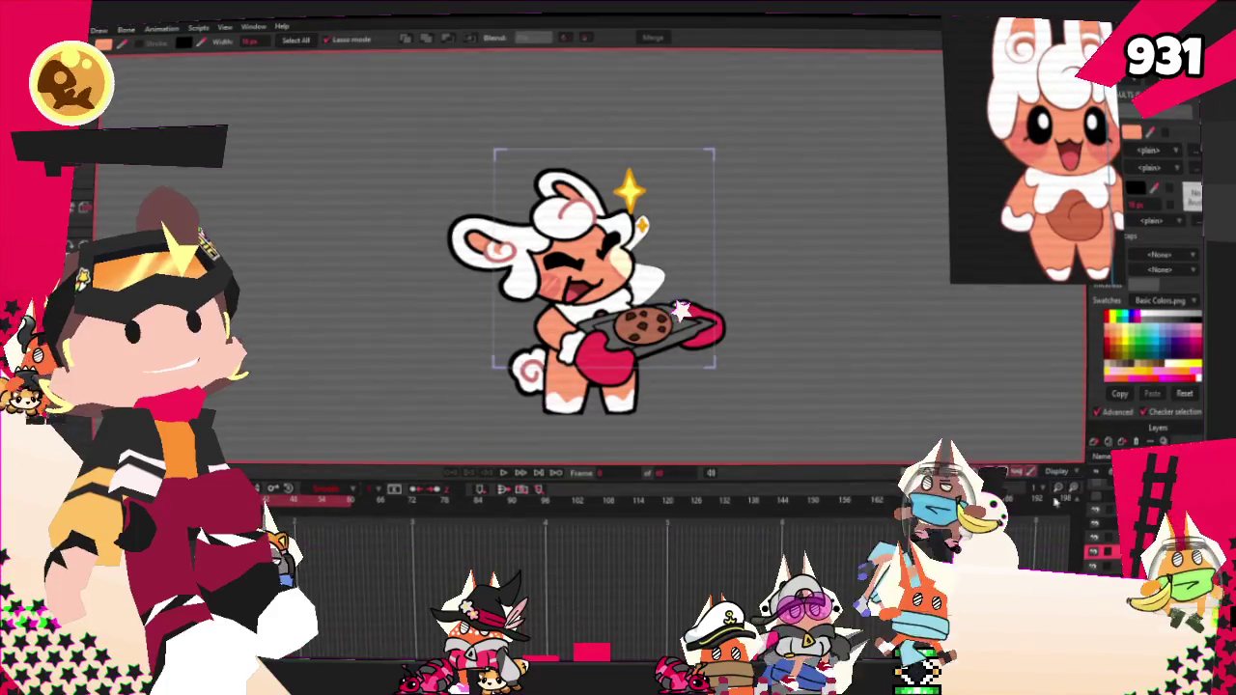
{"action": "scroll", "coordinate": [671, 377], "scroll_direction": "up", "scroll_amount": 2}
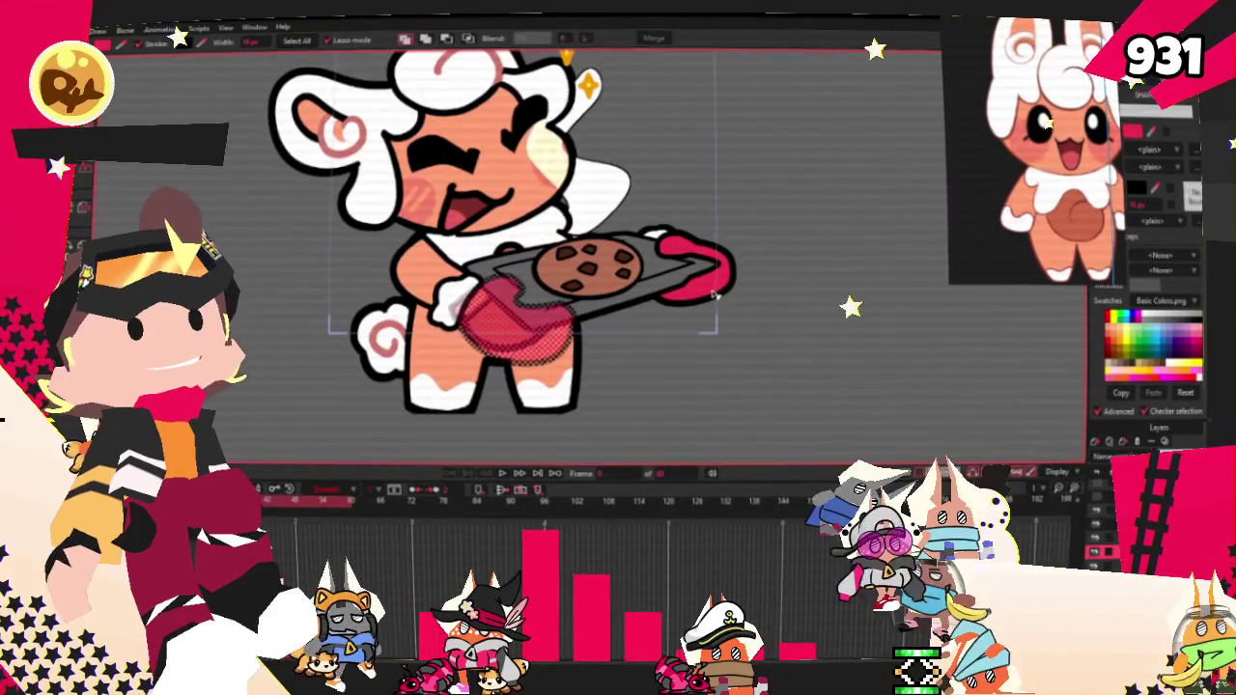
{"action": "scroll", "coordinate": [715, 295], "scroll_direction": "down", "scroll_amount": 2}
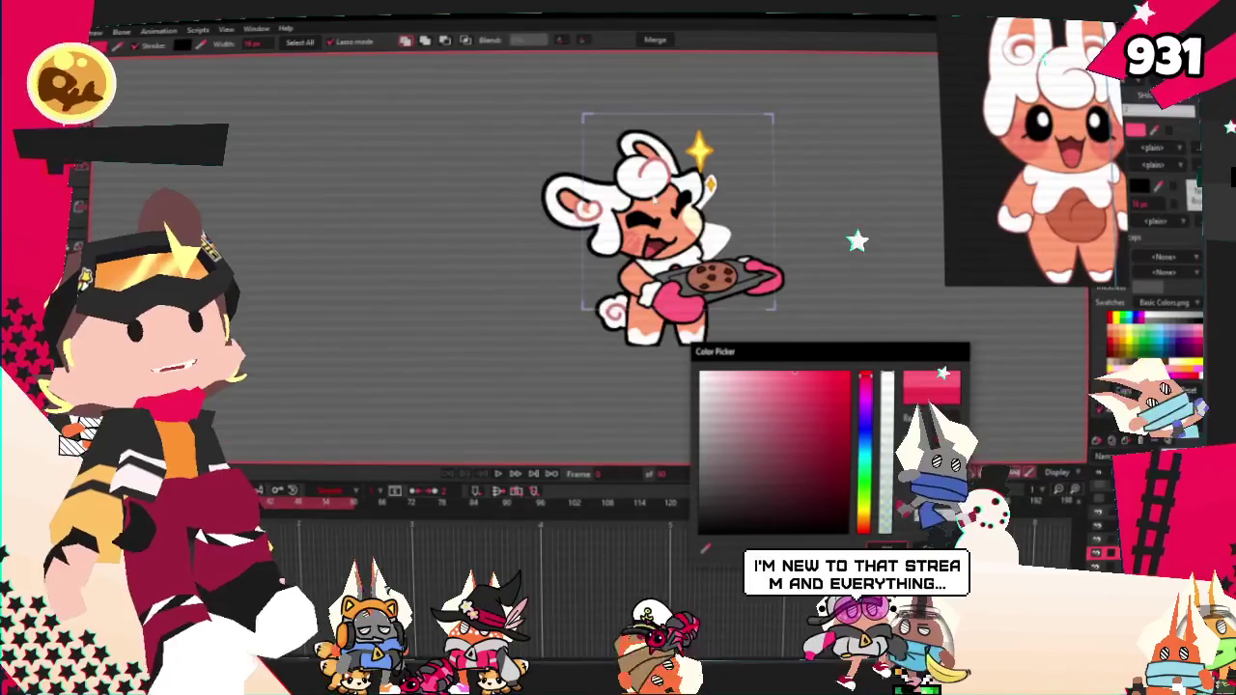
{"action": "scroll", "coordinate": [655, 193], "scroll_direction": "up", "scroll_amount": 2}
{"action": "scroll", "coordinate": [619, 191], "scroll_direction": "up", "scroll_amount": 2}
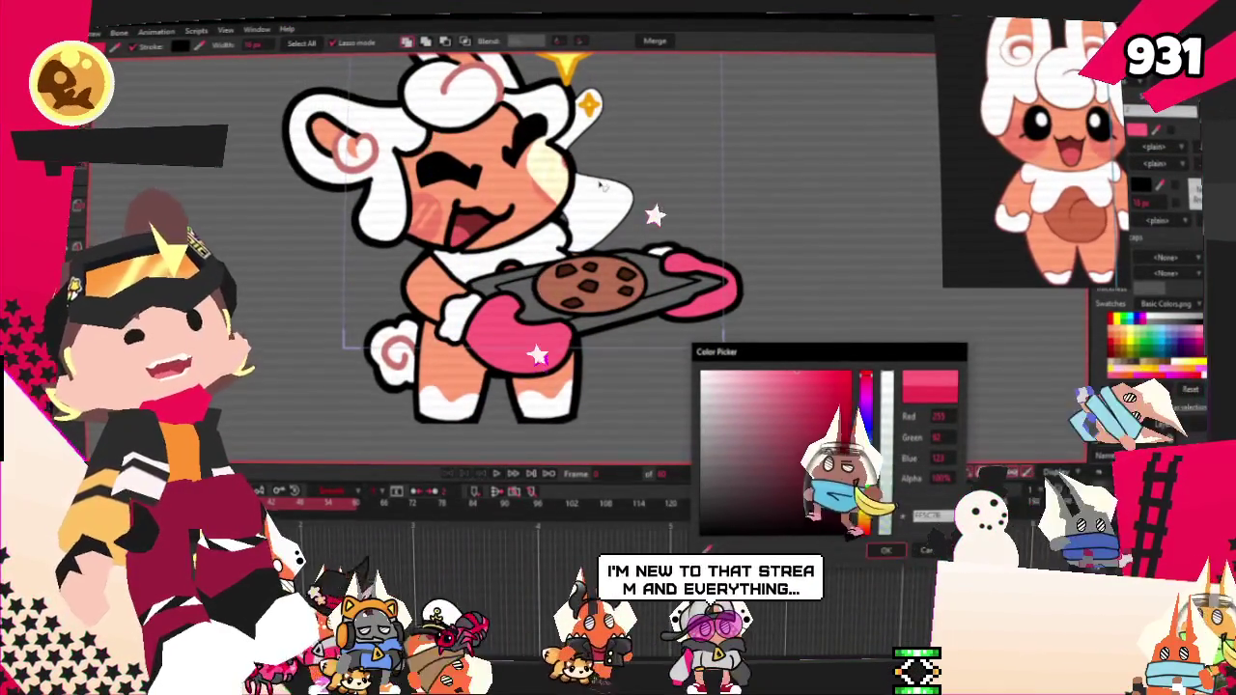
{"action": "left_click_drag", "start_coordinate": [771, 393], "coordinate": [772, 363]}
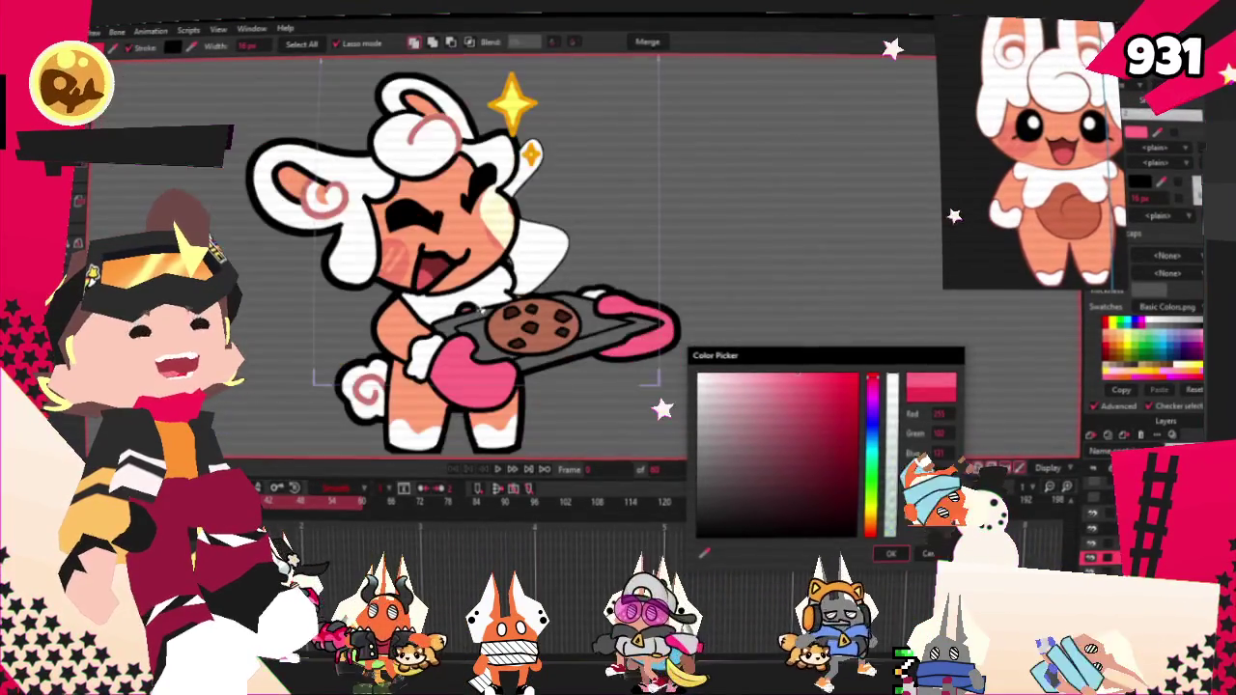
{"action": "left_click", "coordinate": [891, 554]}
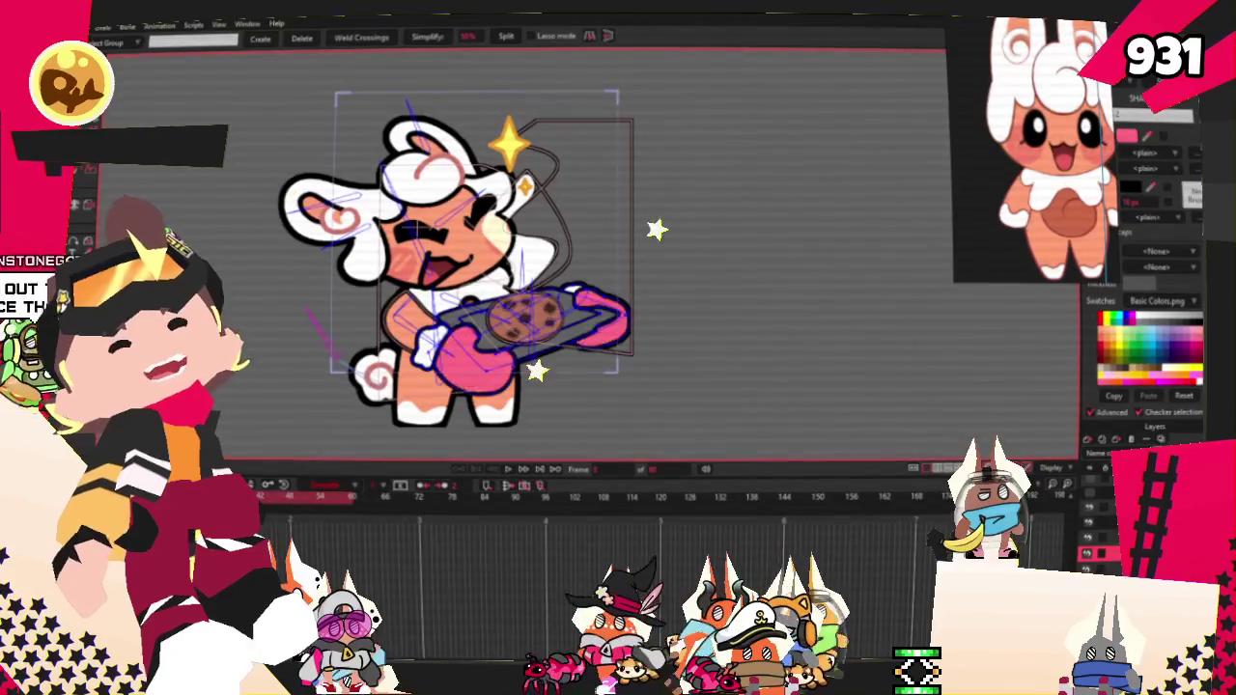
Step: Zoom out to the whole character, play the recoloured animation, then open the File menu
{"action": "scroll", "coordinate": [379, 239], "scroll_direction": "down", "scroll_amount": 2}
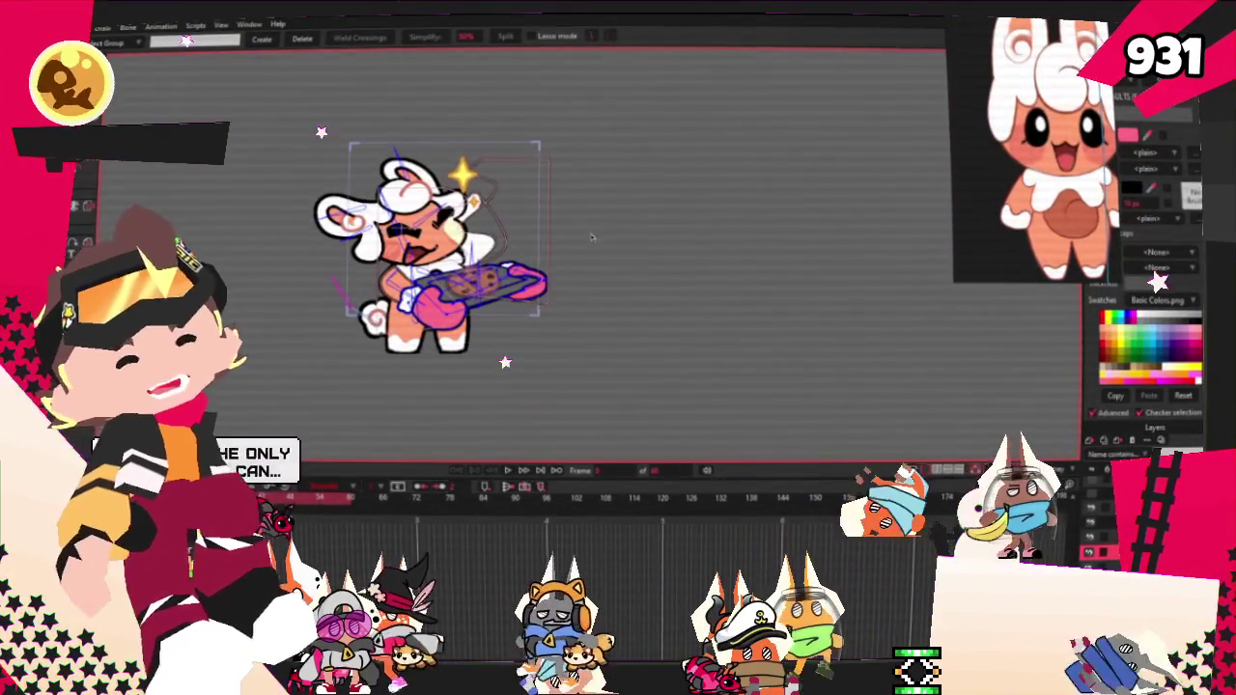
{"action": "scroll", "coordinate": [401, 247], "scroll_direction": "up", "scroll_amount": 1}
{"action": "scroll", "coordinate": [401, 246], "scroll_direction": "up", "scroll_amount": 1}
{"action": "scroll", "coordinate": [401, 246], "scroll_direction": "up", "scroll_amount": 1}
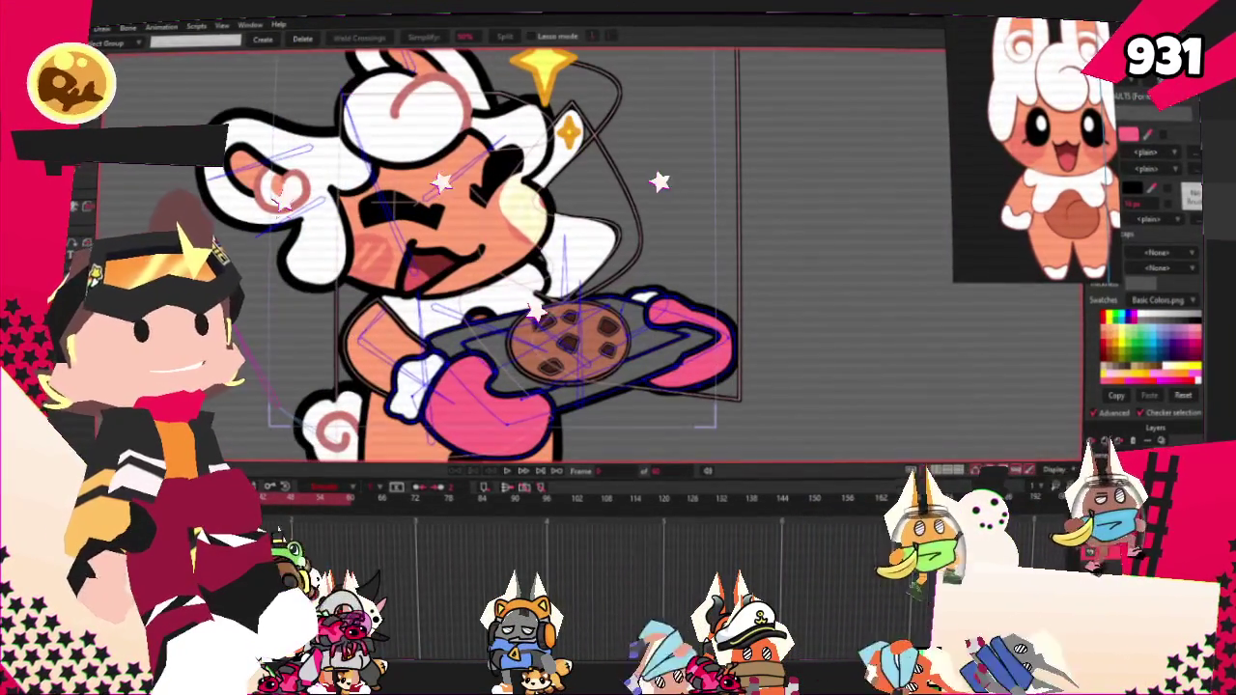
{"action": "key", "text": "1"}
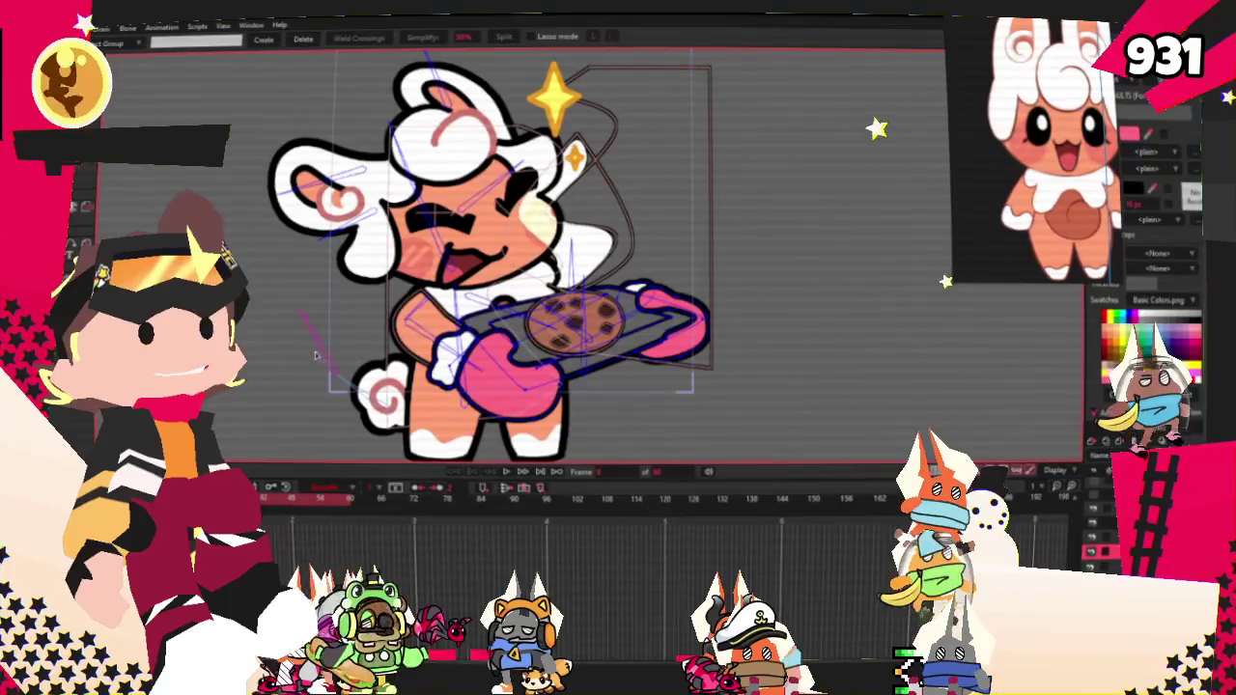
{"action": "key", "text": "space"}
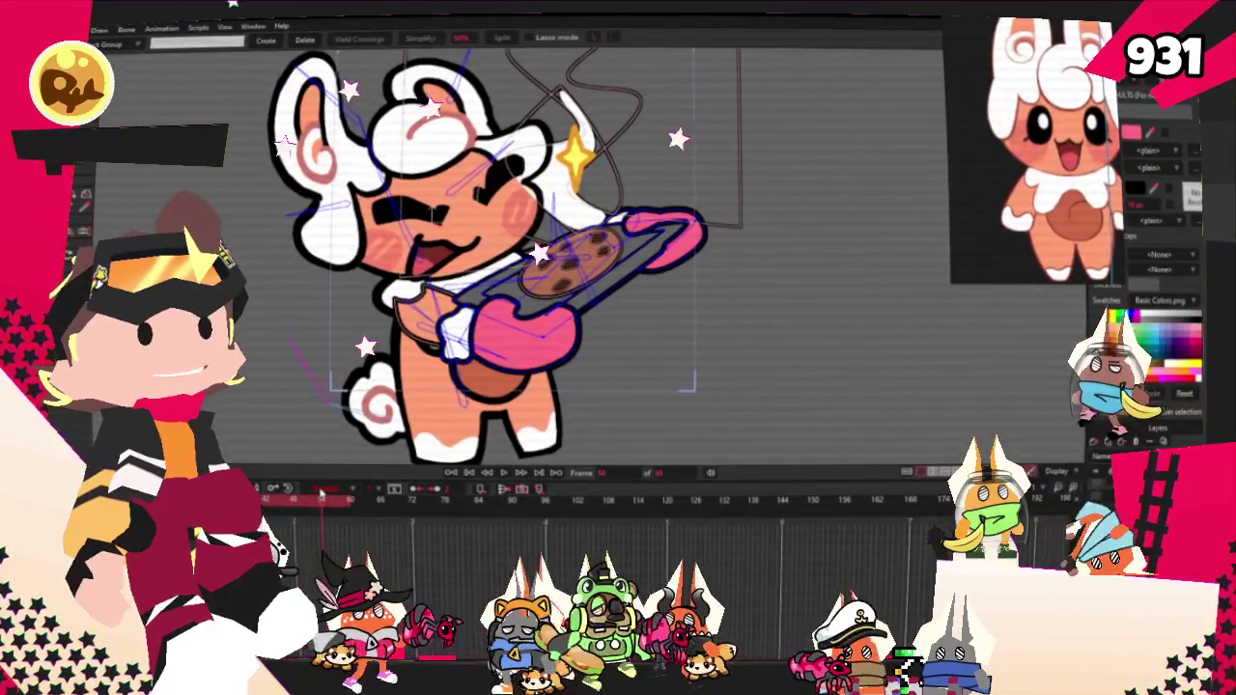
{"action": "scroll", "coordinate": [548, 345], "scroll_direction": "up", "scroll_amount": 2}
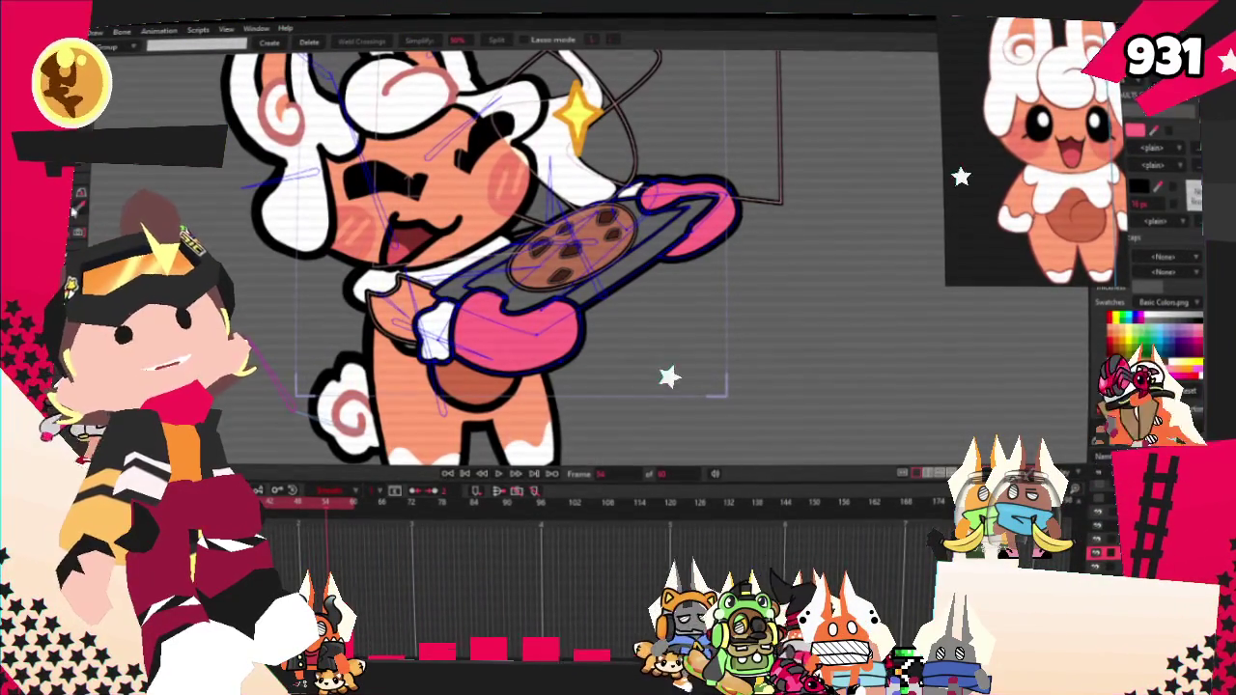
{"action": "left_click", "coordinate": [97, 32]}
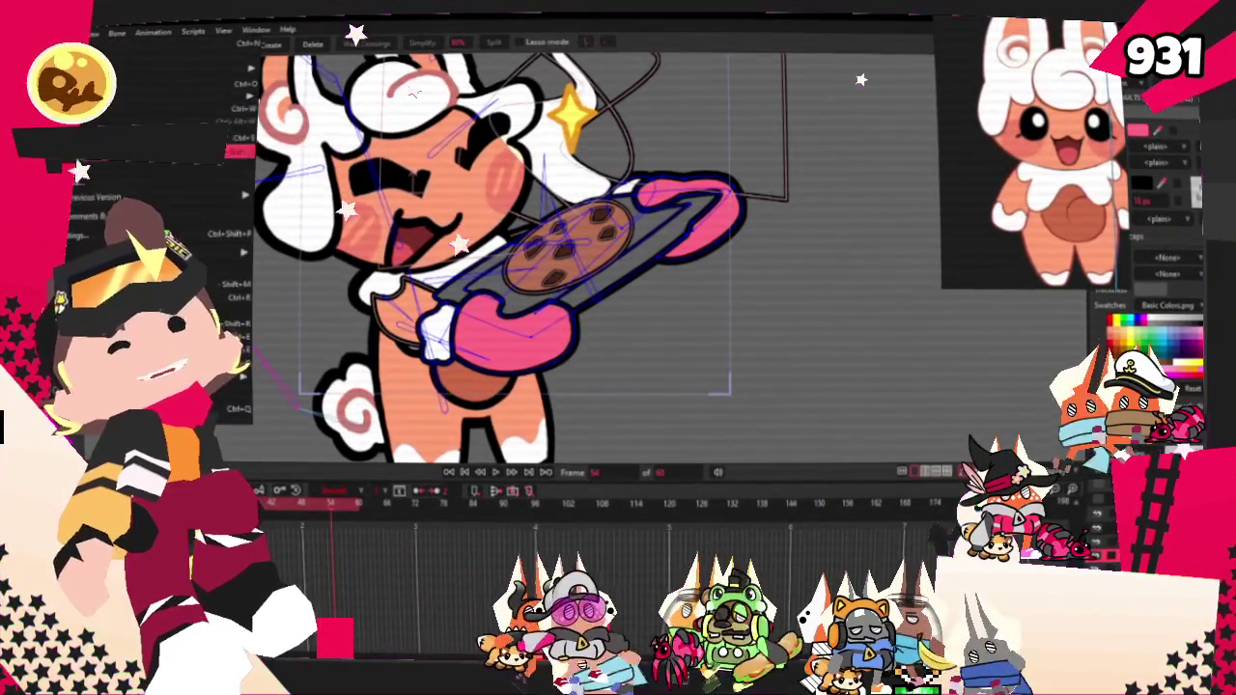
Step: Close the File menu without choosing an option
{"action": "key", "text": "Escape"}
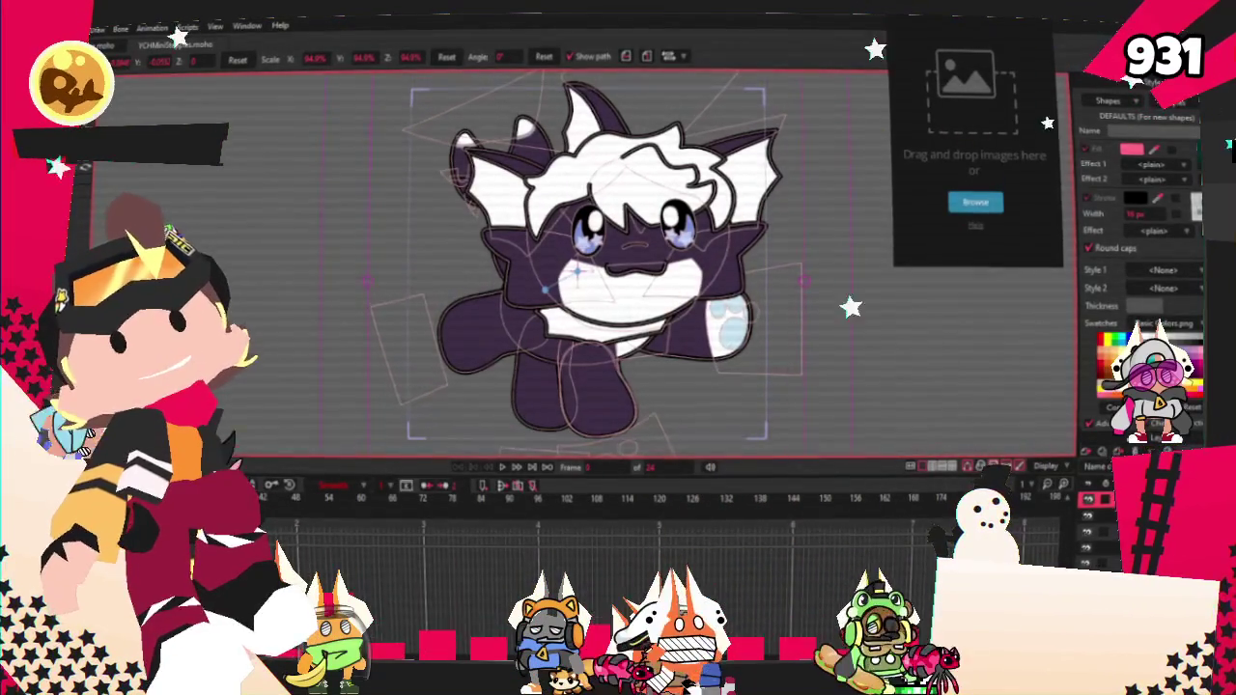
Step: Place the Koivap reference on the board, enlarge it, and paste the orange Koivap sheet
{"action": "left_click_drag", "start_coordinate": [978, 166], "coordinate": [978, 167]}
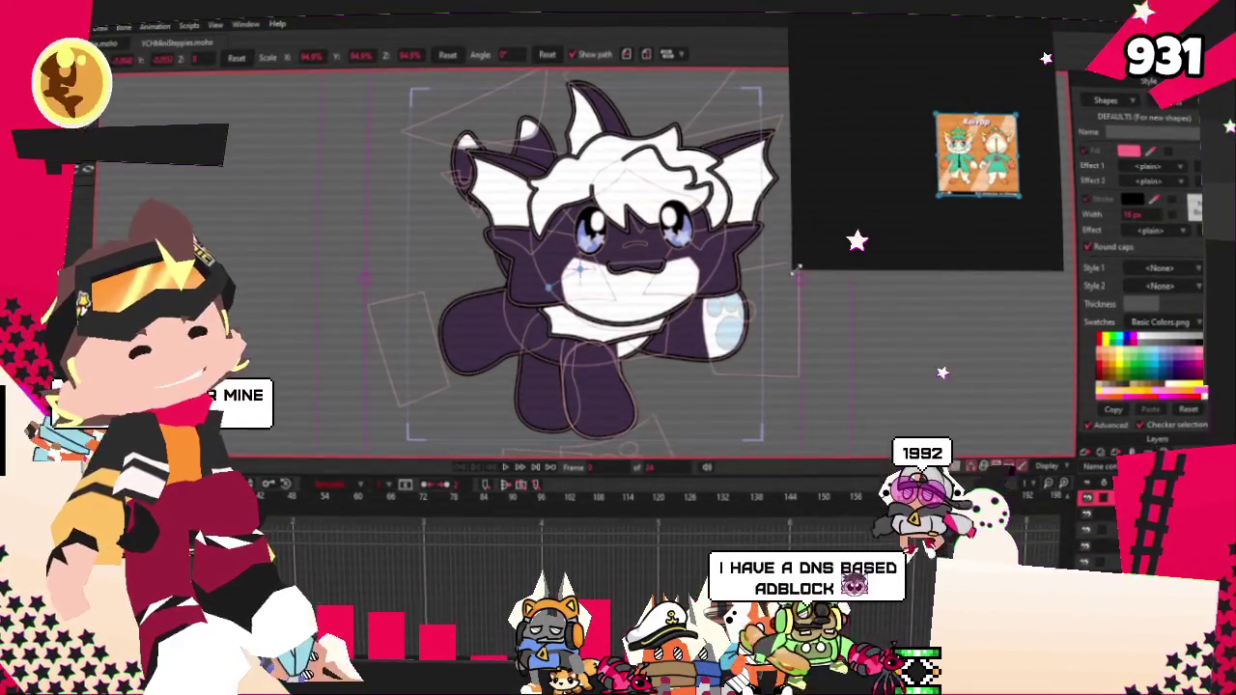
{"action": "scroll", "coordinate": [1007, 152], "scroll_direction": "up", "scroll_amount": 3}
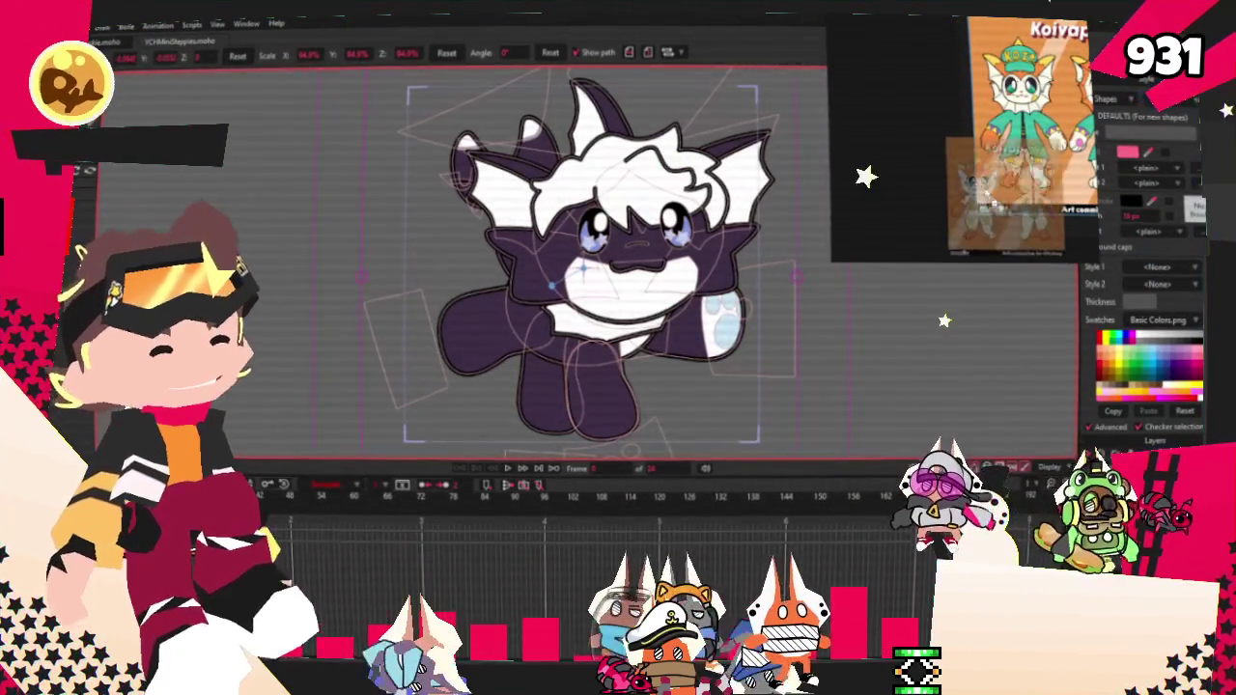
{"action": "key", "text": "ctrl+v"}
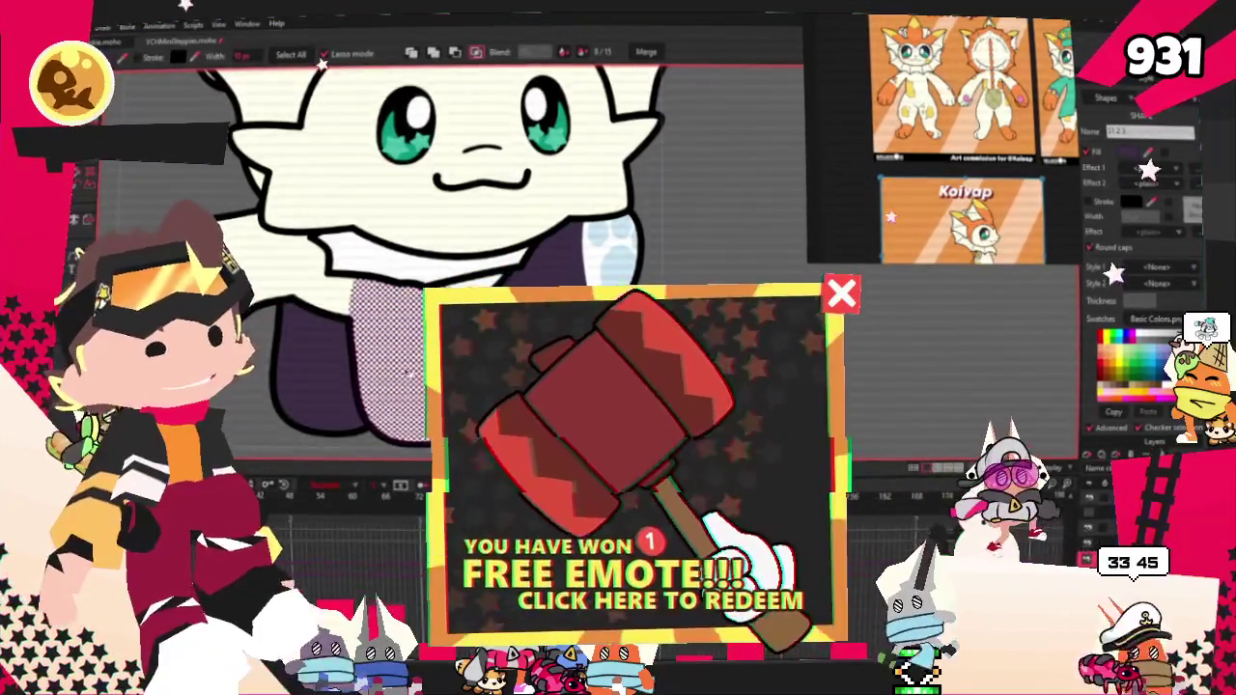
{"action": "scroll", "coordinate": [498, 299], "scroll_direction": "up", "scroll_amount": 3}
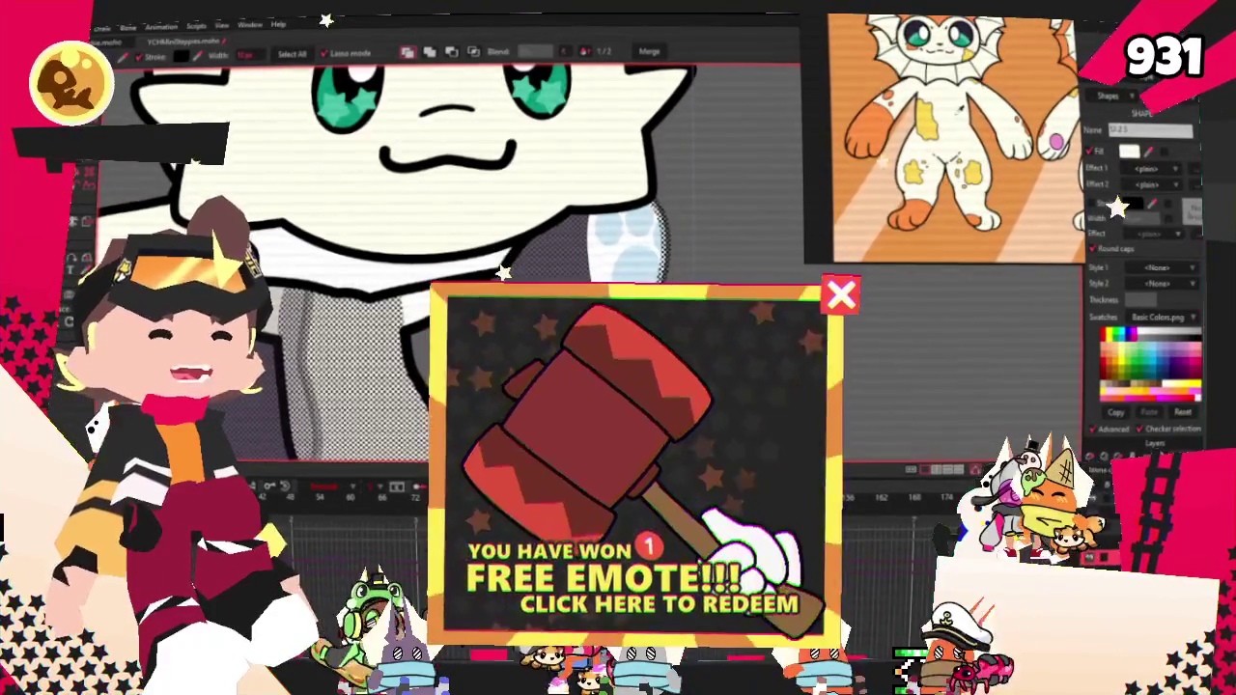
{"action": "scroll", "coordinate": [600, 252], "scroll_direction": "down", "scroll_amount": 3}
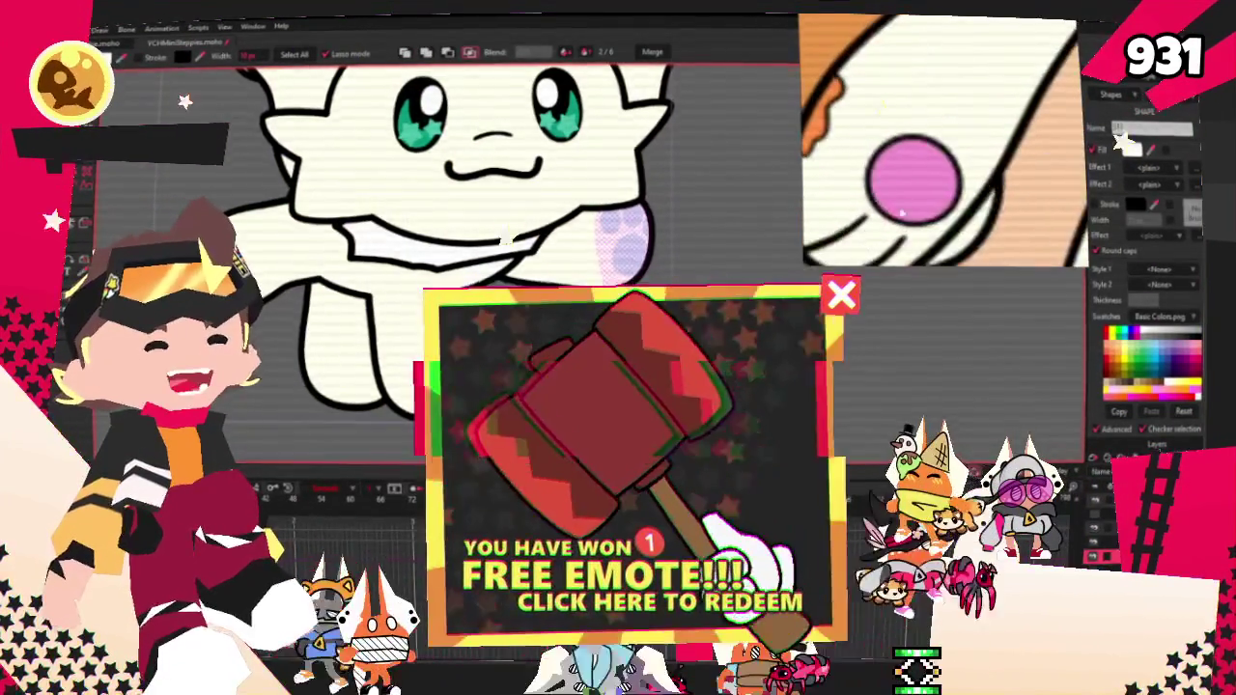
{"action": "scroll", "coordinate": [641, 246], "scroll_direction": "up", "scroll_amount": 2}
{"action": "scroll", "coordinate": [587, 245], "scroll_direction": "up", "scroll_amount": 1}
{"action": "key", "text": "t"}
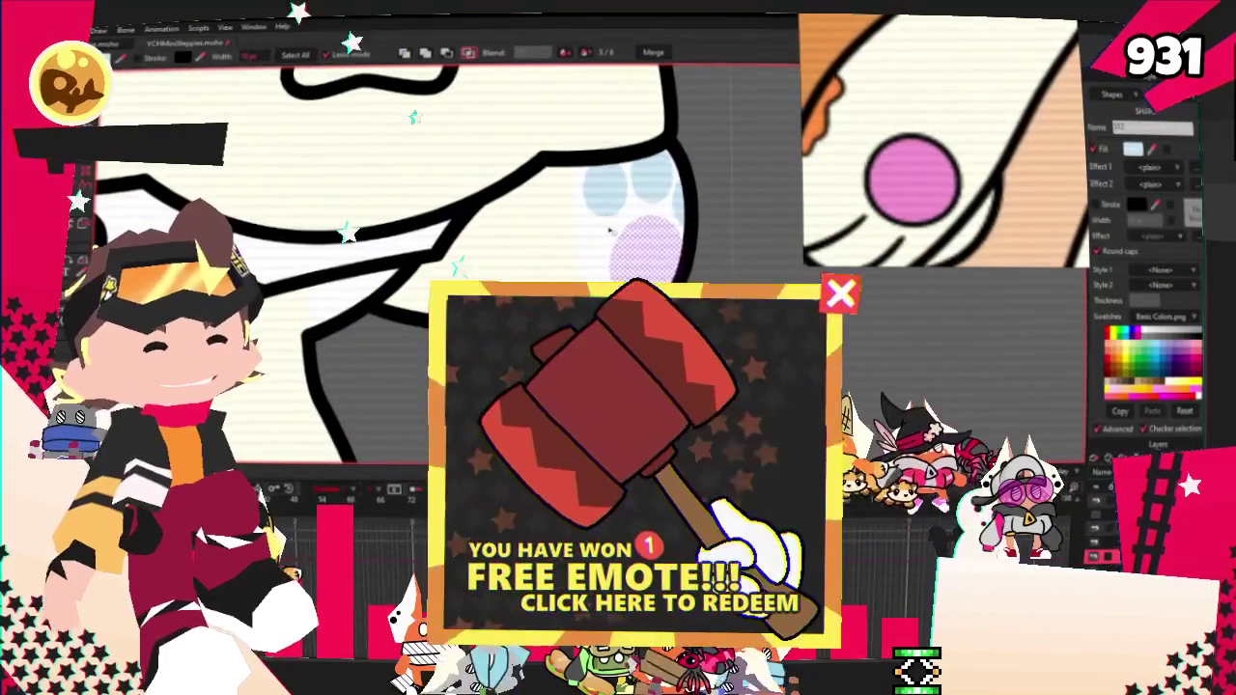
{"action": "scroll", "coordinate": [659, 233], "scroll_direction": "down", "scroll_amount": 1}
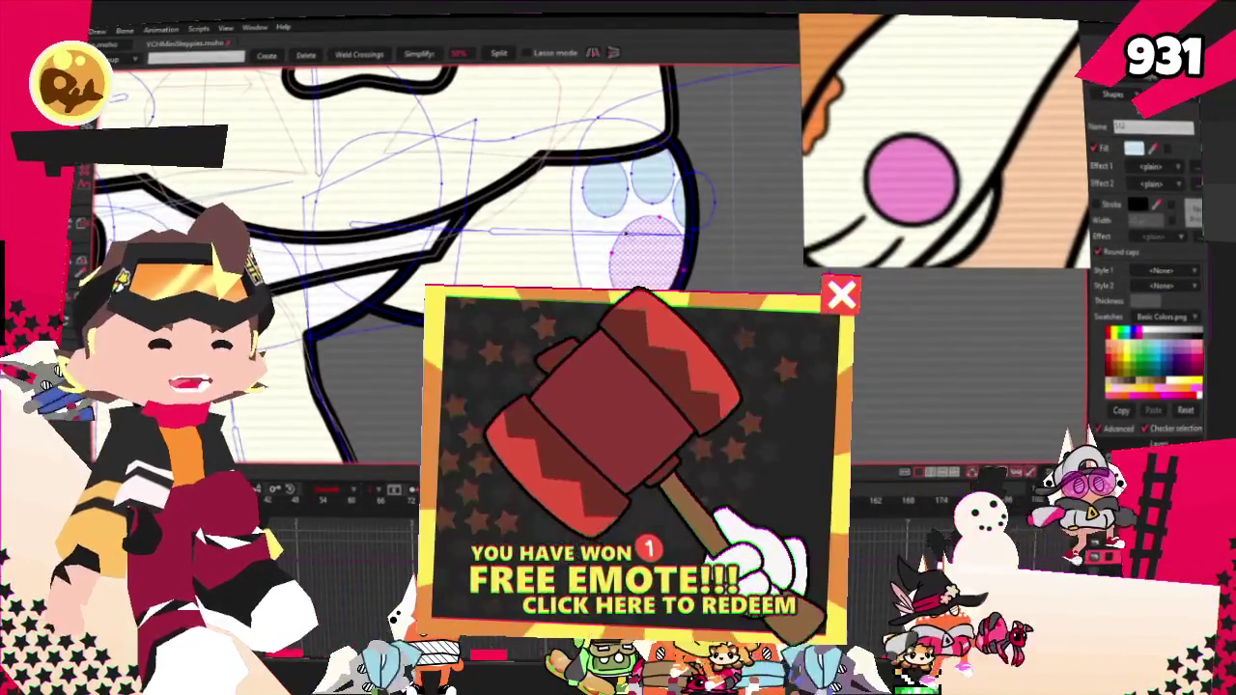
{"action": "scroll", "coordinate": [516, 278], "scroll_direction": "down", "scroll_amount": 1}
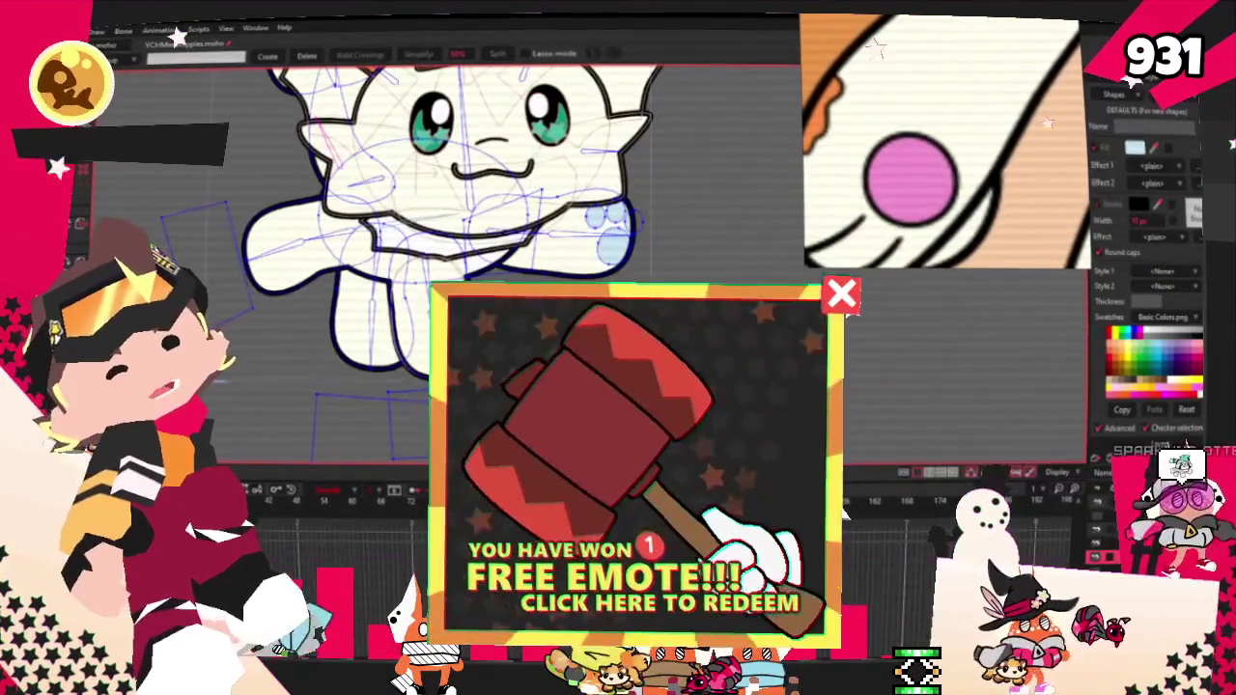
{"action": "scroll", "coordinate": [653, 214], "scroll_direction": "up", "scroll_amount": 1}
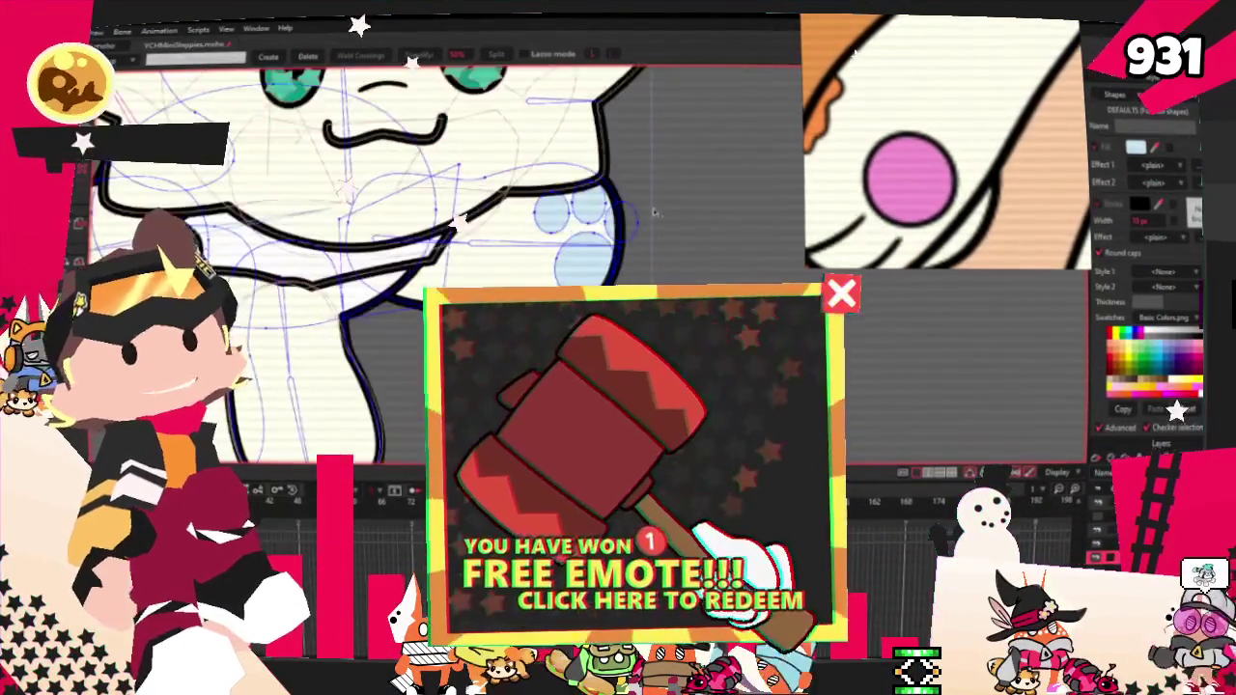
{"action": "key", "text": "q"}
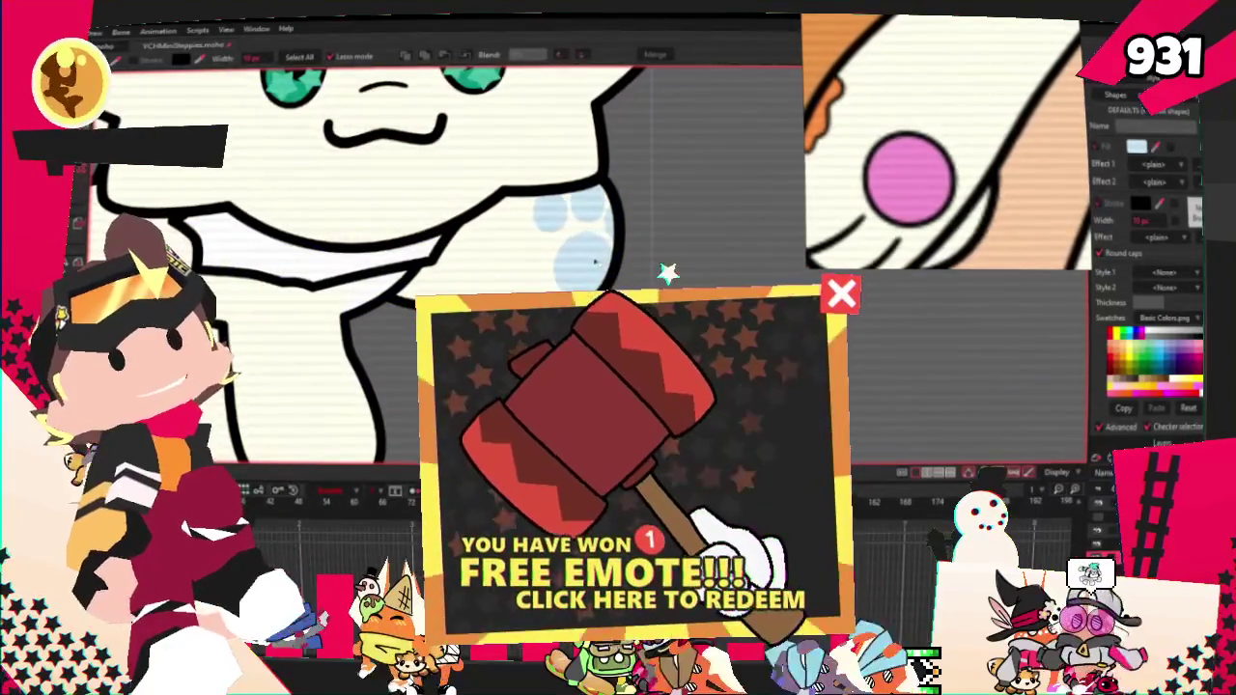
{"action": "left_click", "coordinate": [582, 250]}
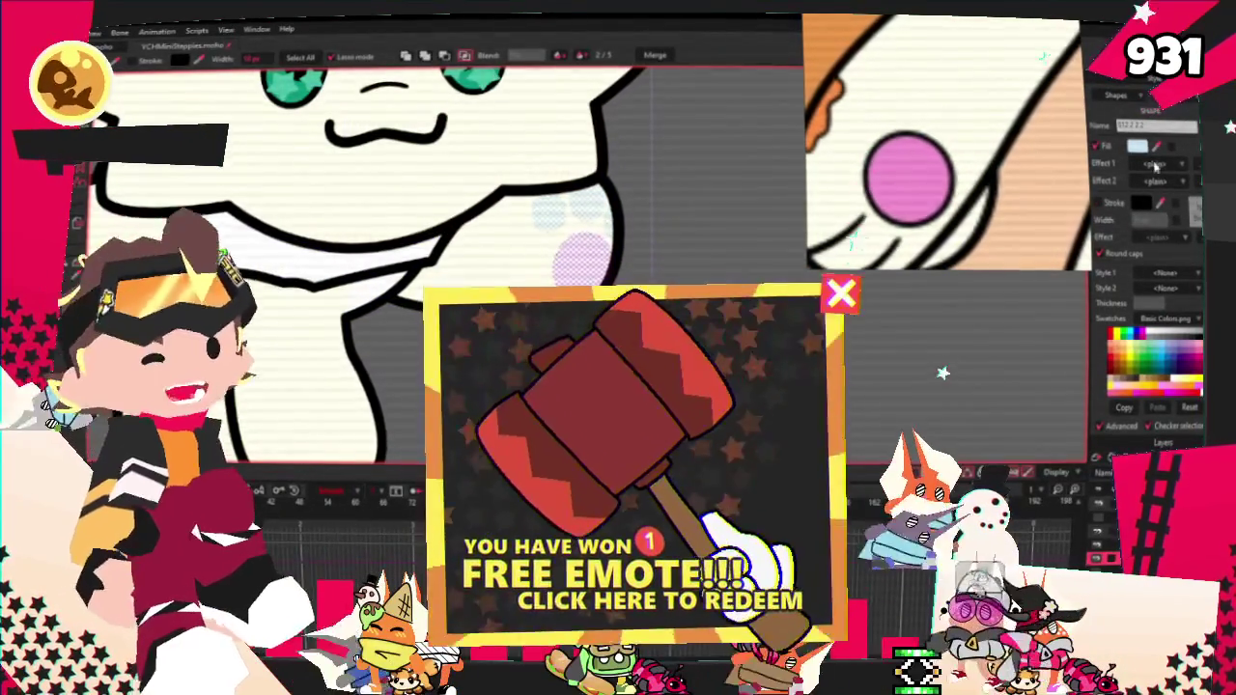
{"action": "scroll", "coordinate": [546, 159], "scroll_direction": "down", "scroll_amount": 2}
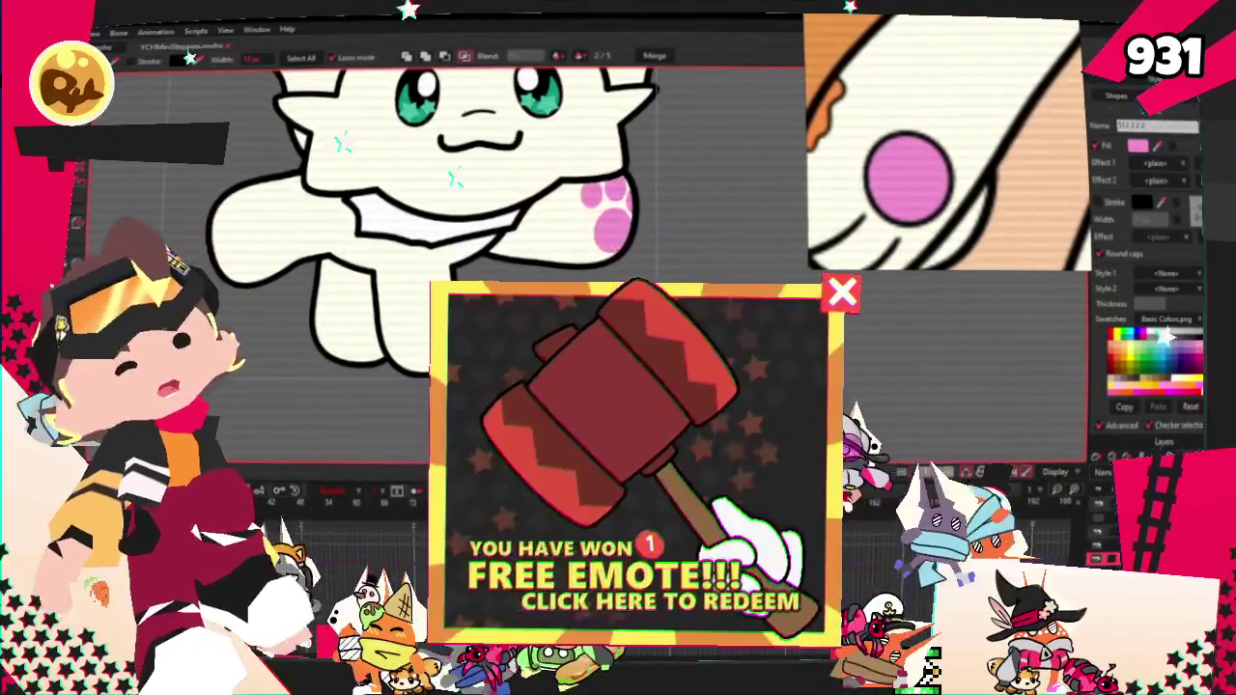
{"action": "scroll", "coordinate": [507, 131], "scroll_direction": "up", "scroll_amount": 2}
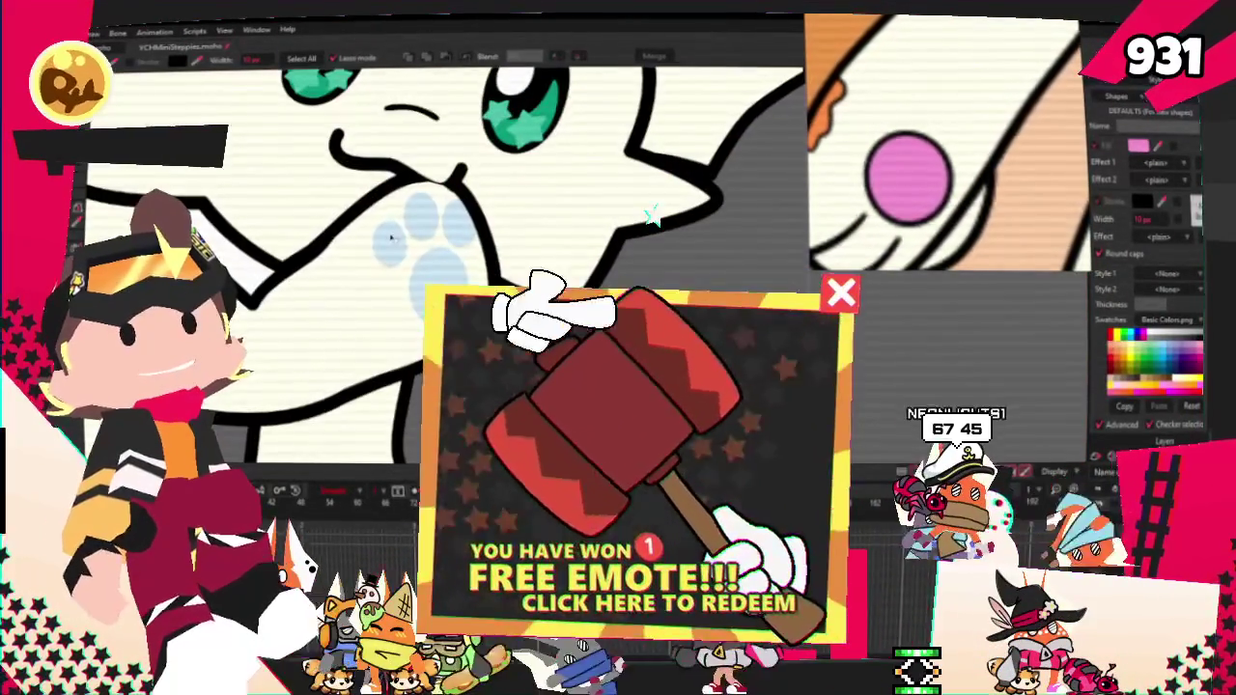
{"action": "left_click", "coordinate": [457, 225]}
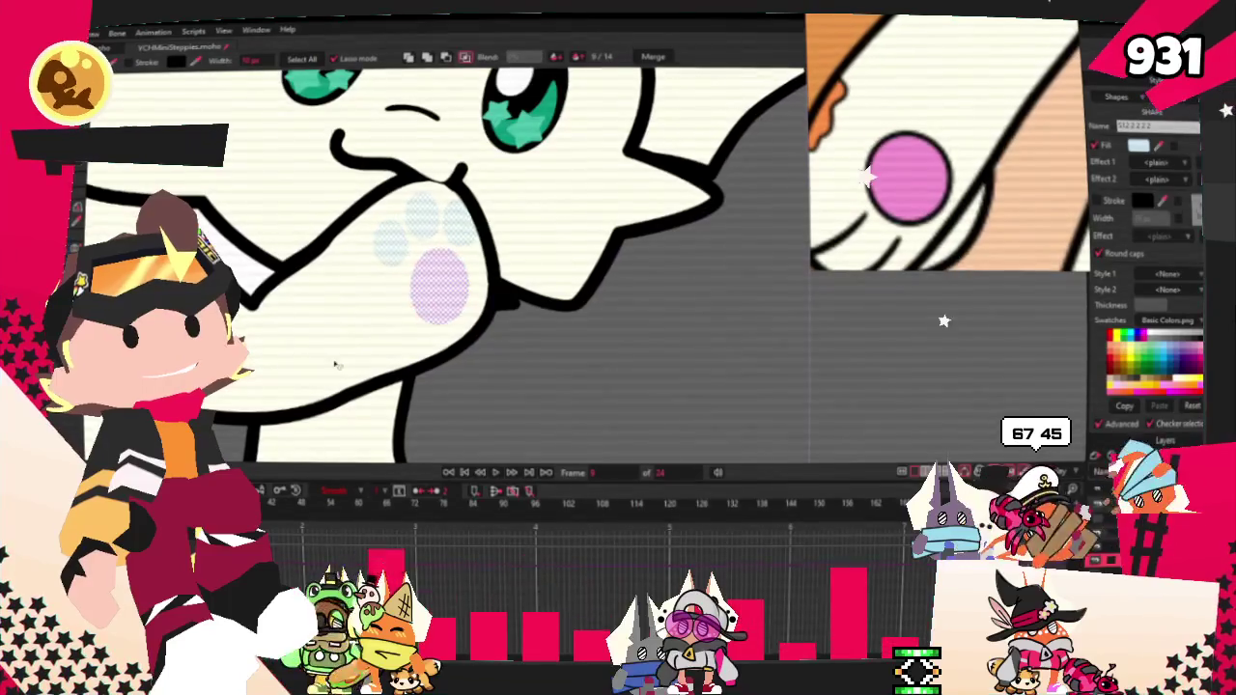
{"action": "key", "text": "ctrl+Left"}
{"action": "key", "text": "ctrl+Left"}
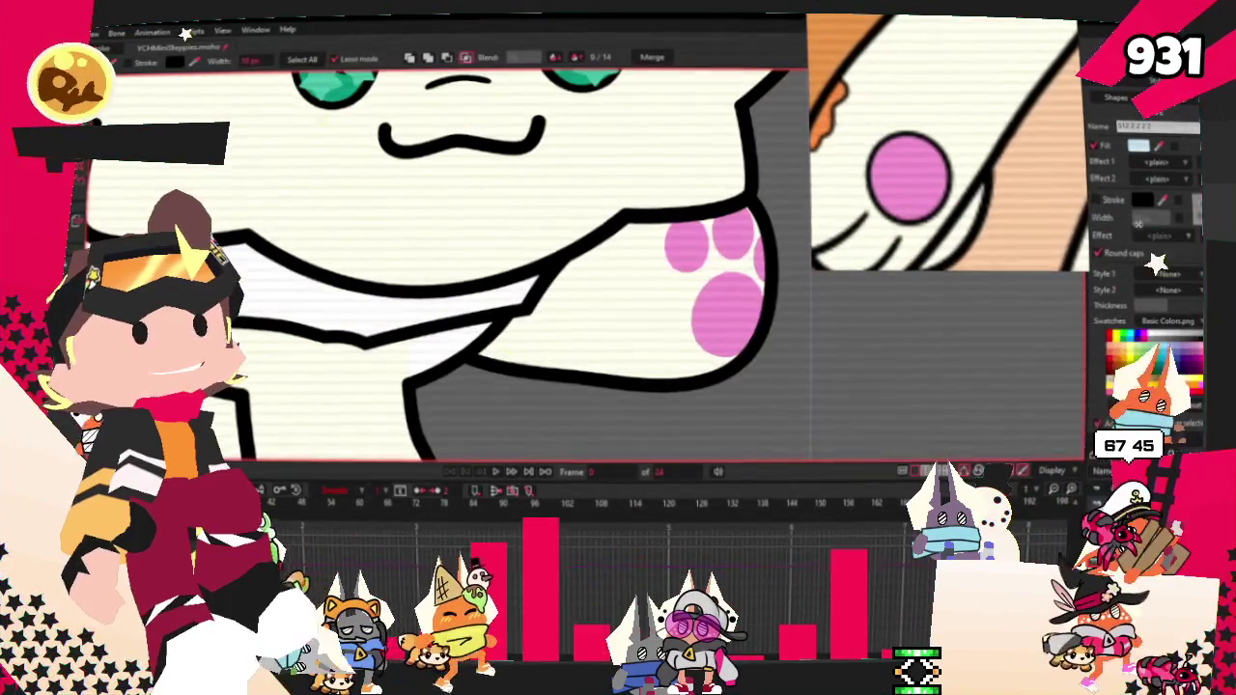
{"action": "scroll", "coordinate": [470, 343], "scroll_direction": "down", "scroll_amount": 2}
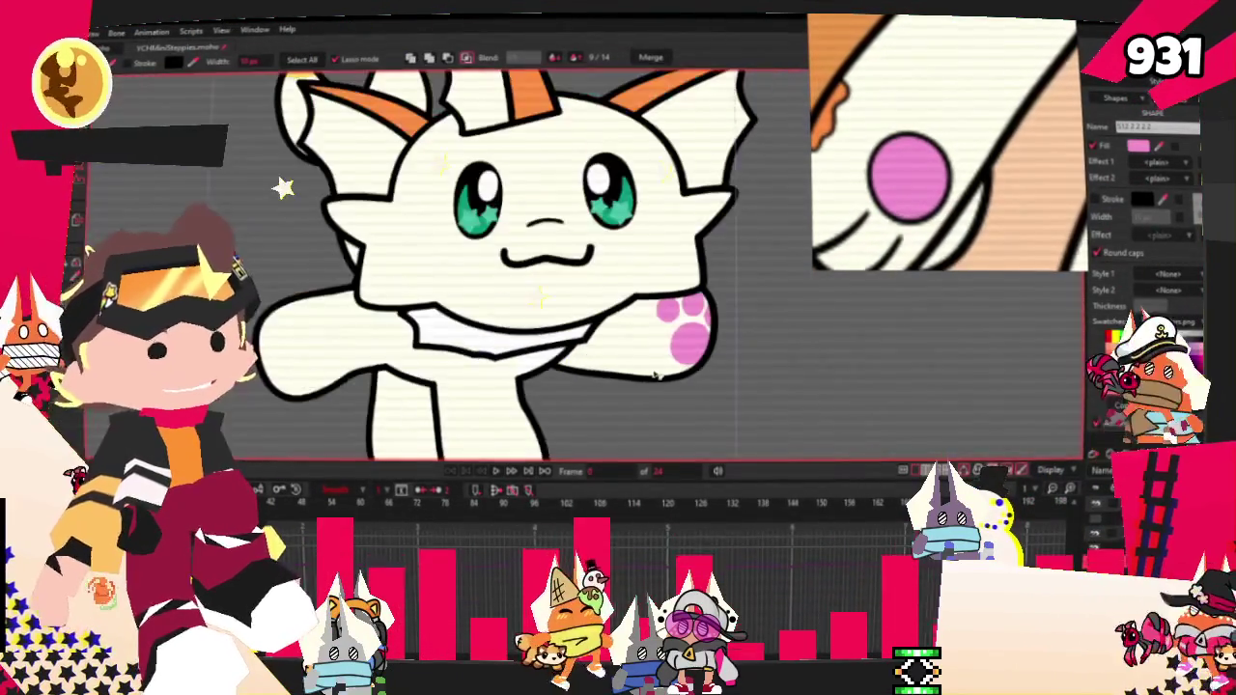
{"action": "scroll", "coordinate": [586, 399], "scroll_direction": "down", "scroll_amount": 2}
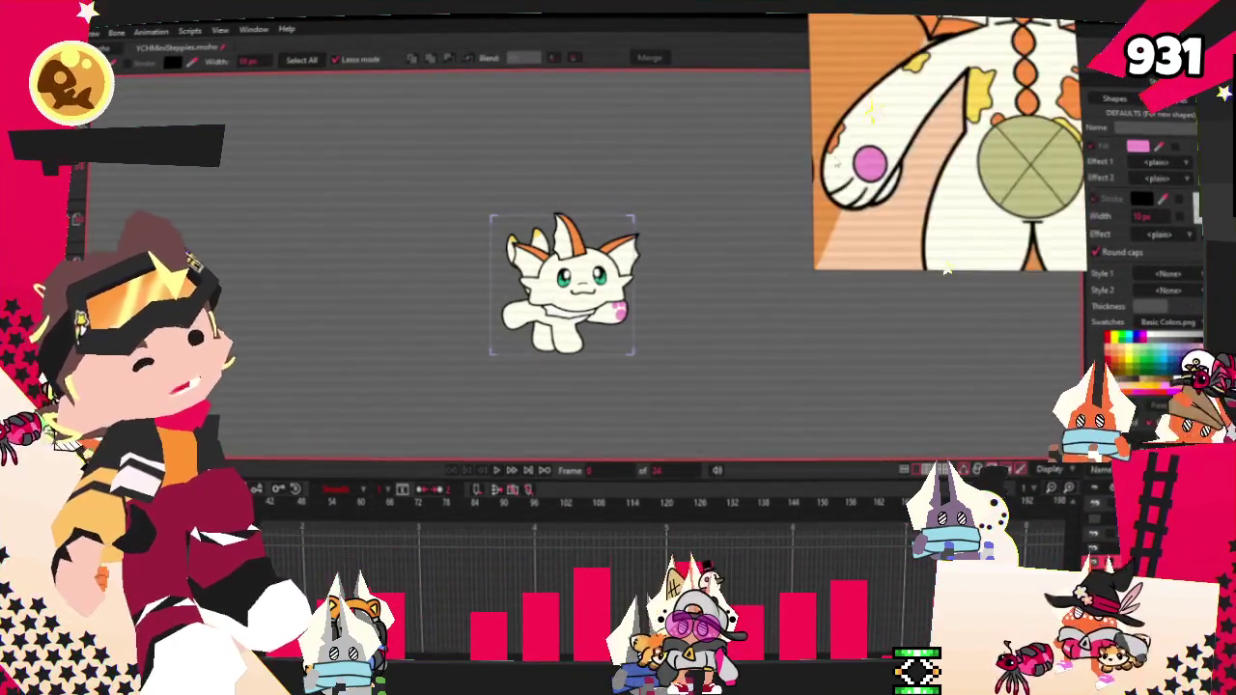
Step: Zoom around the creature to compare it against the Koivap reference
{"action": "scroll", "coordinate": [755, 253], "scroll_direction": "down", "scroll_amount": 3}
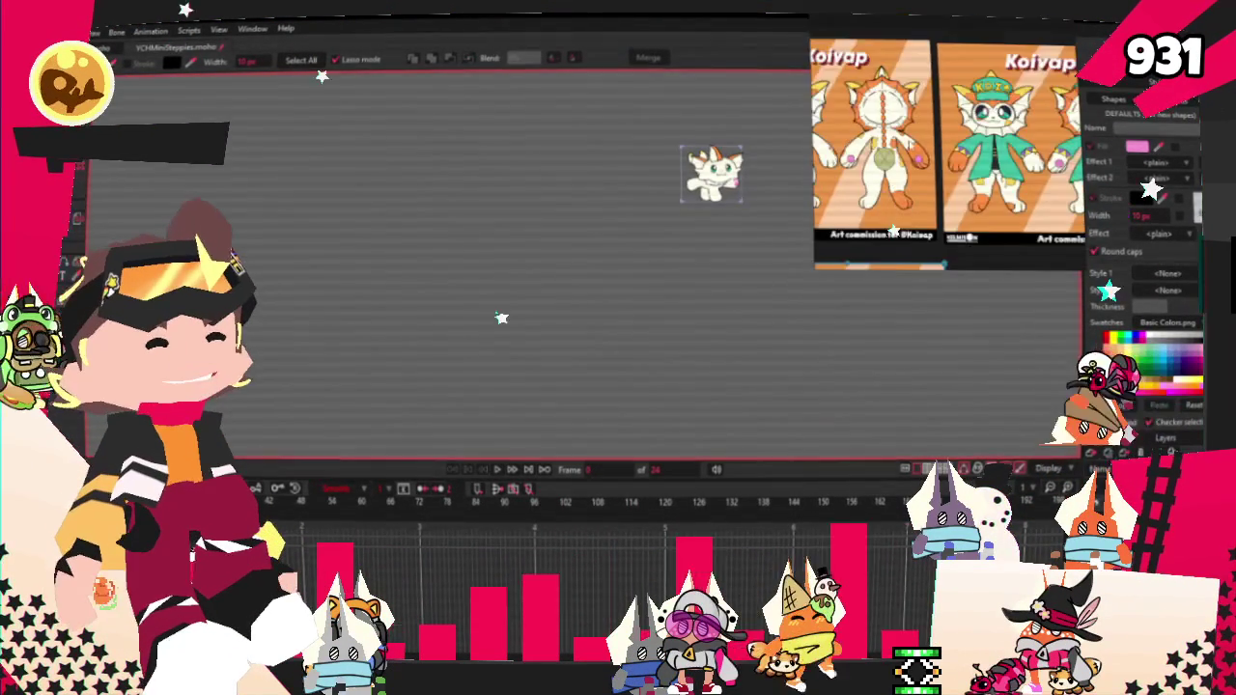
{"action": "scroll", "coordinate": [555, 245], "scroll_direction": "up", "scroll_amount": 3}
{"action": "scroll", "coordinate": [509, 209], "scroll_direction": "up", "scroll_amount": 2}
{"action": "scroll", "coordinate": [482, 196], "scroll_direction": "up", "scroll_amount": 2}
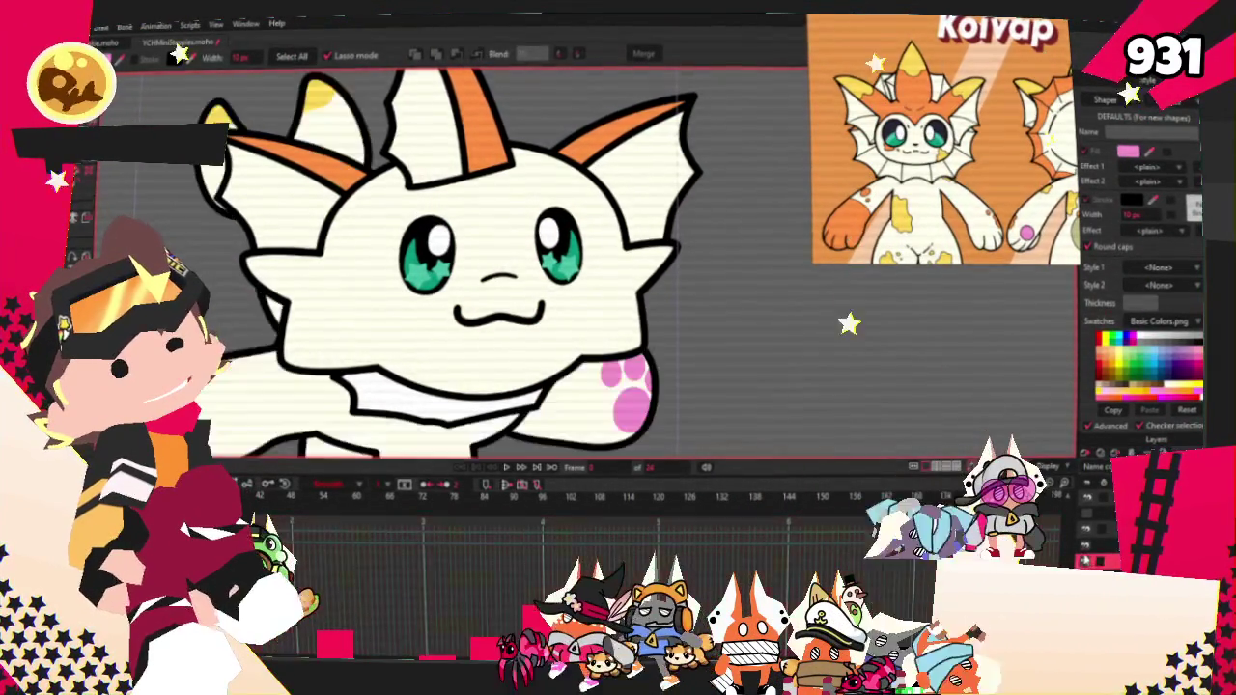
{"action": "scroll", "coordinate": [522, 329], "scroll_direction": "down", "scroll_amount": 5}
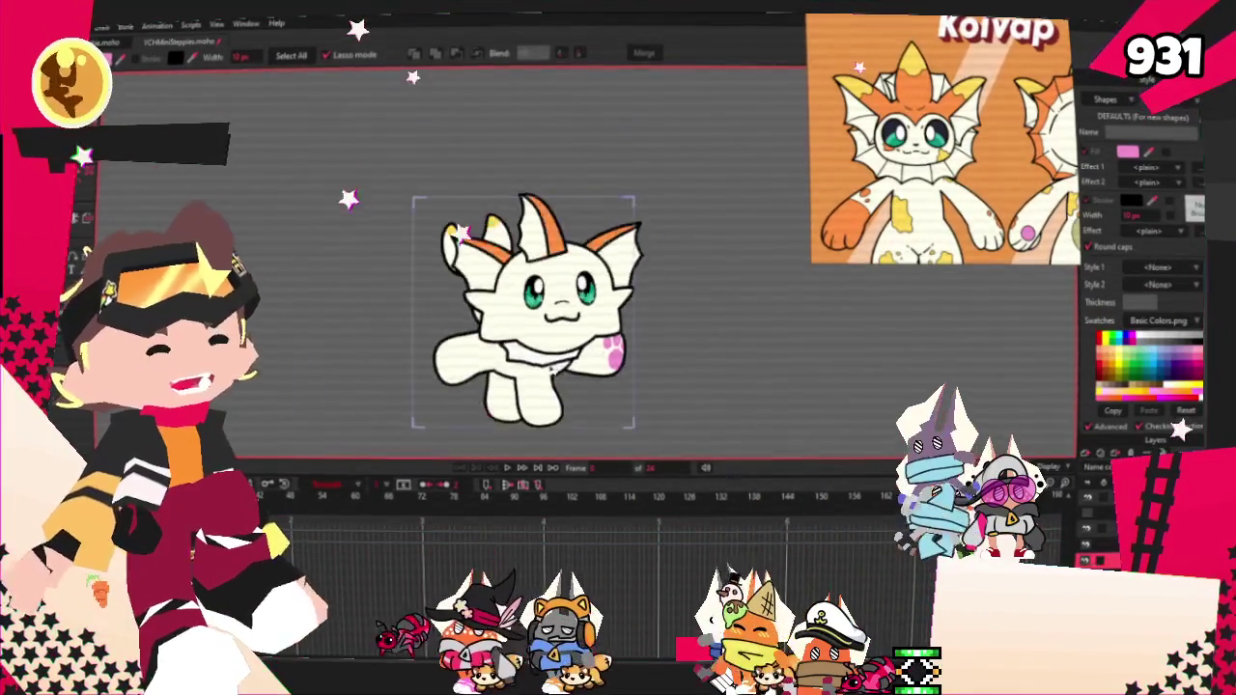
{"action": "scroll", "coordinate": [526, 352], "scroll_direction": "up", "scroll_amount": 5}
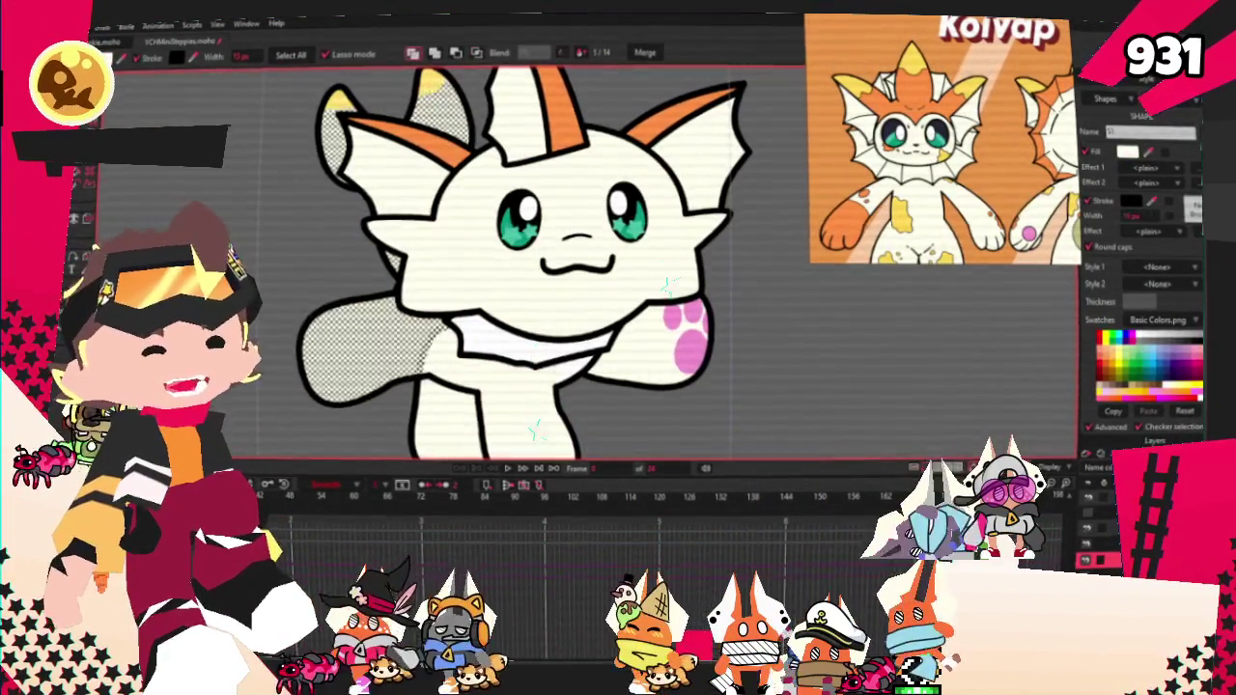
{"action": "scroll", "coordinate": [510, 230], "scroll_direction": "up", "scroll_amount": 2}
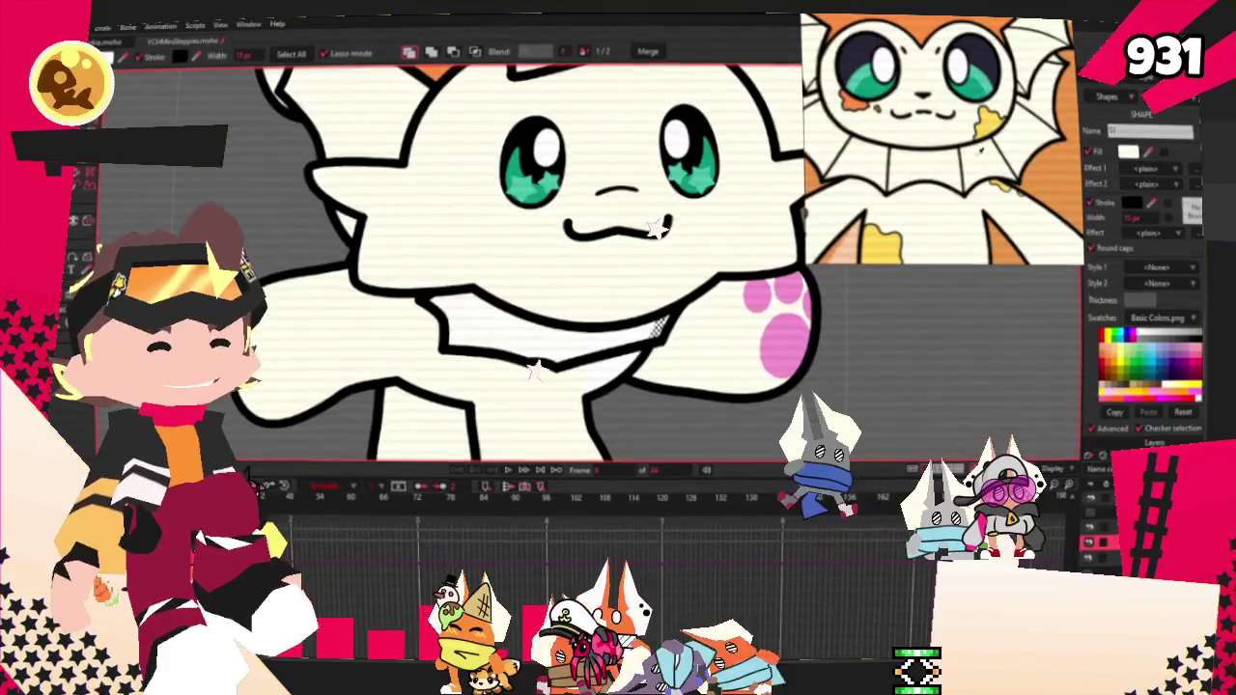
{"action": "scroll", "coordinate": [666, 261], "scroll_direction": "down", "scroll_amount": 1}
{"action": "scroll", "coordinate": [669, 370], "scroll_direction": "down", "scroll_amount": 2}
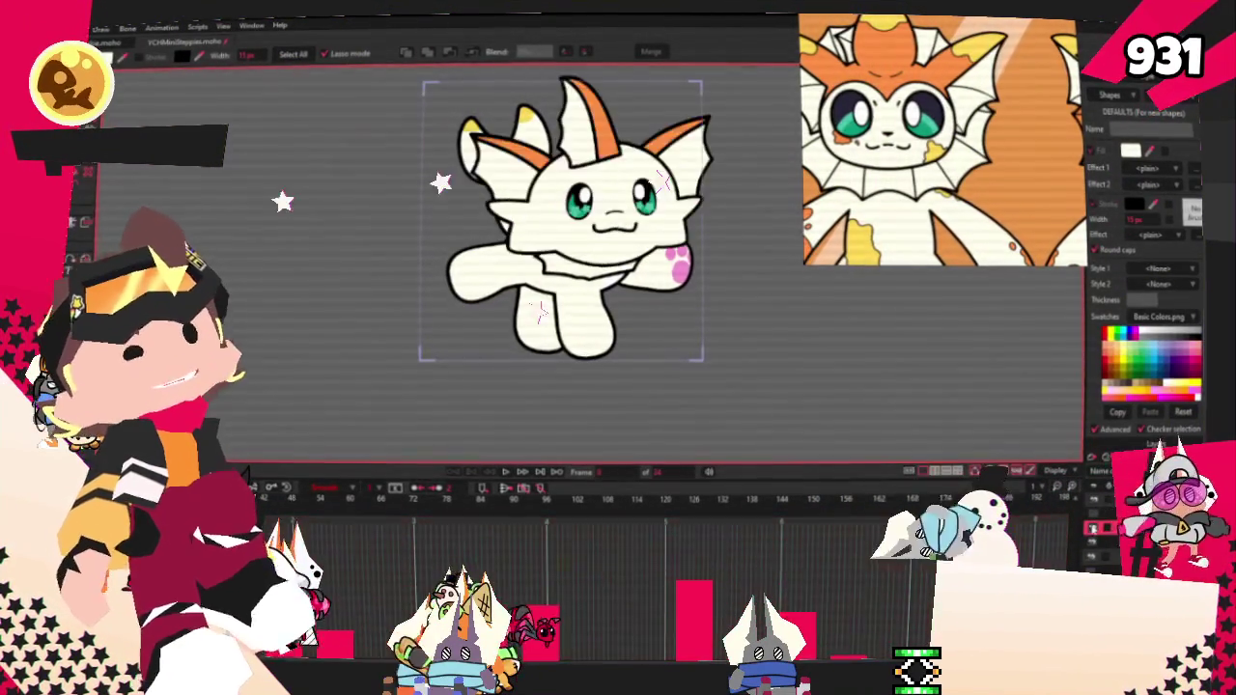
{"action": "scroll", "coordinate": [681, 334], "scroll_direction": "up", "scroll_amount": 2}
{"action": "scroll", "coordinate": [681, 333], "scroll_direction": "up", "scroll_amount": 2}
{"action": "scroll", "coordinate": [681, 333], "scroll_direction": "up", "scroll_amount": 1}
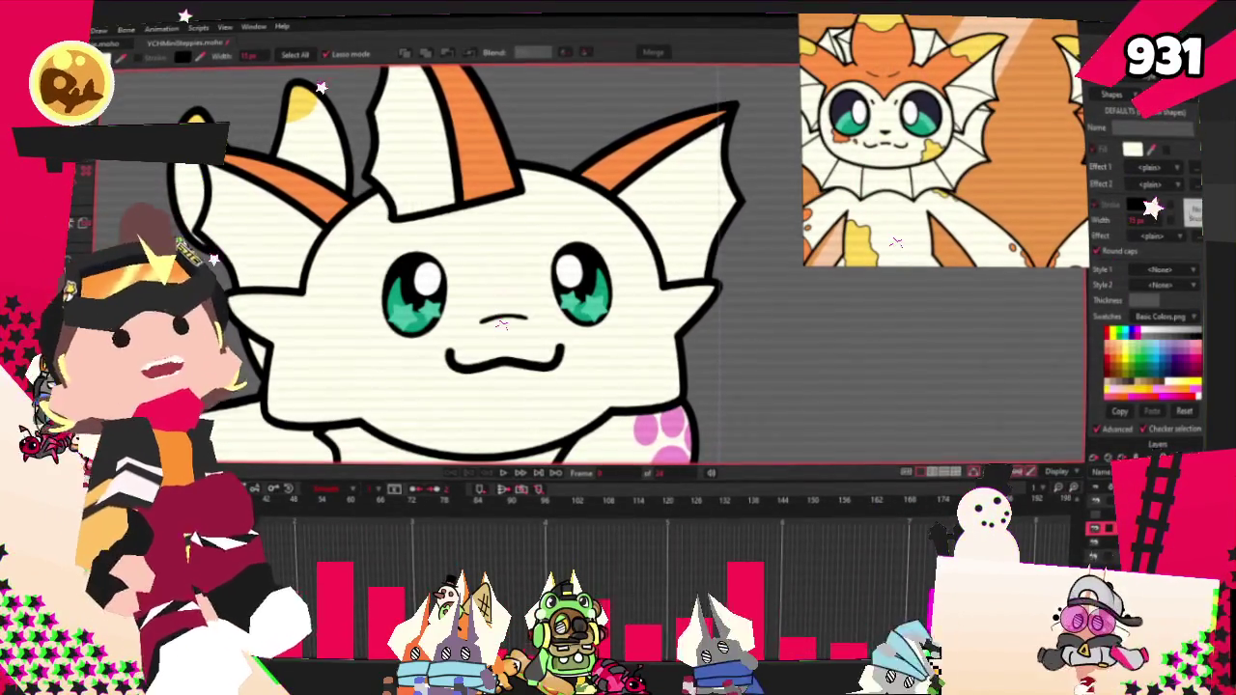
Step: Draw a rectangle over the cat's forehead and select the new shape
{"action": "key", "text": "a"}
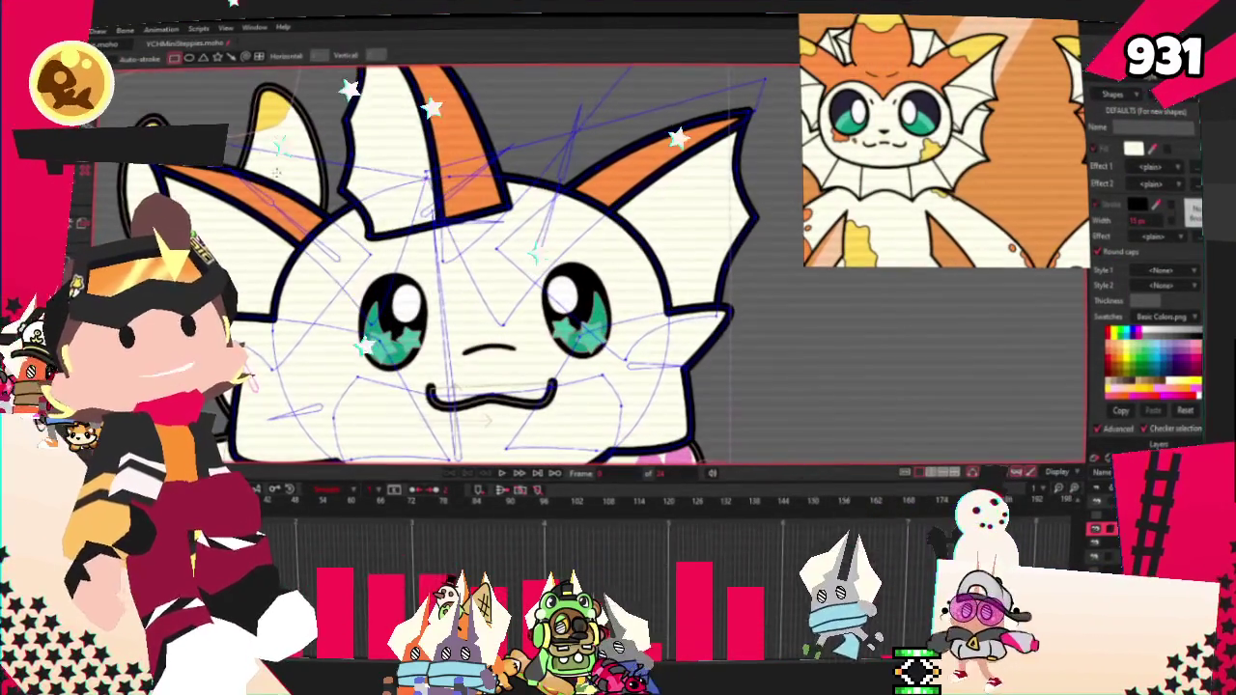
{"action": "left_click_drag", "start_coordinate": [253, 151], "coordinate": [460, 274]}
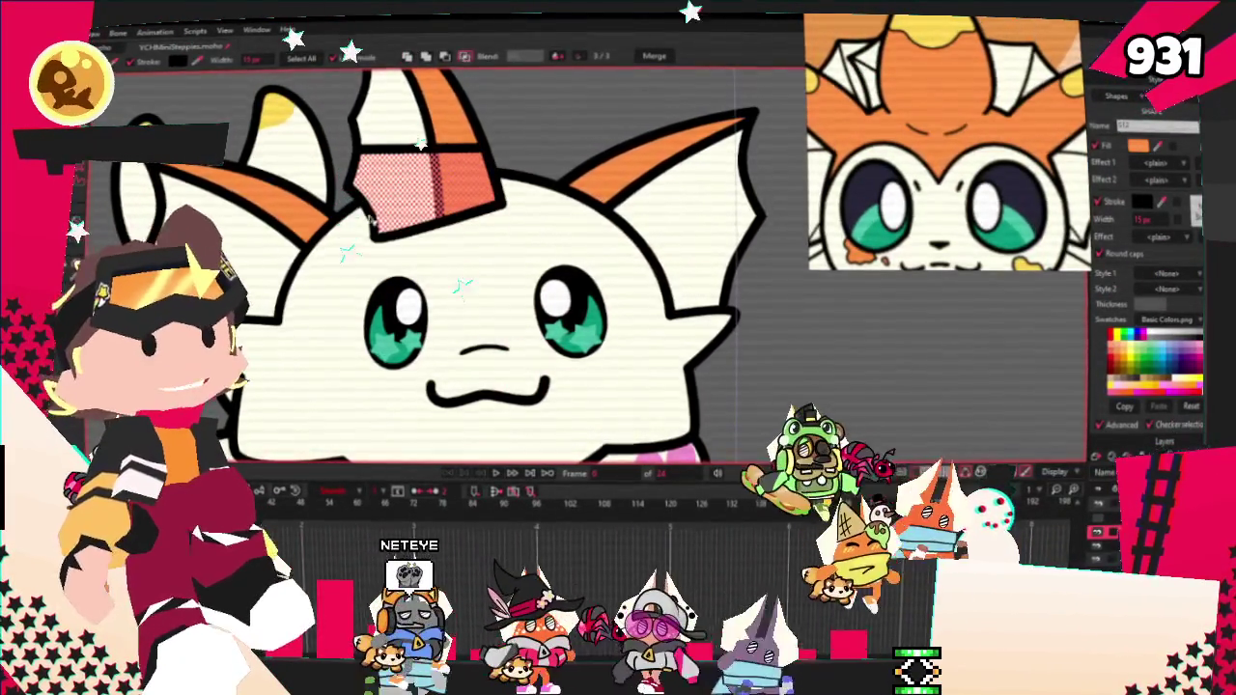
{"action": "left_click", "coordinate": [618, 339]}
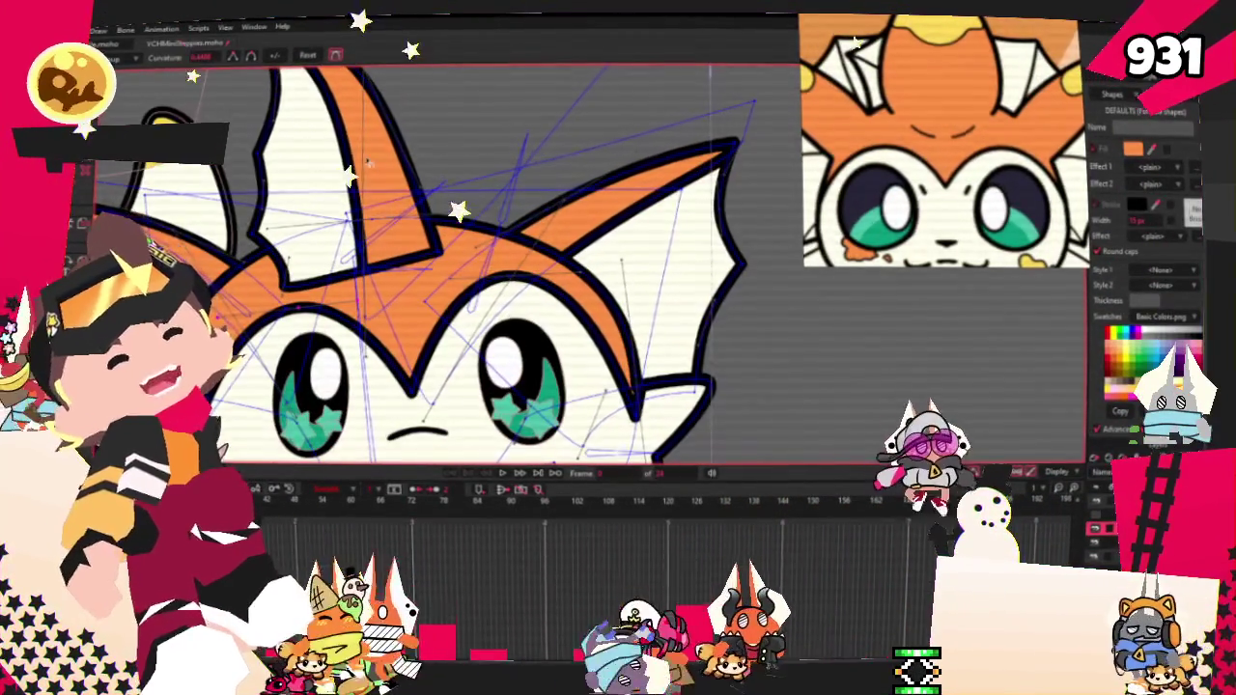
Step: Select the left ear's inner shape together with the orange forehead crest
{"action": "key", "text": "q"}
{"action": "left_click", "coordinate": [324, 144]}
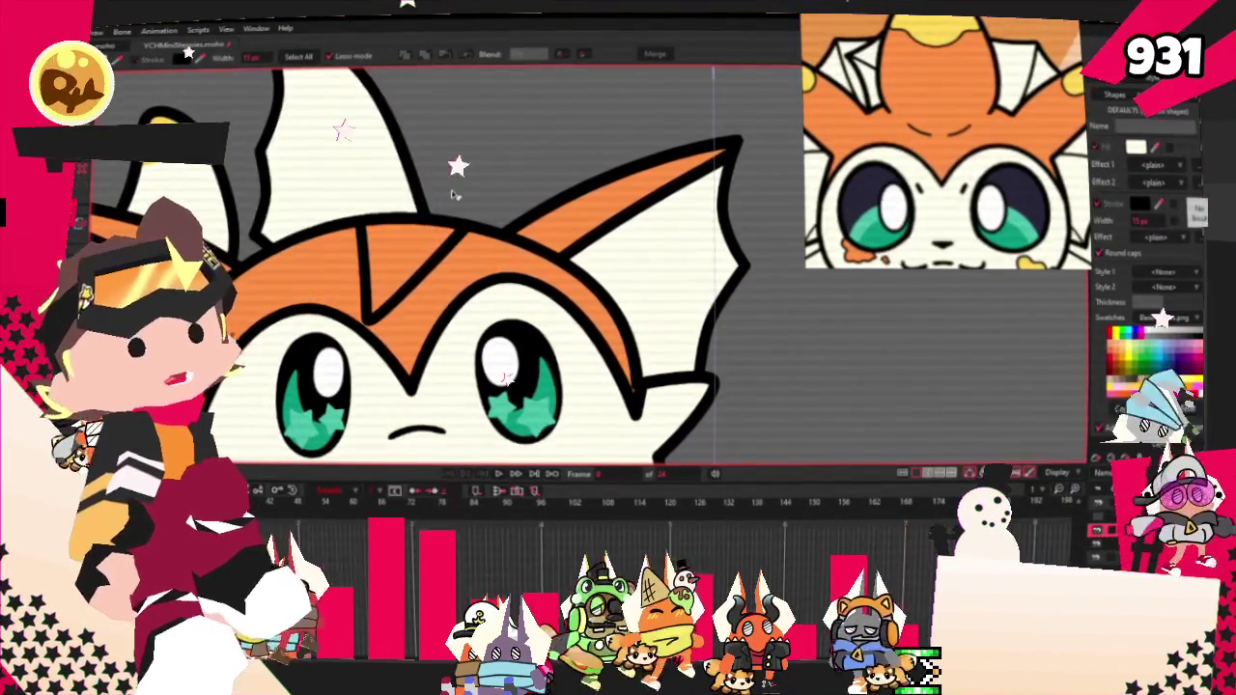
{"action": "left_click", "coordinate": [396, 258]}
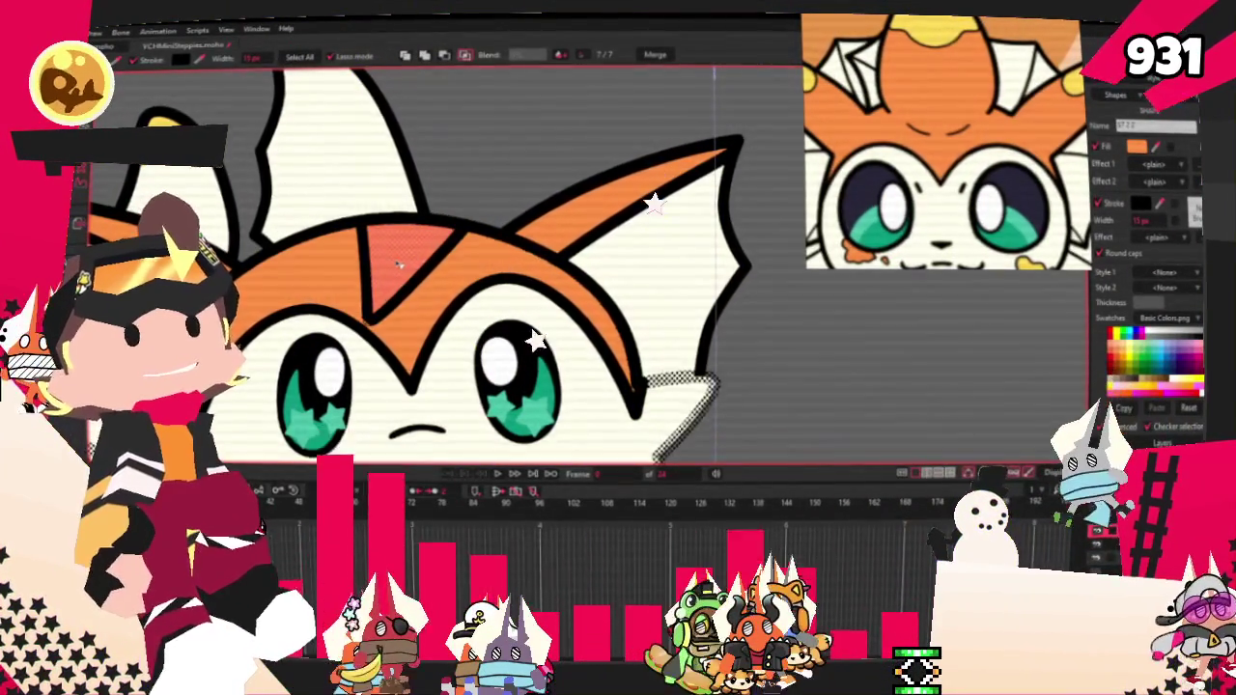
{"action": "left_click", "coordinate": [398, 264]}
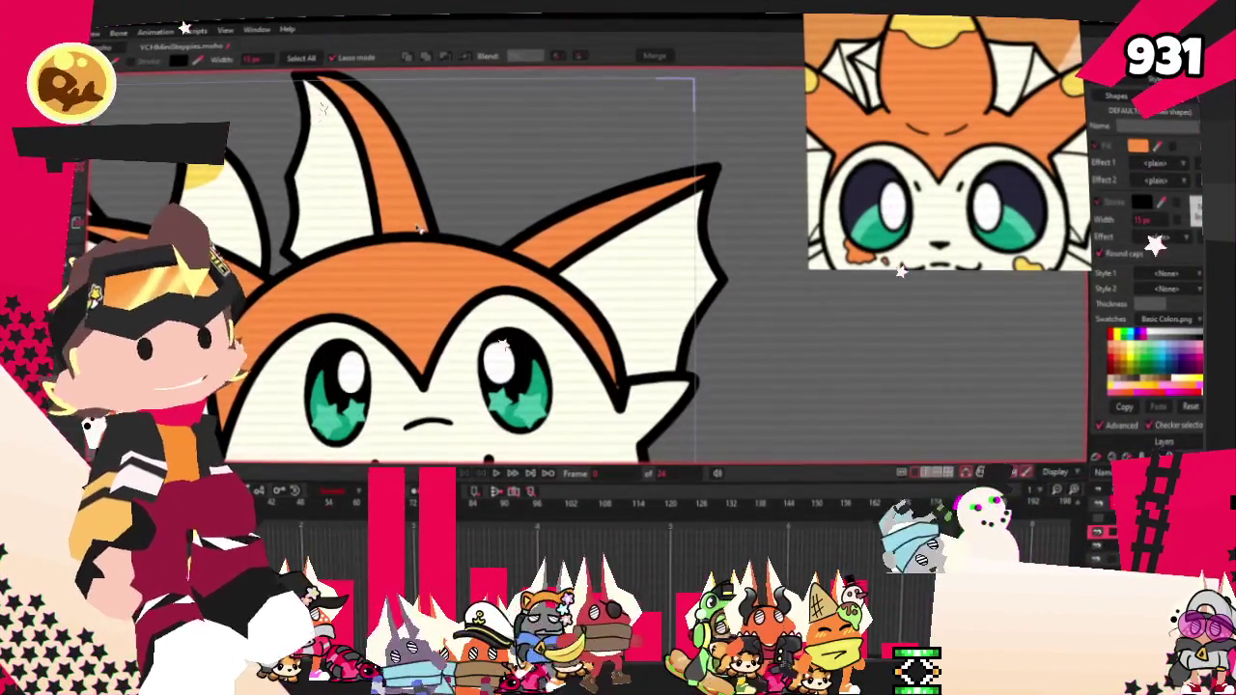
{"action": "scroll", "coordinate": [419, 228], "scroll_direction": "up", "scroll_amount": 2}
{"action": "key", "text": "t"}
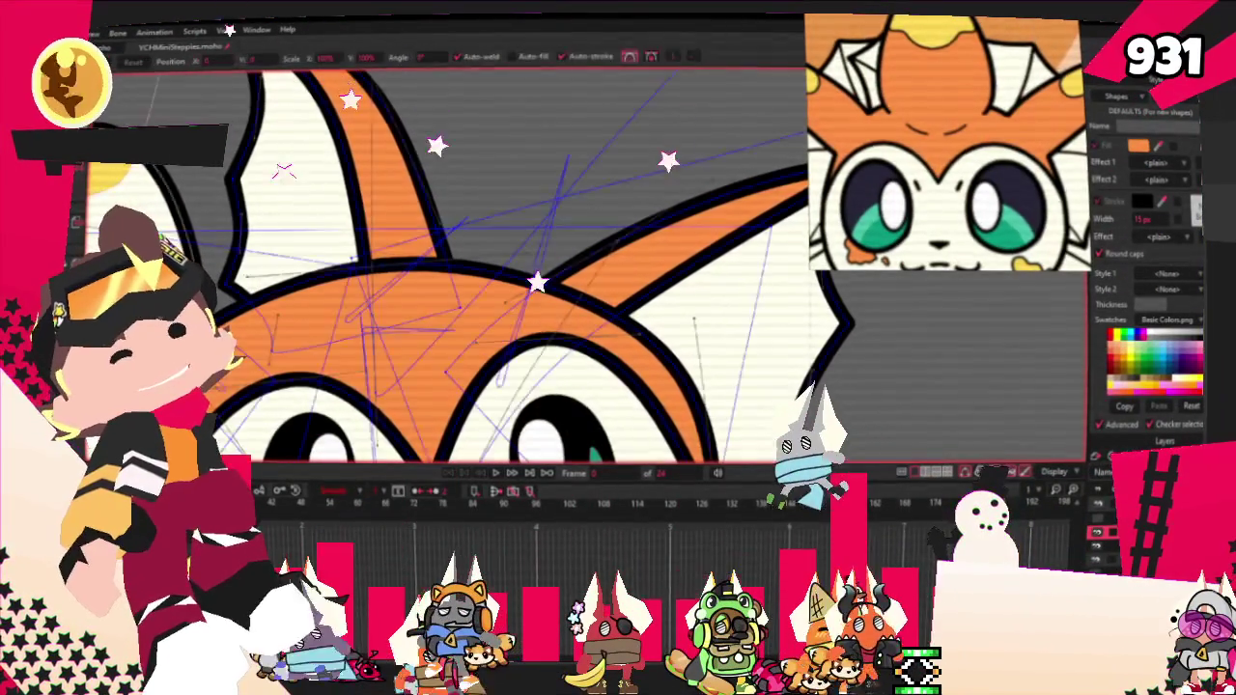
{"action": "scroll", "coordinate": [283, 171], "scroll_direction": "down", "scroll_amount": 2}
{"action": "scroll", "coordinate": [681, 305], "scroll_direction": "up", "scroll_amount": 2}
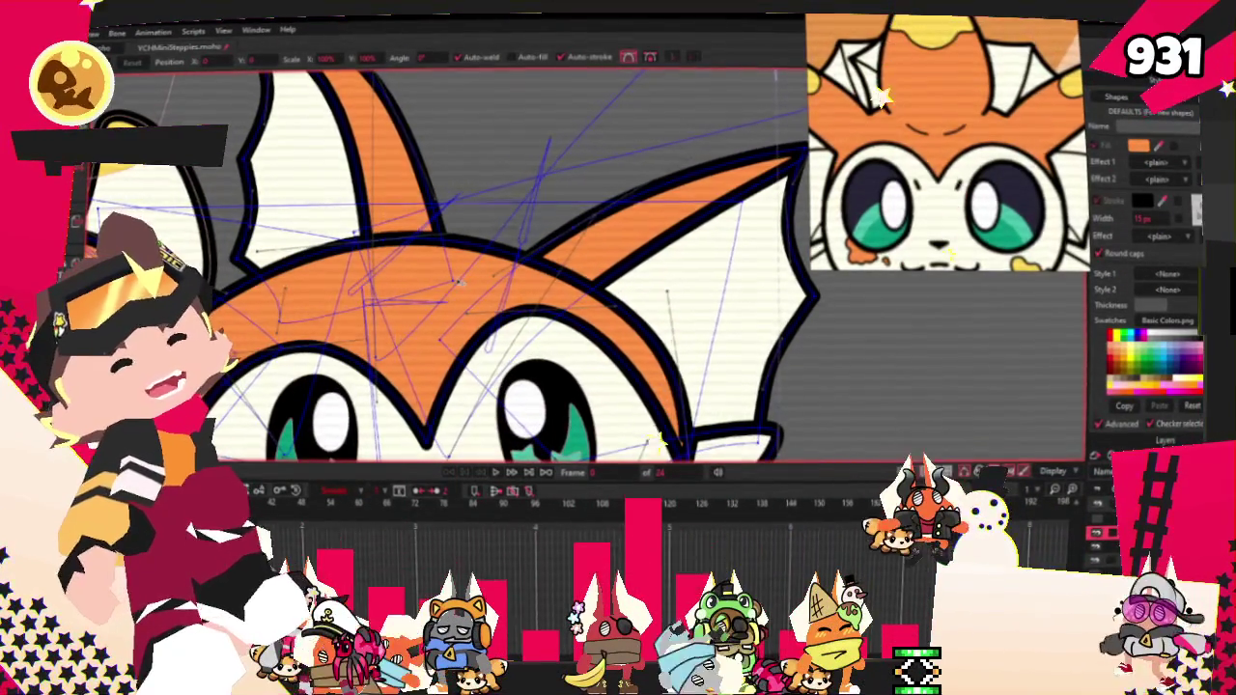
{"action": "left_click", "coordinate": [474, 267]}
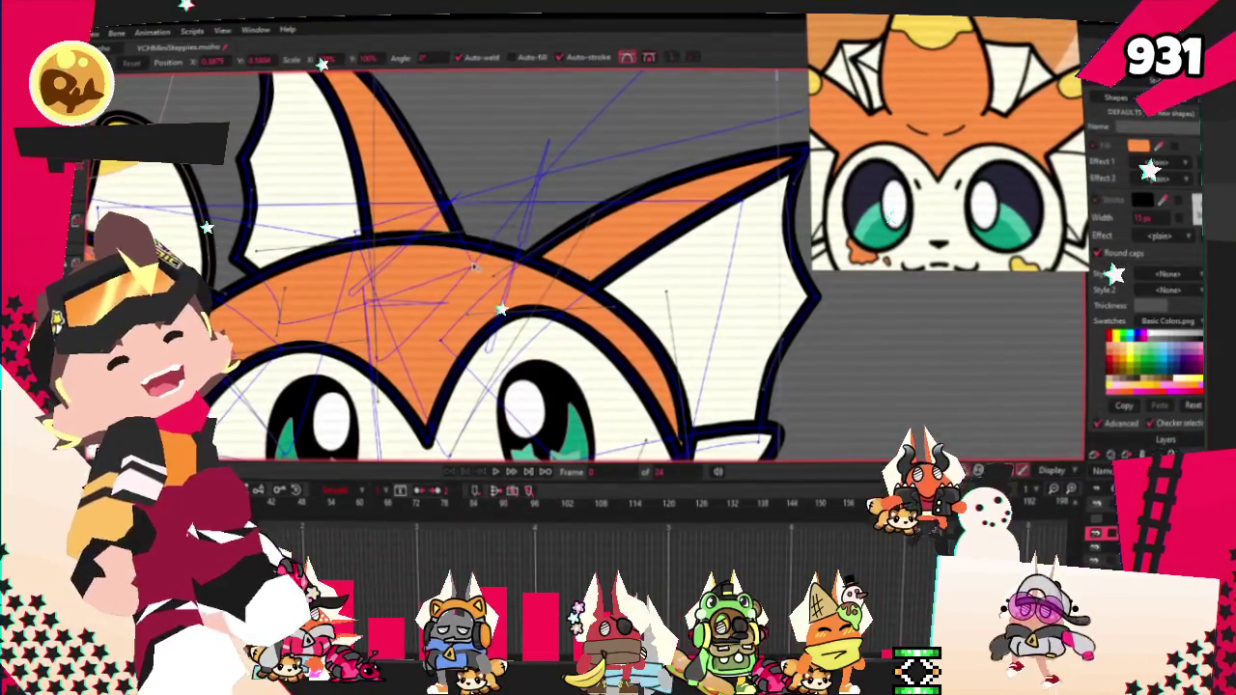
{"action": "scroll", "coordinate": [474, 267], "scroll_direction": "up", "scroll_amount": 2}
{"action": "scroll", "coordinate": [474, 267], "scroll_direction": "down", "scroll_amount": 3}
{"action": "scroll", "coordinate": [555, 397], "scroll_direction": "up", "scroll_amount": 3}
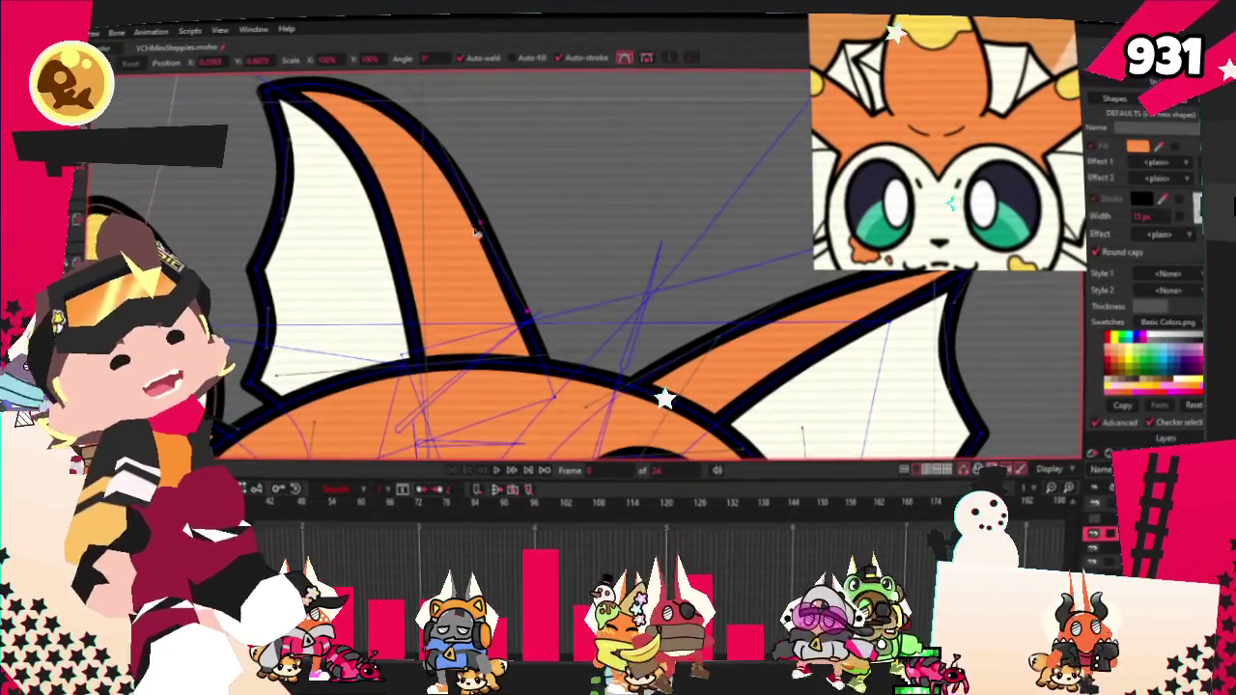
{"action": "scroll", "coordinate": [393, 246], "scroll_direction": "down", "scroll_amount": 2}
{"action": "scroll", "coordinate": [393, 245], "scroll_direction": "up", "scroll_amount": 2}
{"action": "scroll", "coordinate": [430, 368], "scroll_direction": "down", "scroll_amount": 1}
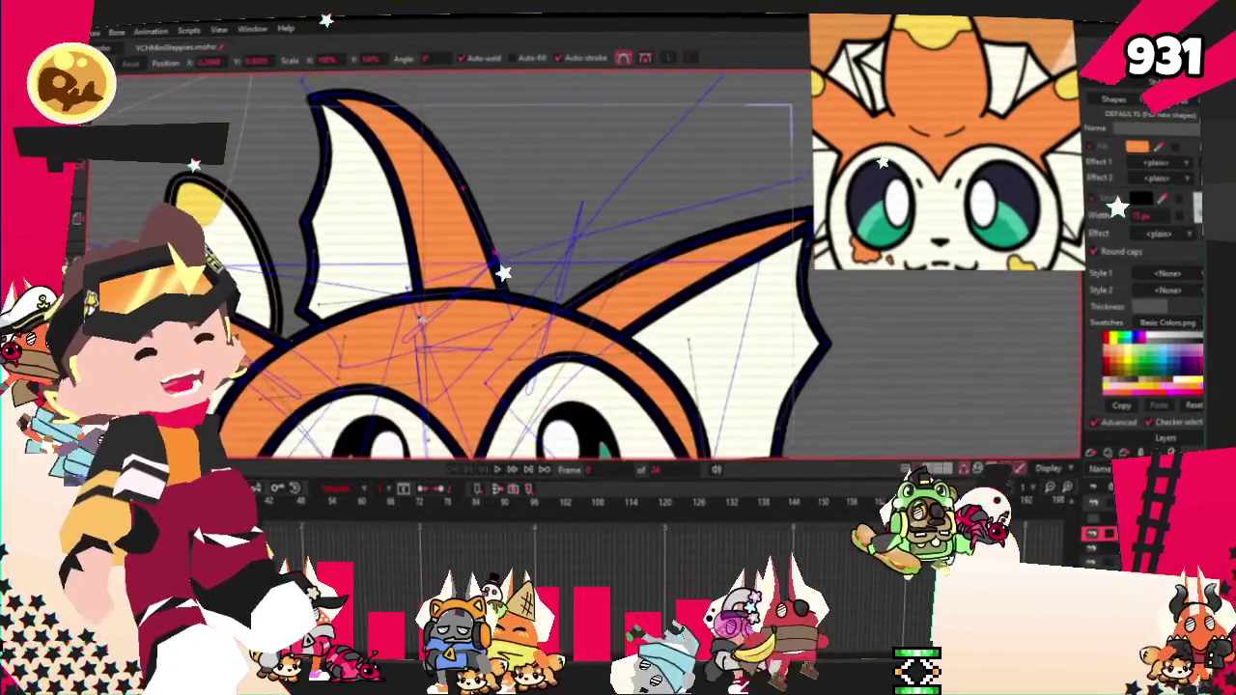
{"action": "scroll", "coordinate": [428, 340], "scroll_direction": "down", "scroll_amount": 1}
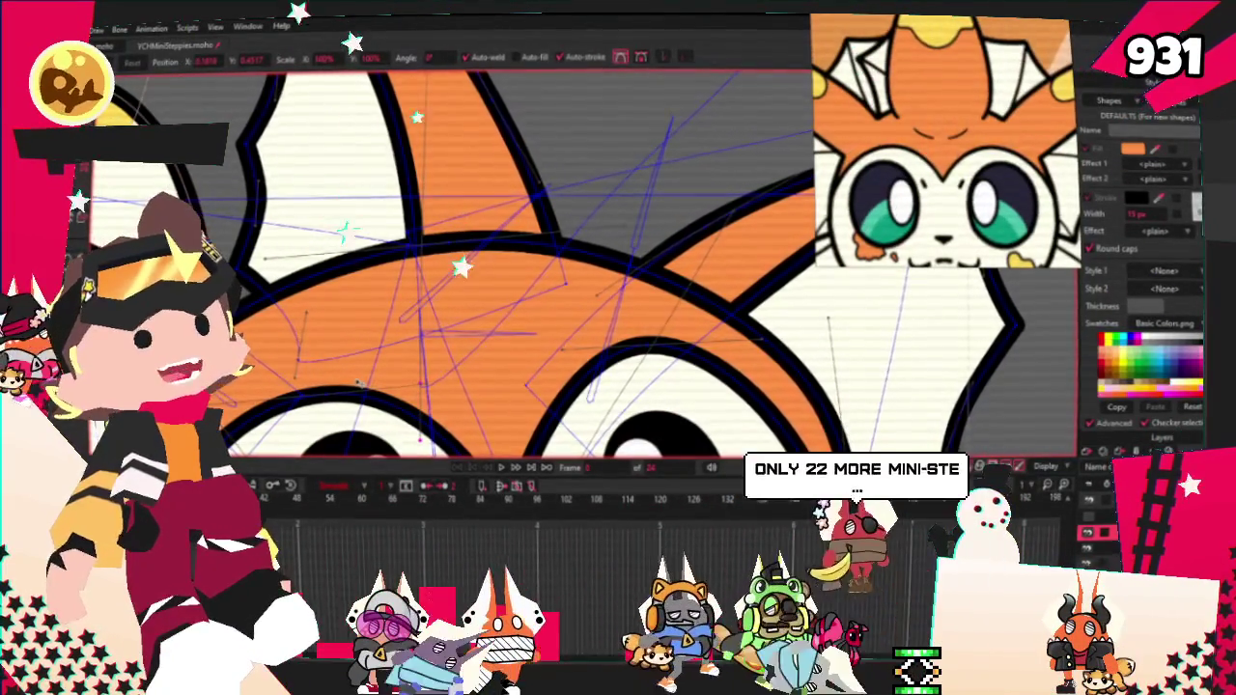
{"action": "scroll", "coordinate": [681, 310], "scroll_direction": "down", "scroll_amount": 5}
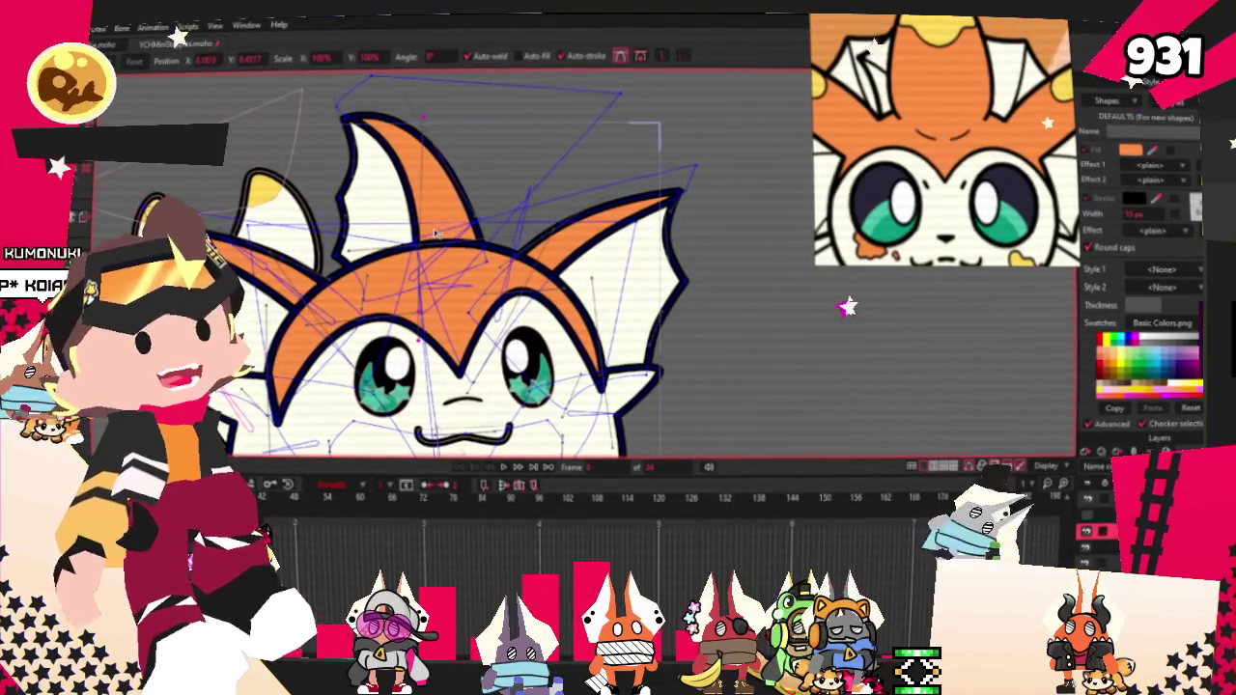
{"action": "scroll", "coordinate": [436, 233], "scroll_direction": "up", "scroll_amount": 2}
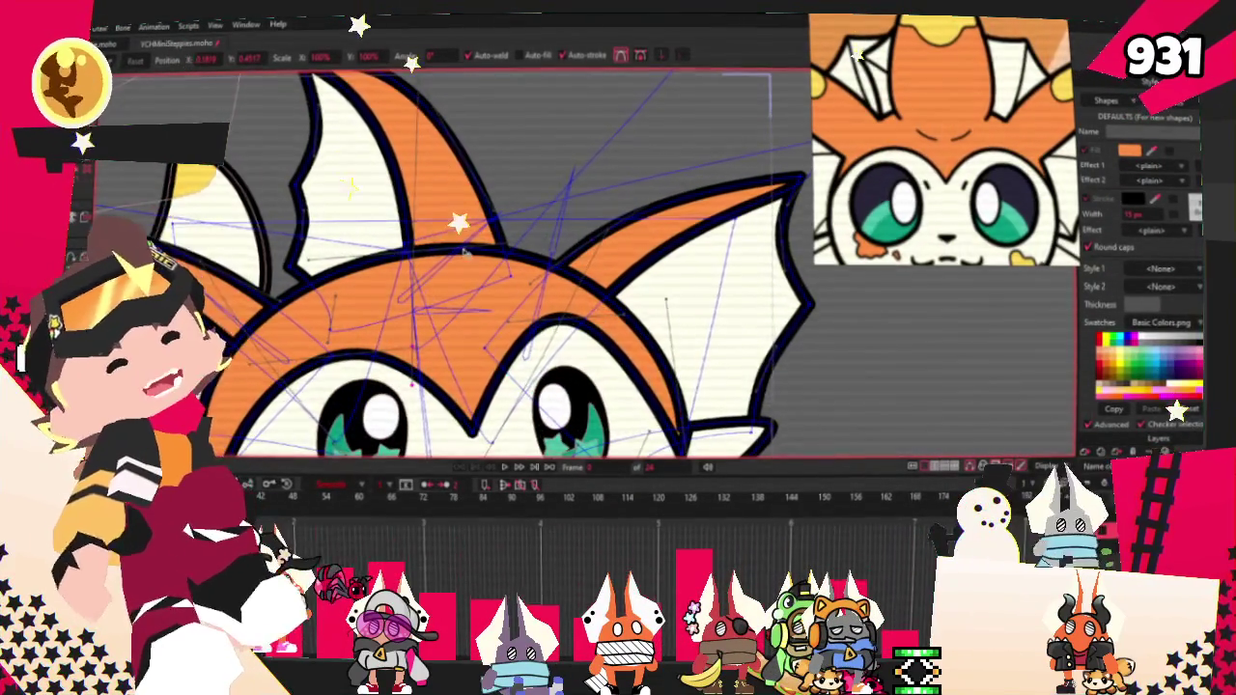
{"action": "scroll", "coordinate": [463, 252], "scroll_direction": "up", "scroll_amount": 2}
{"action": "scroll", "coordinate": [259, 204], "scroll_direction": "down", "scroll_amount": 2}
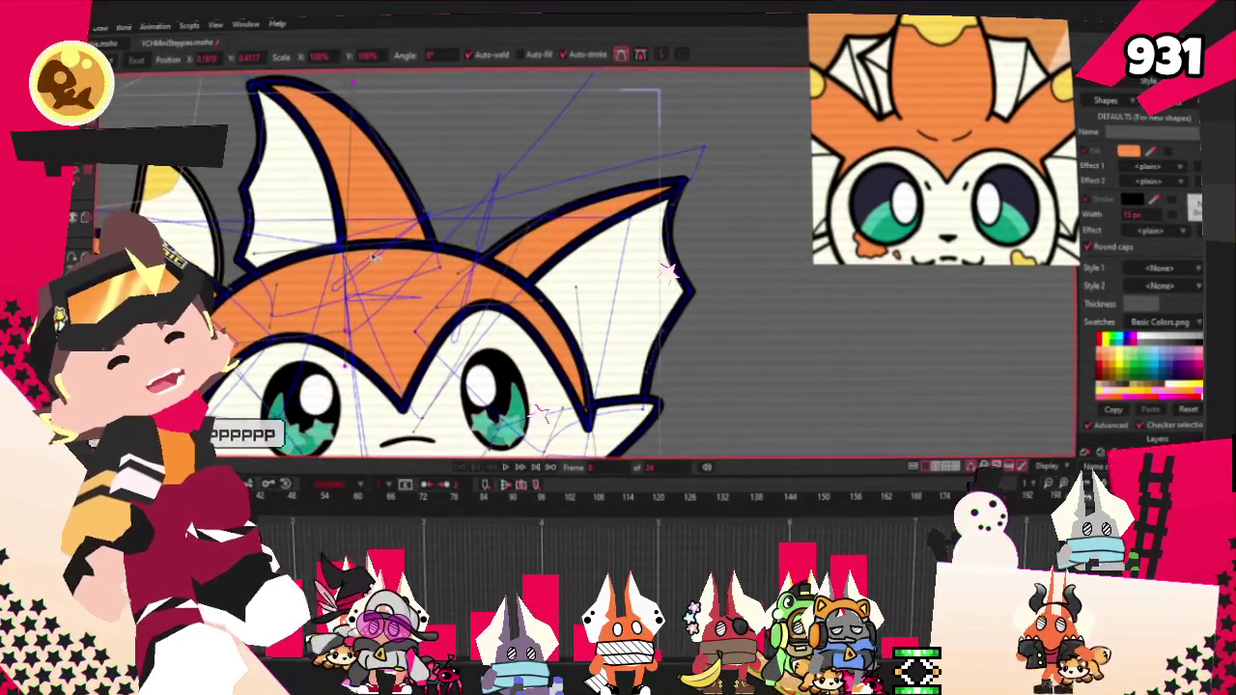
{"action": "scroll", "coordinate": [259, 204], "scroll_direction": "up", "scroll_amount": 2}
{"action": "scroll", "coordinate": [259, 203], "scroll_direction": "down", "scroll_amount": 1}
{"action": "scroll", "coordinate": [258, 203], "scroll_direction": "down", "scroll_amount": 1}
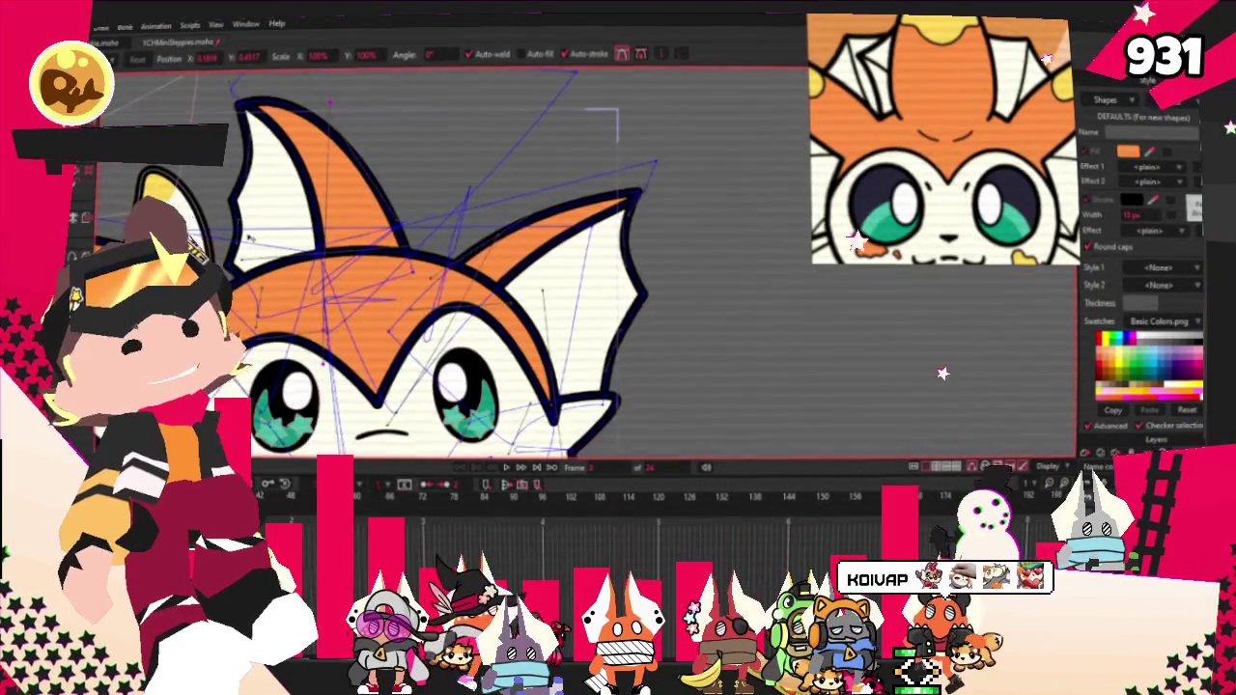
{"action": "scroll", "coordinate": [278, 225], "scroll_direction": "up", "scroll_amount": 2}
{"action": "scroll", "coordinate": [278, 224], "scroll_direction": "up", "scroll_amount": 2}
{"action": "scroll", "coordinate": [300, 217], "scroll_direction": "down", "scroll_amount": 2}
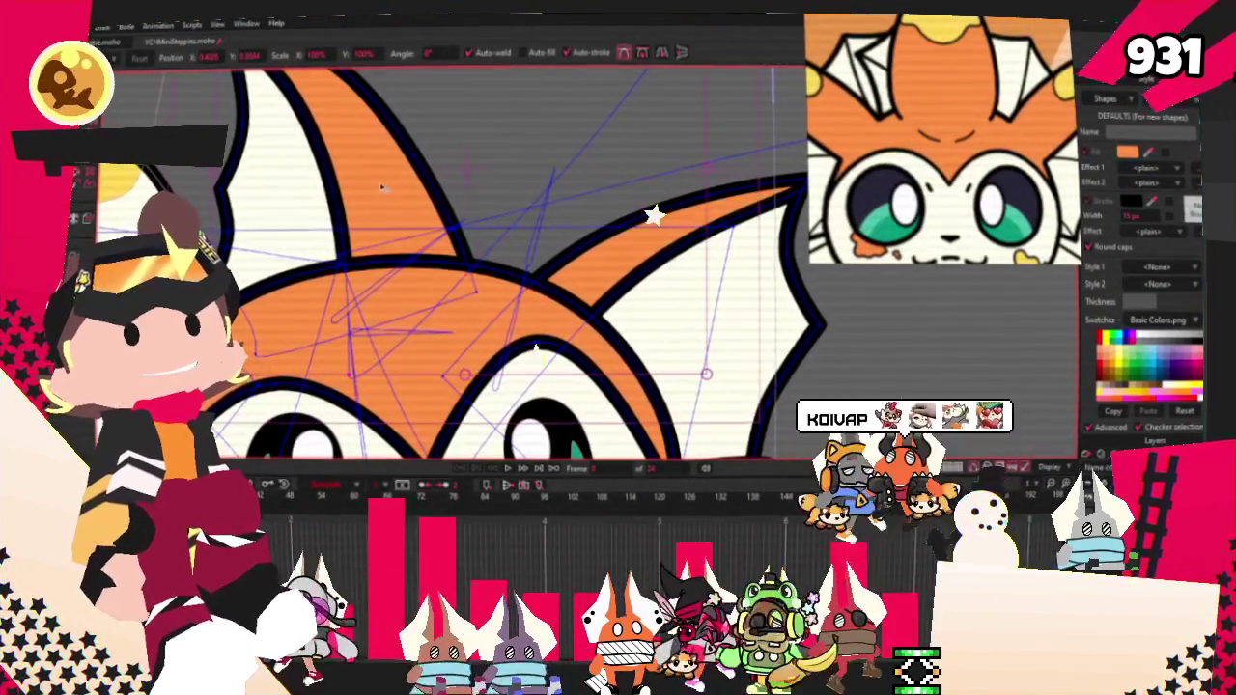
{"action": "scroll", "coordinate": [340, 216], "scroll_direction": "down", "scroll_amount": 2}
{"action": "scroll", "coordinate": [340, 217], "scroll_direction": "down", "scroll_amount": 1}
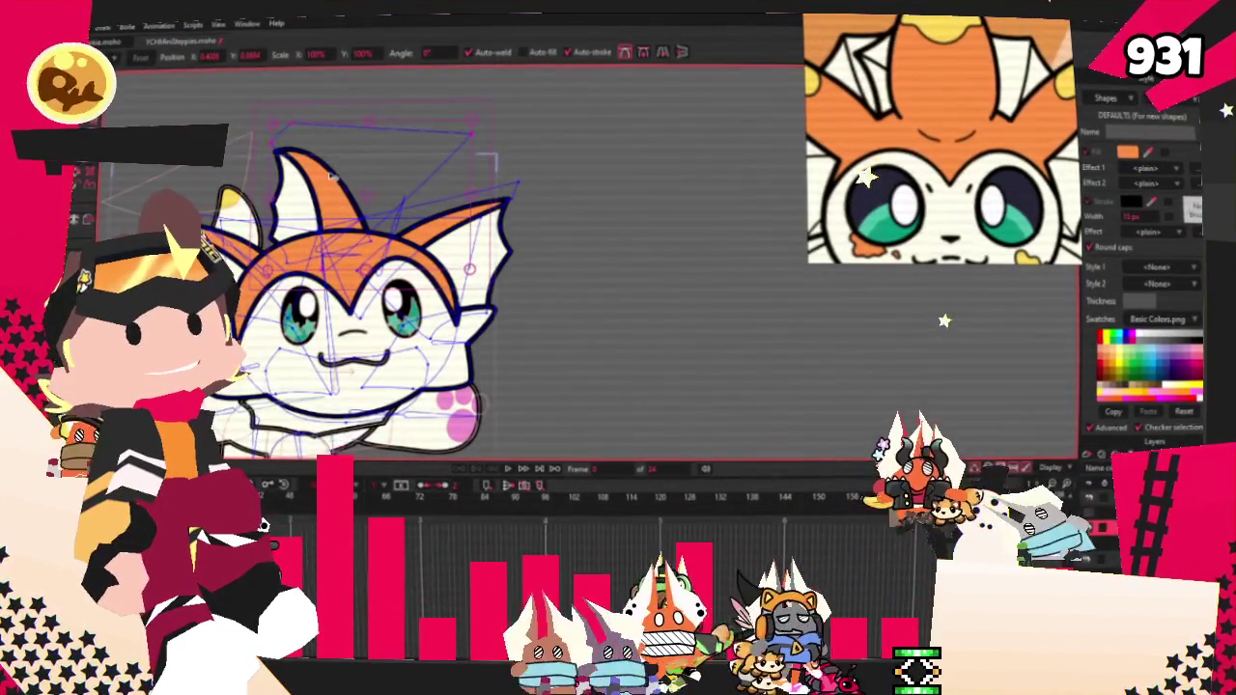
{"action": "scroll", "coordinate": [312, 219], "scroll_direction": "up", "scroll_amount": 2}
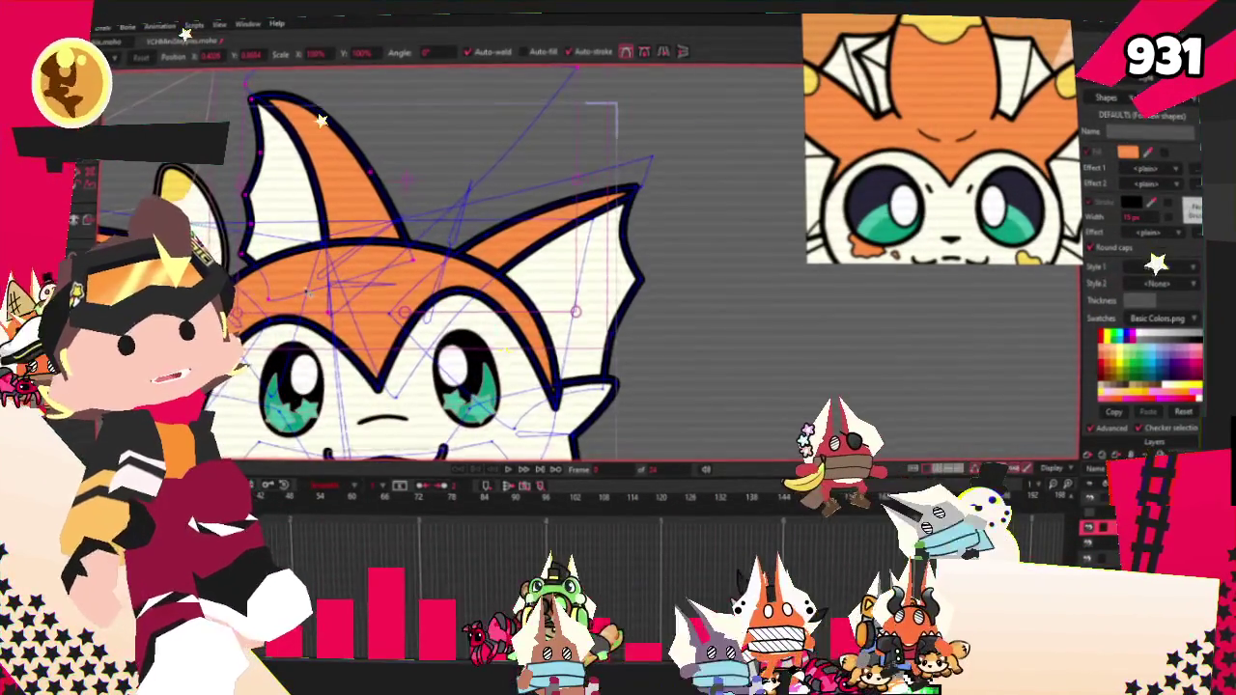
{"action": "scroll", "coordinate": [321, 120], "scroll_direction": "up", "scroll_amount": 3}
{"action": "scroll", "coordinate": [351, 213], "scroll_direction": "up", "scroll_amount": 2}
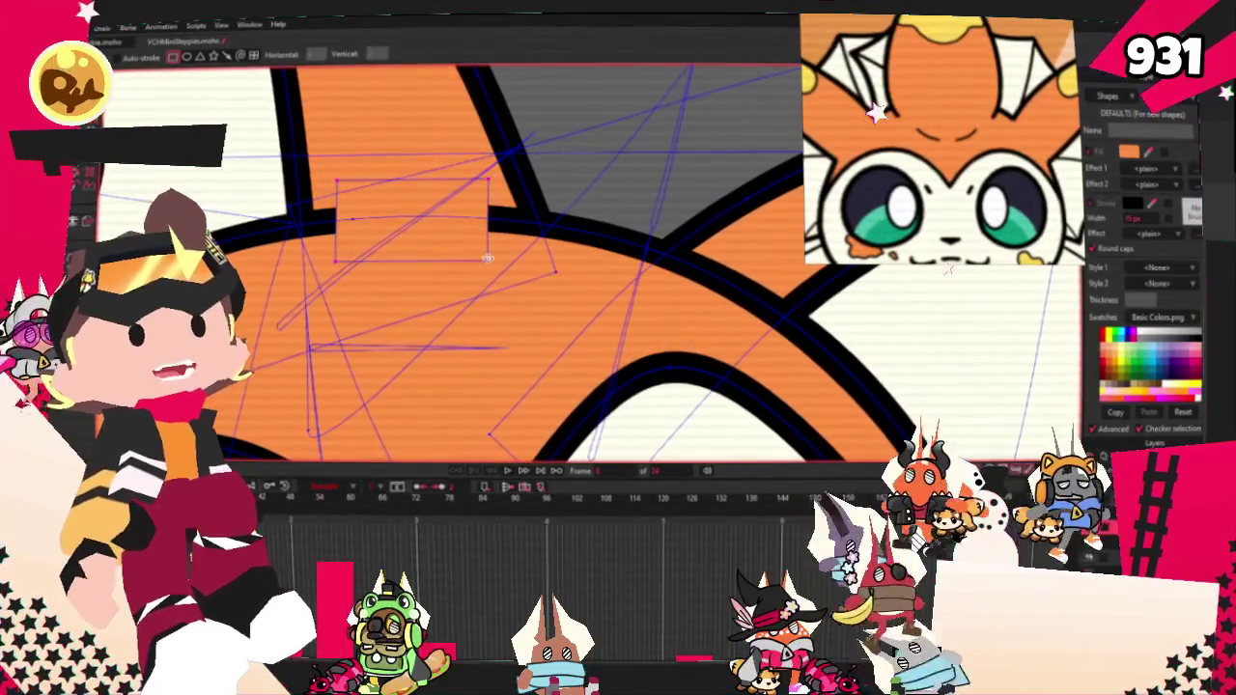
Step: Reshape the orange crest by pulling its corner points up and left, then preview the animation
{"action": "key", "text": "t"}
{"action": "scroll", "coordinate": [422, 225], "scroll_direction": "up", "scroll_amount": 2}
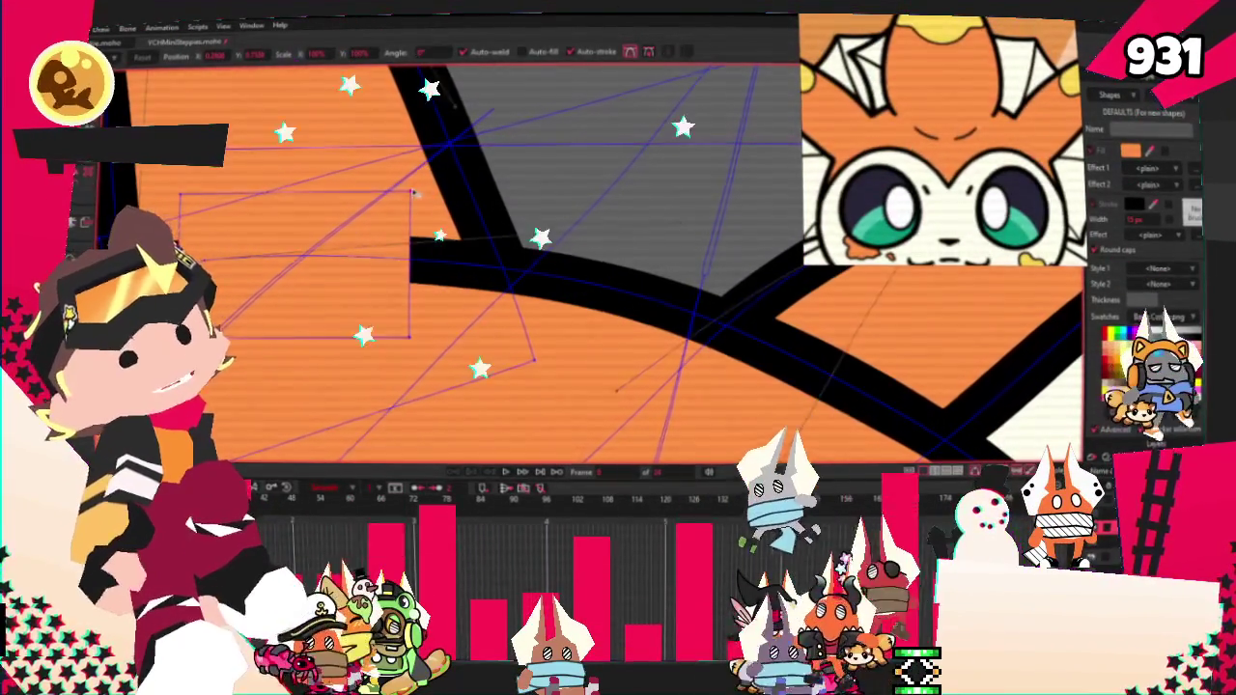
{"action": "left_click_drag", "start_coordinate": [414, 194], "coordinate": [392, 143]}
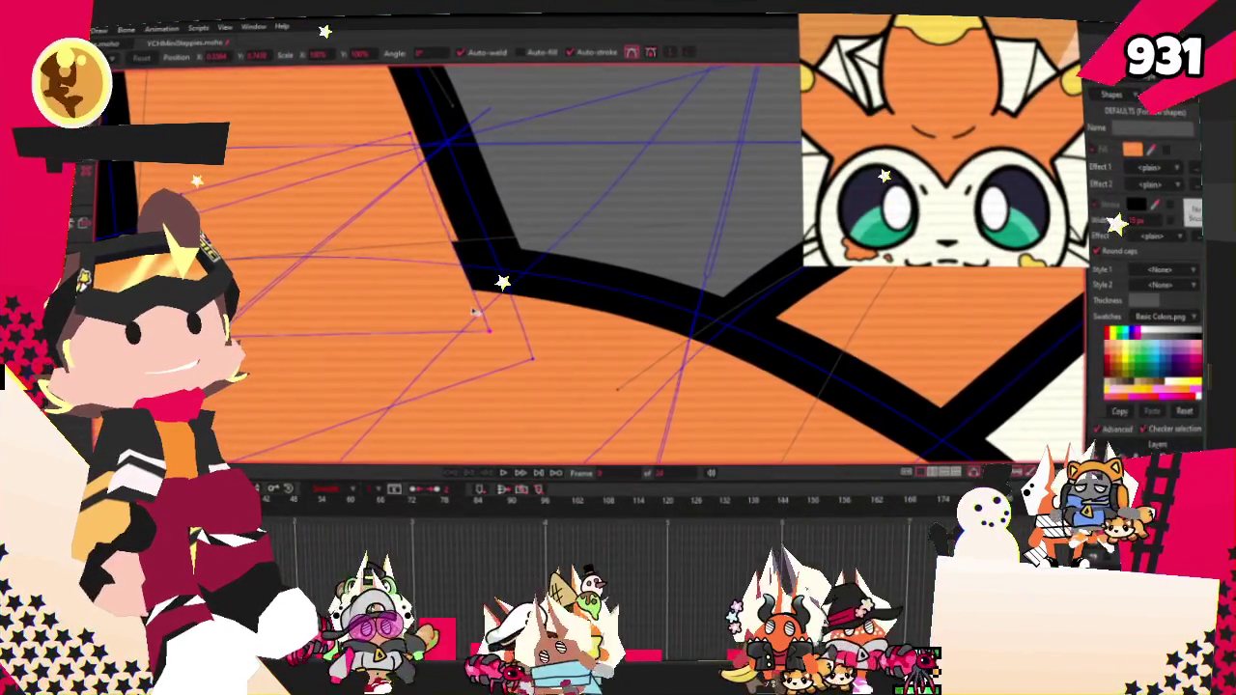
{"action": "left_click_drag", "start_coordinate": [475, 273], "coordinate": [410, 157]}
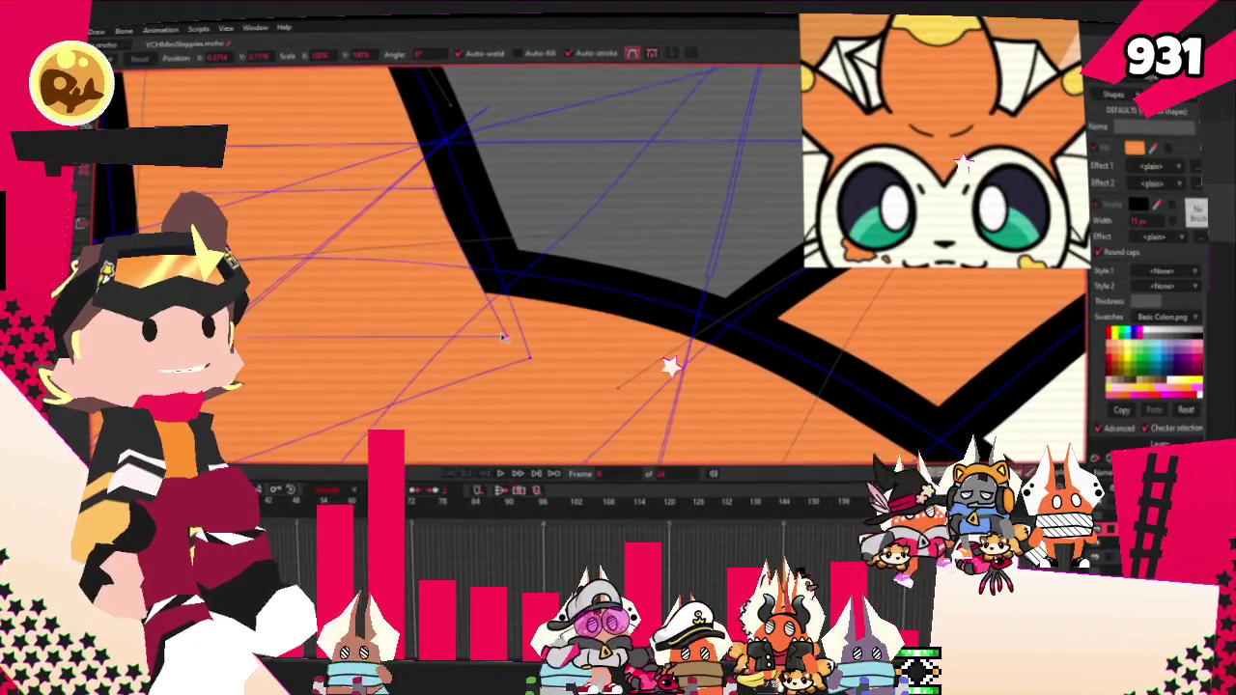
{"action": "left_click_drag", "start_coordinate": [503, 335], "coordinate": [322, 249]}
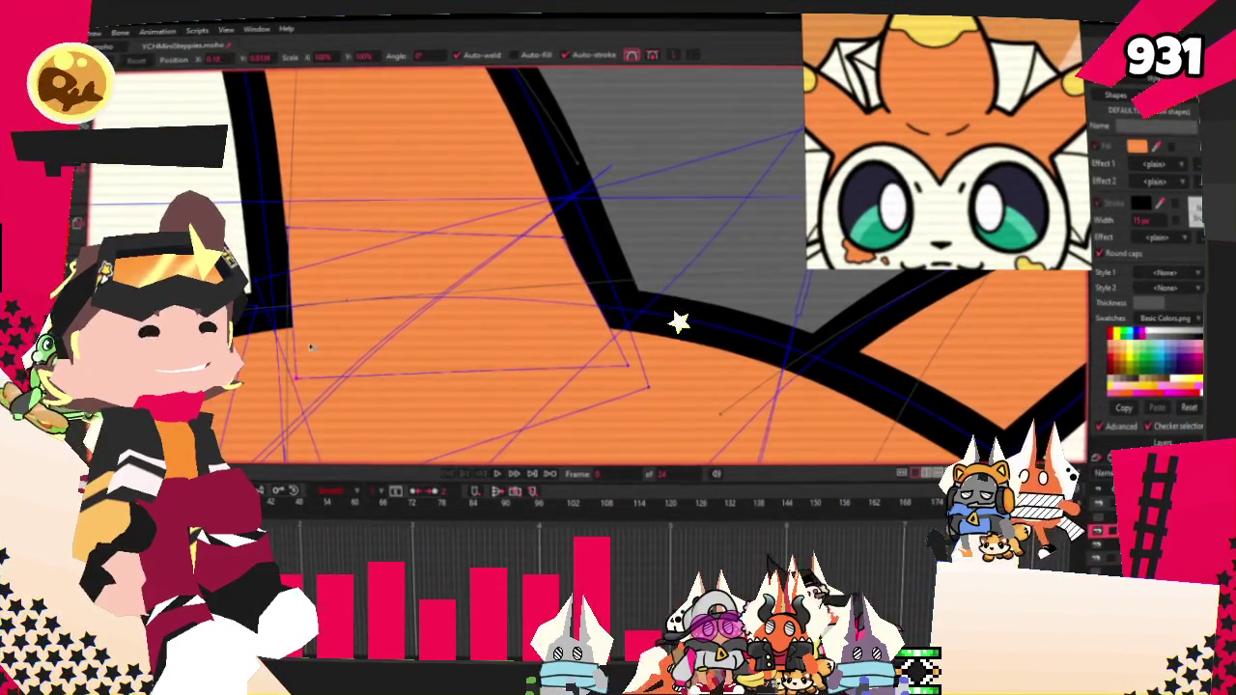
{"action": "scroll", "coordinate": [304, 355], "scroll_direction": "down", "scroll_amount": 5}
{"action": "scroll", "coordinate": [380, 284], "scroll_direction": "up", "scroll_amount": 5}
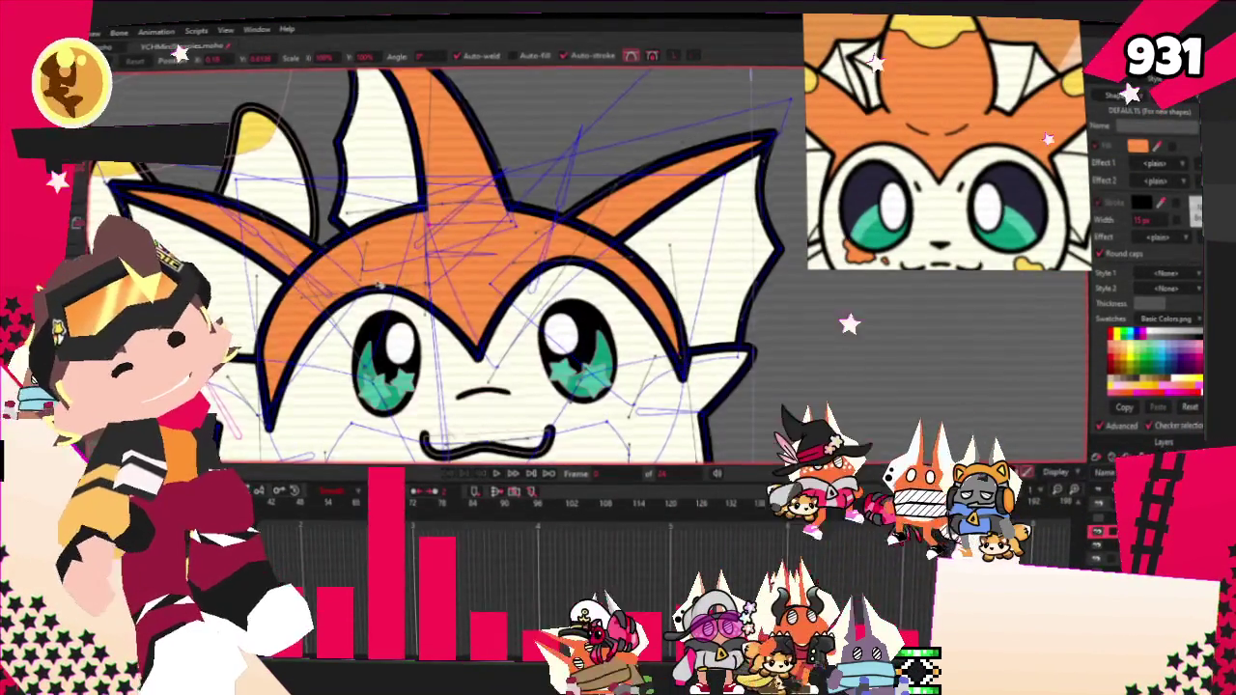
{"action": "scroll", "coordinate": [380, 285], "scroll_direction": "down", "scroll_amount": 2}
{"action": "scroll", "coordinate": [406, 311], "scroll_direction": "up", "scroll_amount": 2}
{"action": "left_click", "coordinate": [495, 474]}
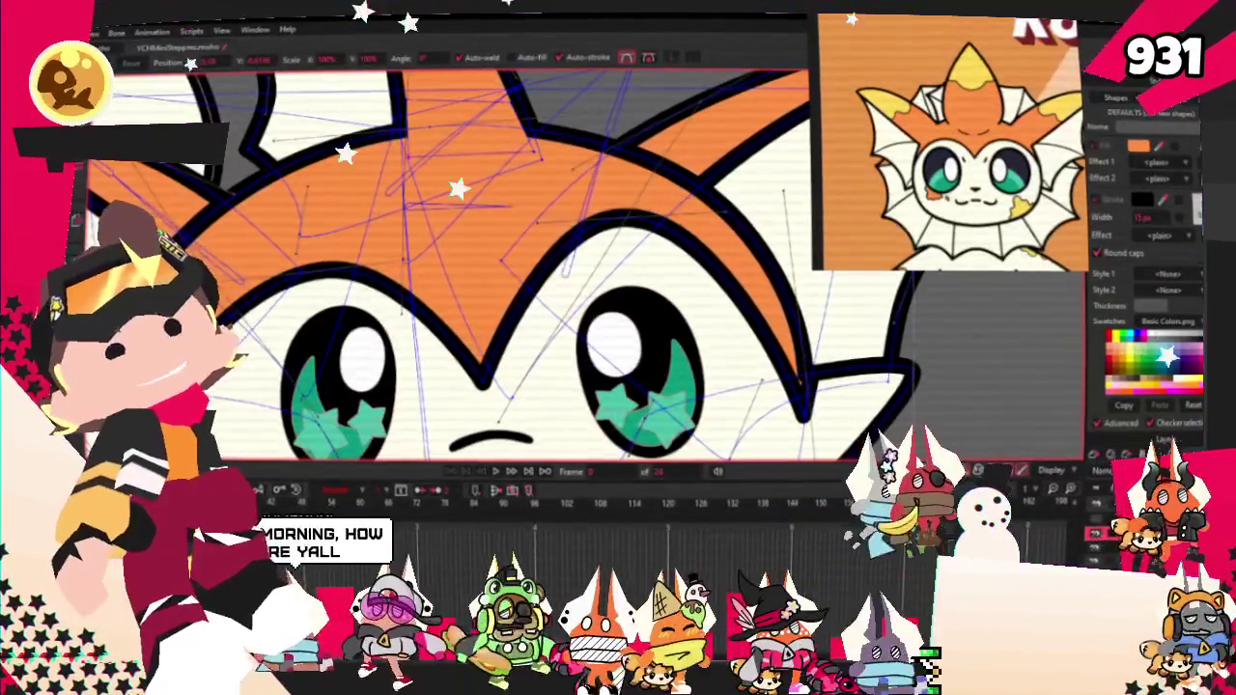
{"action": "key", "text": "z"}
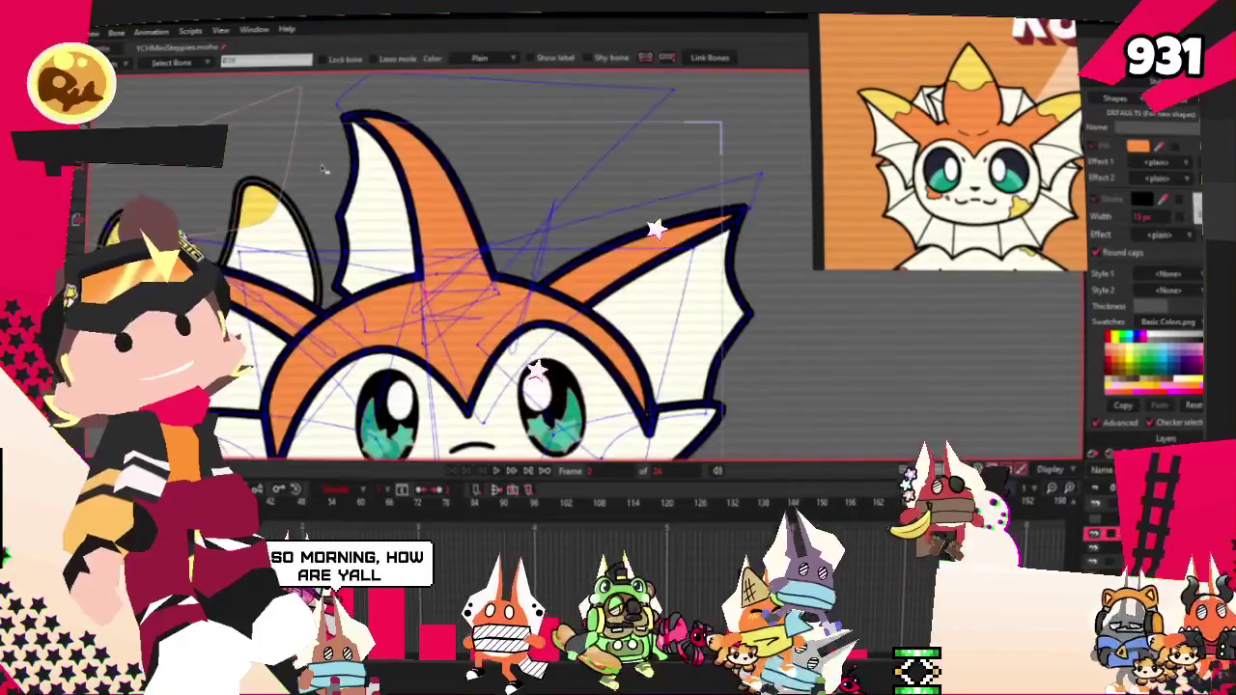
{"action": "scroll", "coordinate": [323, 169], "scroll_direction": "up", "scroll_amount": 3}
{"action": "scroll", "coordinate": [645, 255], "scroll_direction": "down", "scroll_amount": 2}
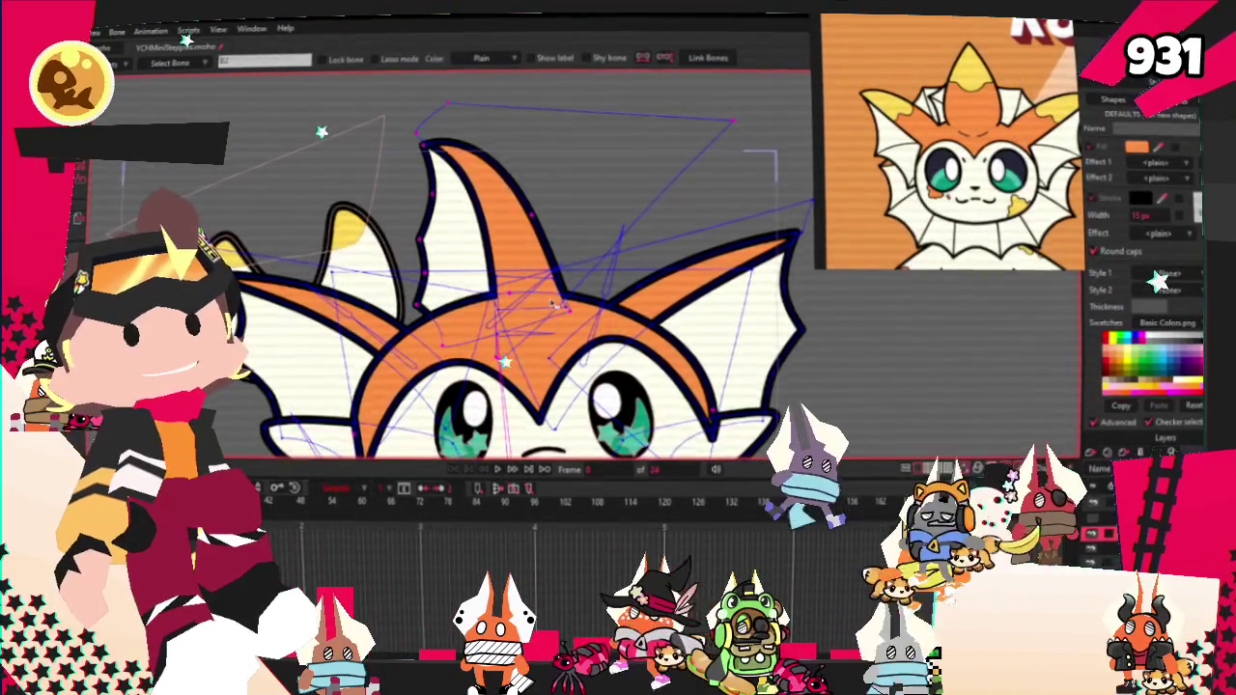
{"action": "scroll", "coordinate": [546, 307], "scroll_direction": "up", "scroll_amount": 2}
{"action": "key", "text": "g"}
{"action": "scroll", "coordinate": [346, 251], "scroll_direction": "up", "scroll_amount": 2}
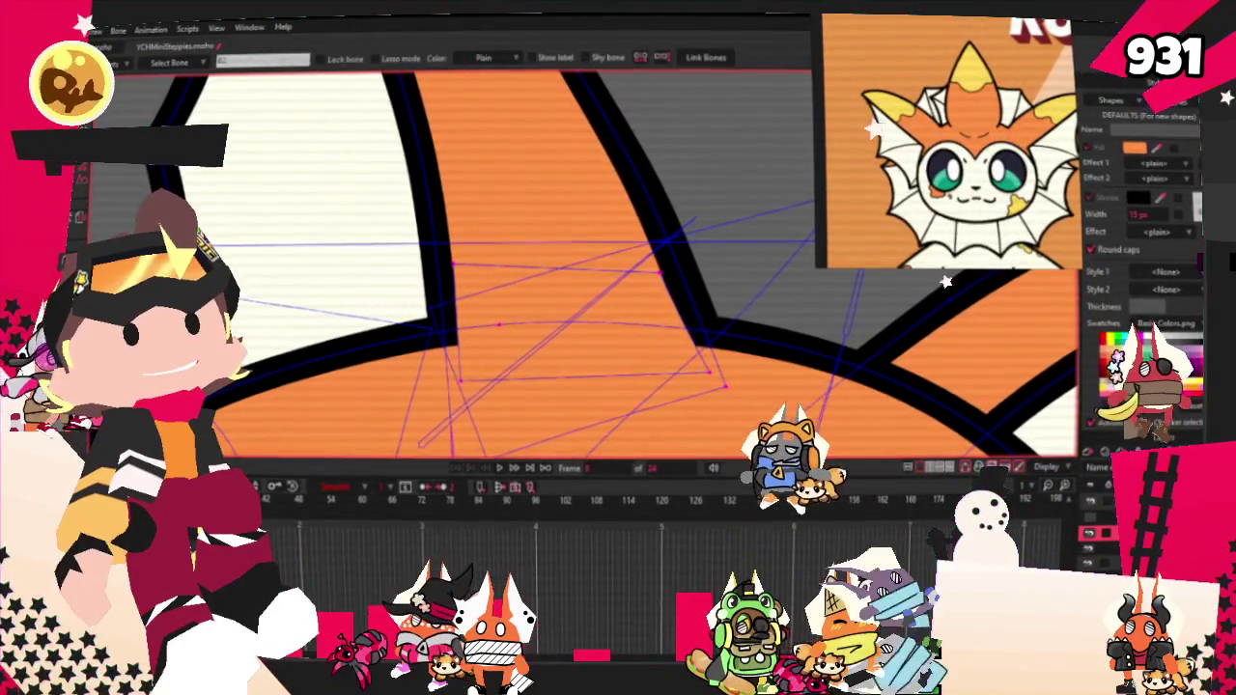
{"action": "key", "text": "i"}
{"action": "scroll", "coordinate": [517, 370], "scroll_direction": "down", "scroll_amount": 3}
{"action": "scroll", "coordinate": [517, 370], "scroll_direction": "down", "scroll_amount": 2}
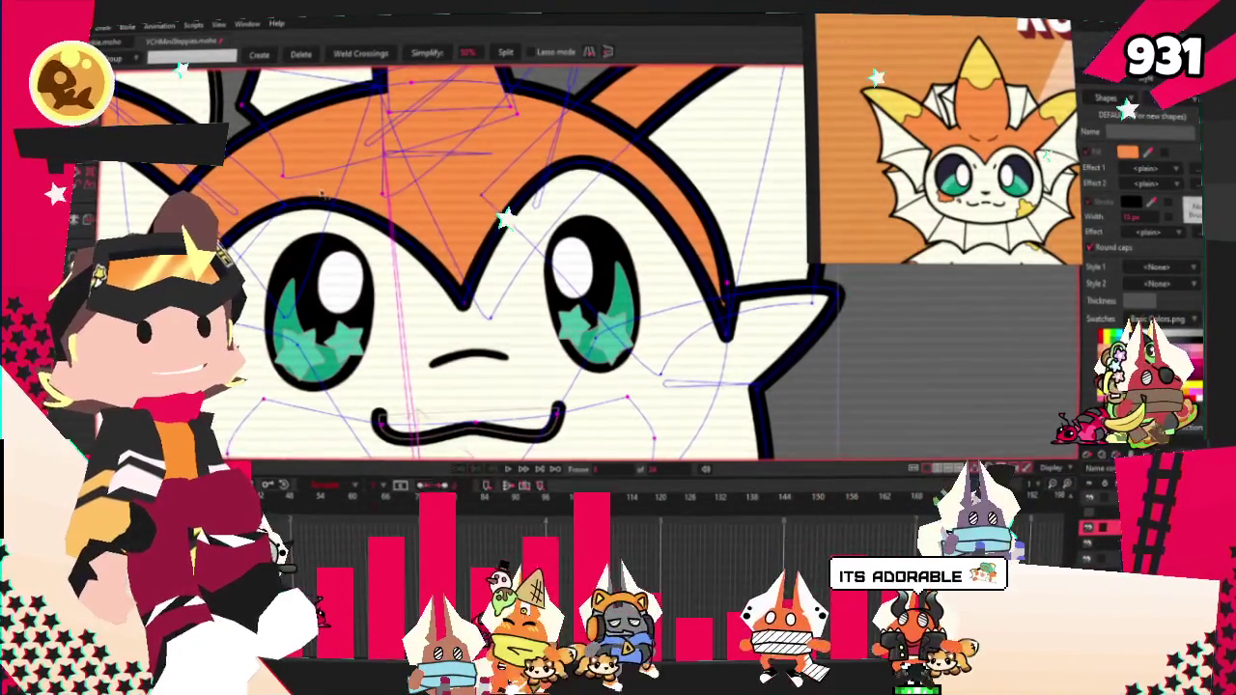
{"action": "key", "text": "i"}
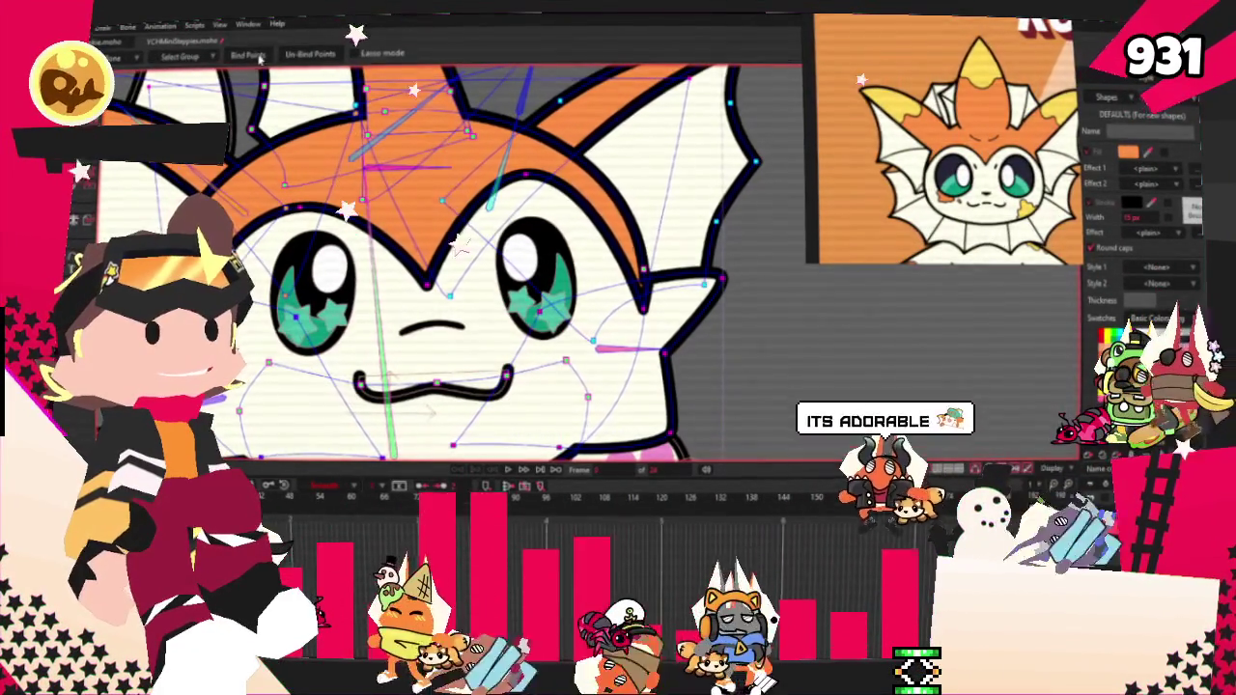
{"action": "key", "text": "t"}
{"action": "scroll", "coordinate": [273, 206], "scroll_direction": "up", "scroll_amount": 3}
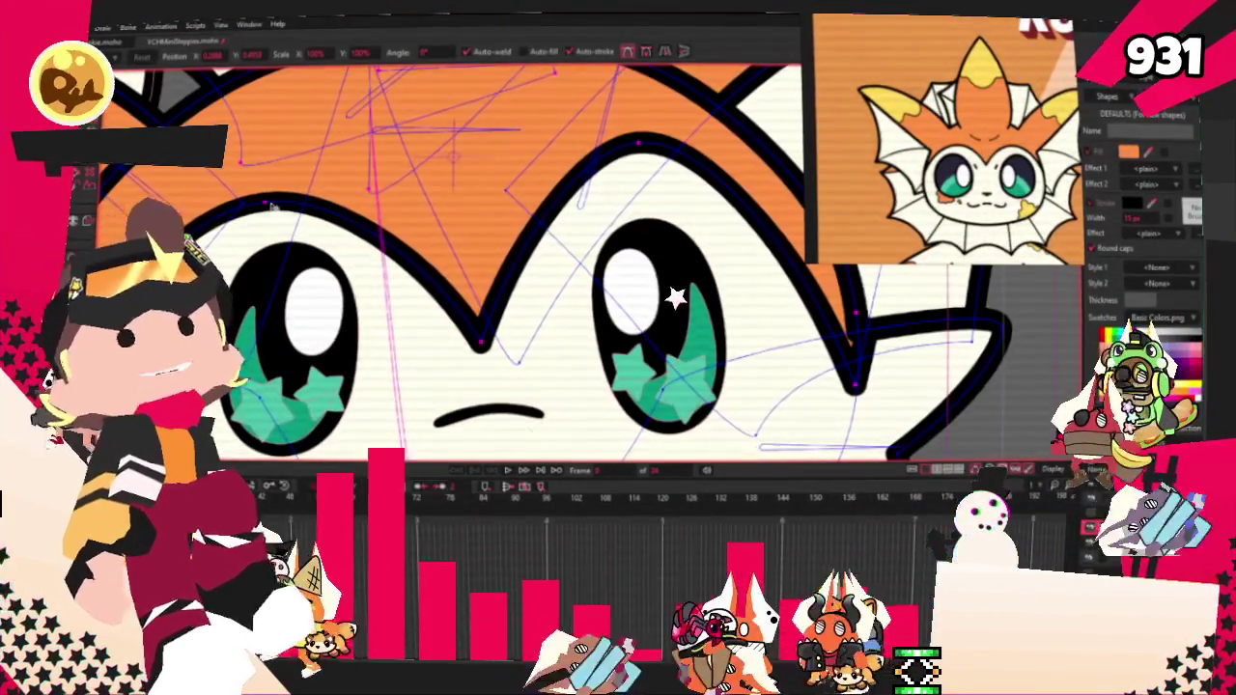
{"action": "left_click_drag", "start_coordinate": [478, 343], "coordinate": [488, 290]}
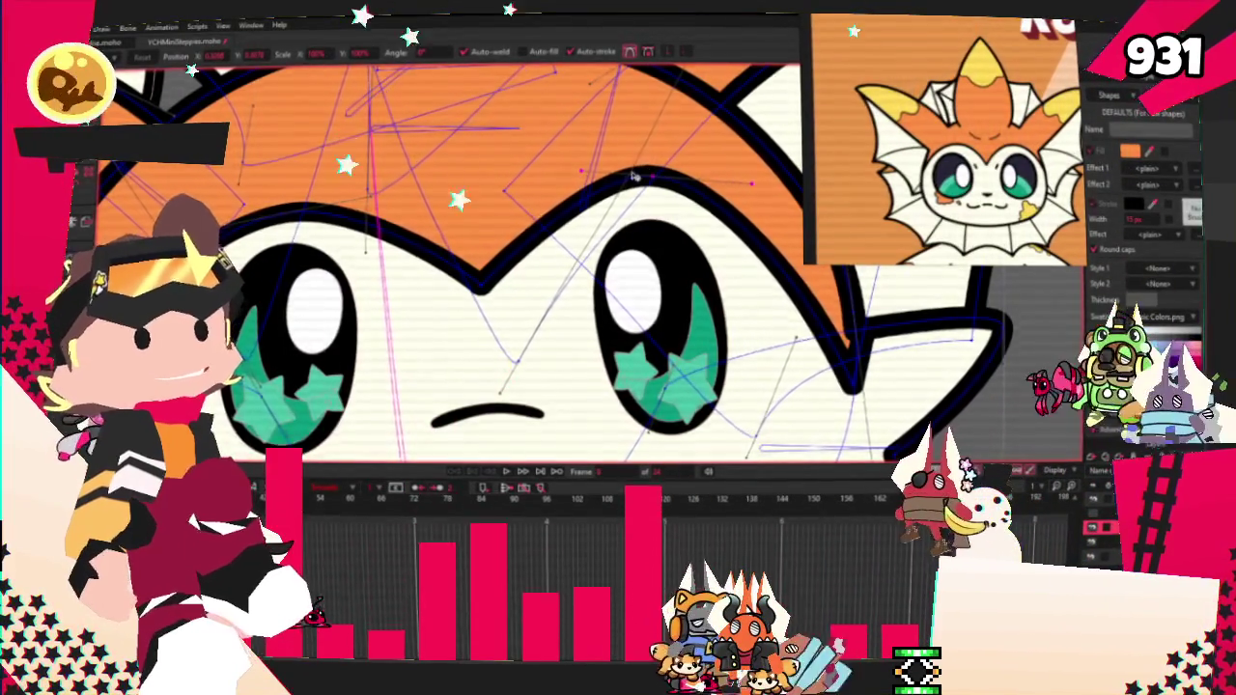
{"action": "scroll", "coordinate": [634, 175], "scroll_direction": "down", "scroll_amount": 3}
{"action": "scroll", "coordinate": [634, 176], "scroll_direction": "up", "scroll_amount": 1}
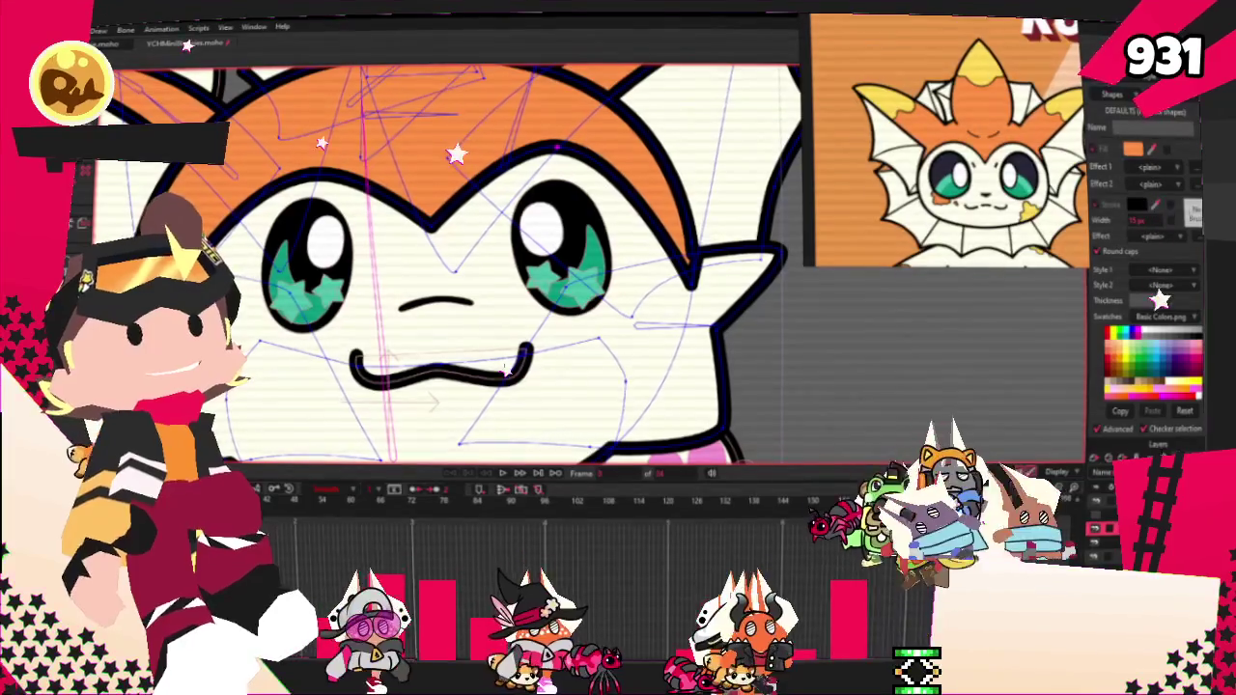
{"action": "scroll", "coordinate": [281, 180], "scroll_direction": "up", "scroll_amount": 1}
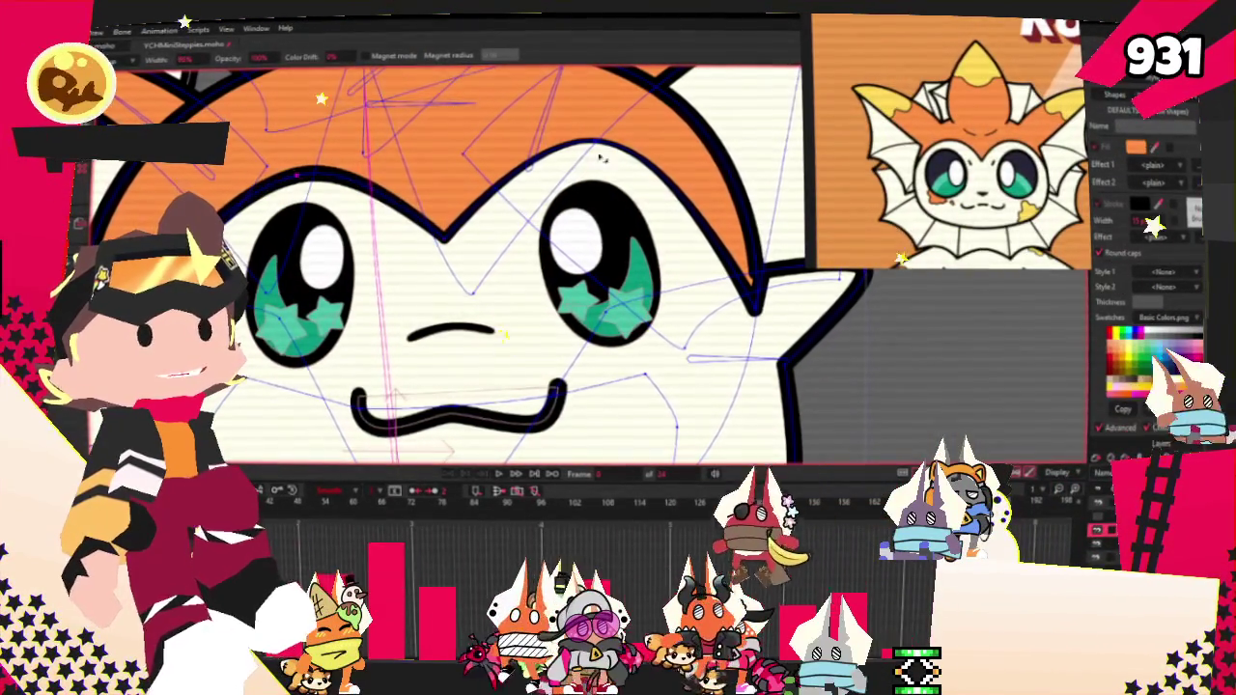
{"action": "scroll", "coordinate": [603, 154], "scroll_direction": "down", "scroll_amount": 5}
{"action": "scroll", "coordinate": [603, 154], "scroll_direction": "down", "scroll_amount": 1}
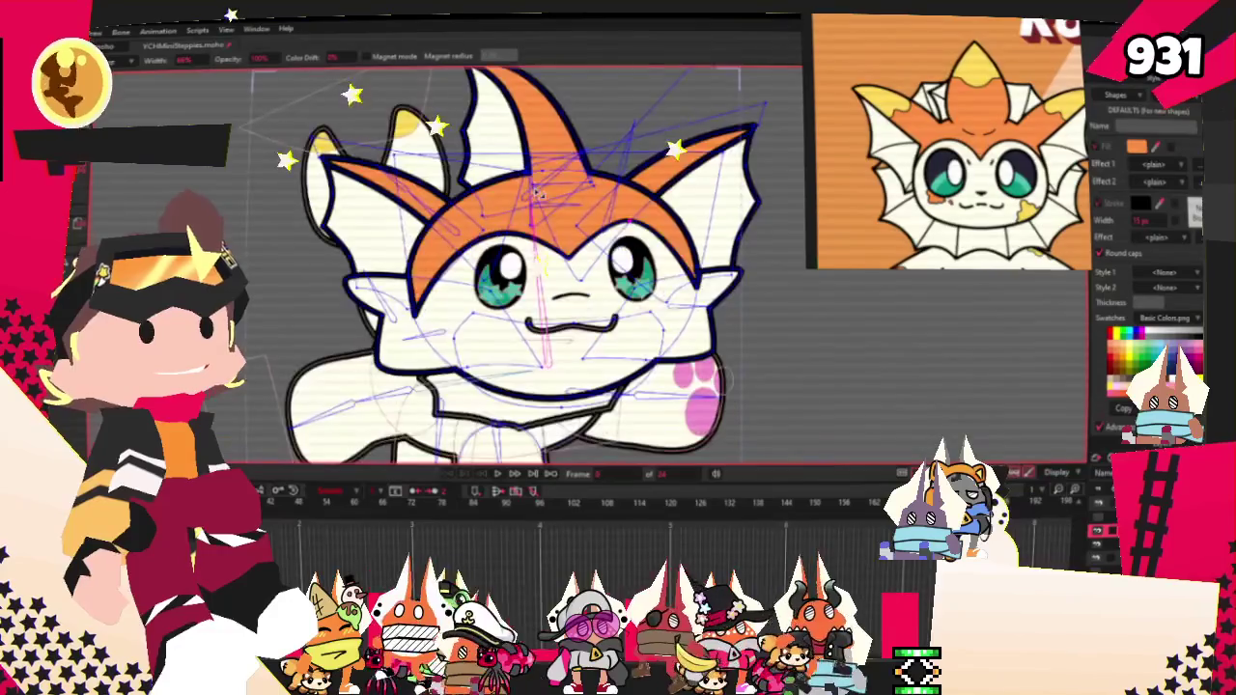
{"action": "scroll", "coordinate": [627, 151], "scroll_direction": "up", "scroll_amount": 2}
{"action": "scroll", "coordinate": [627, 151], "scroll_direction": "up", "scroll_amount": 2}
{"action": "scroll", "coordinate": [627, 152], "scroll_direction": "down", "scroll_amount": 2}
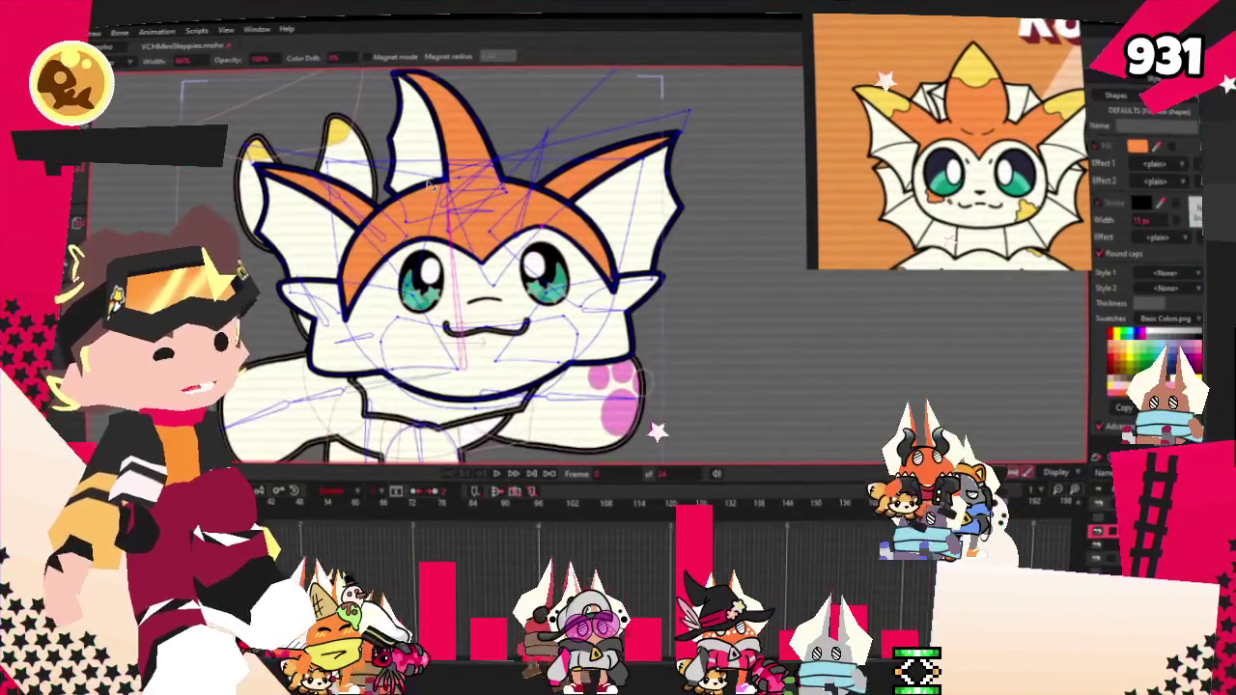
{"action": "scroll", "coordinate": [529, 128], "scroll_direction": "down", "scroll_amount": 2}
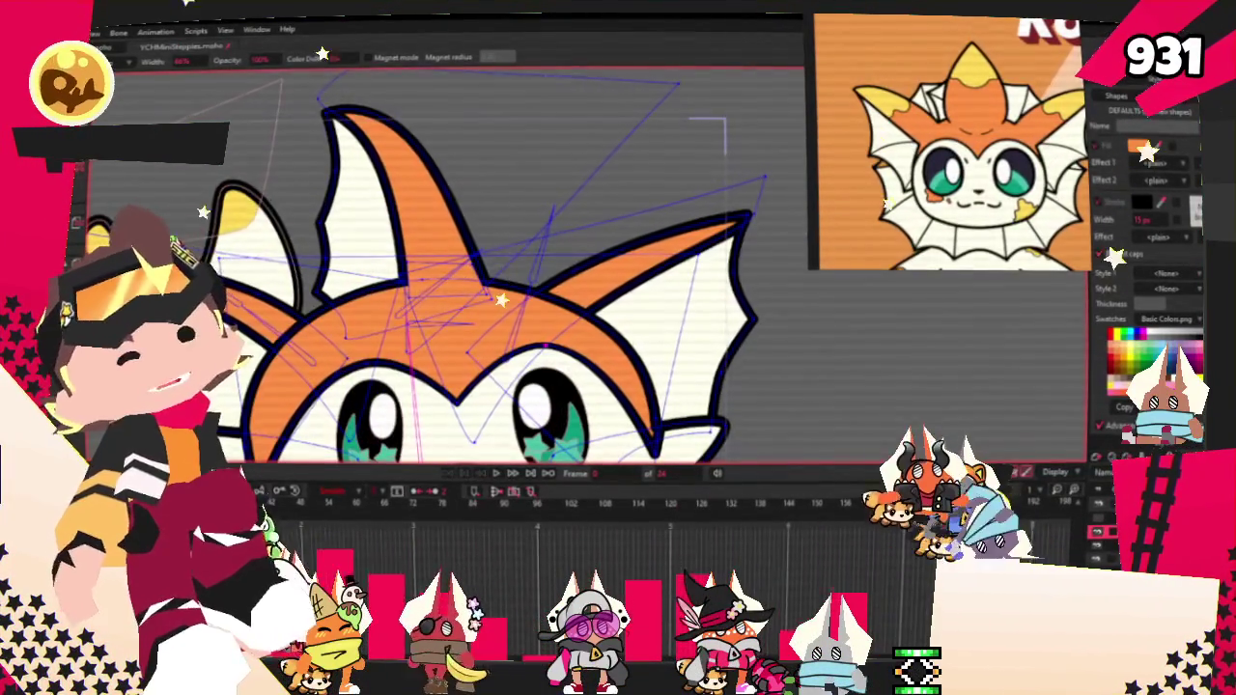
{"action": "scroll", "coordinate": [456, 302], "scroll_direction": "up", "scroll_amount": 2}
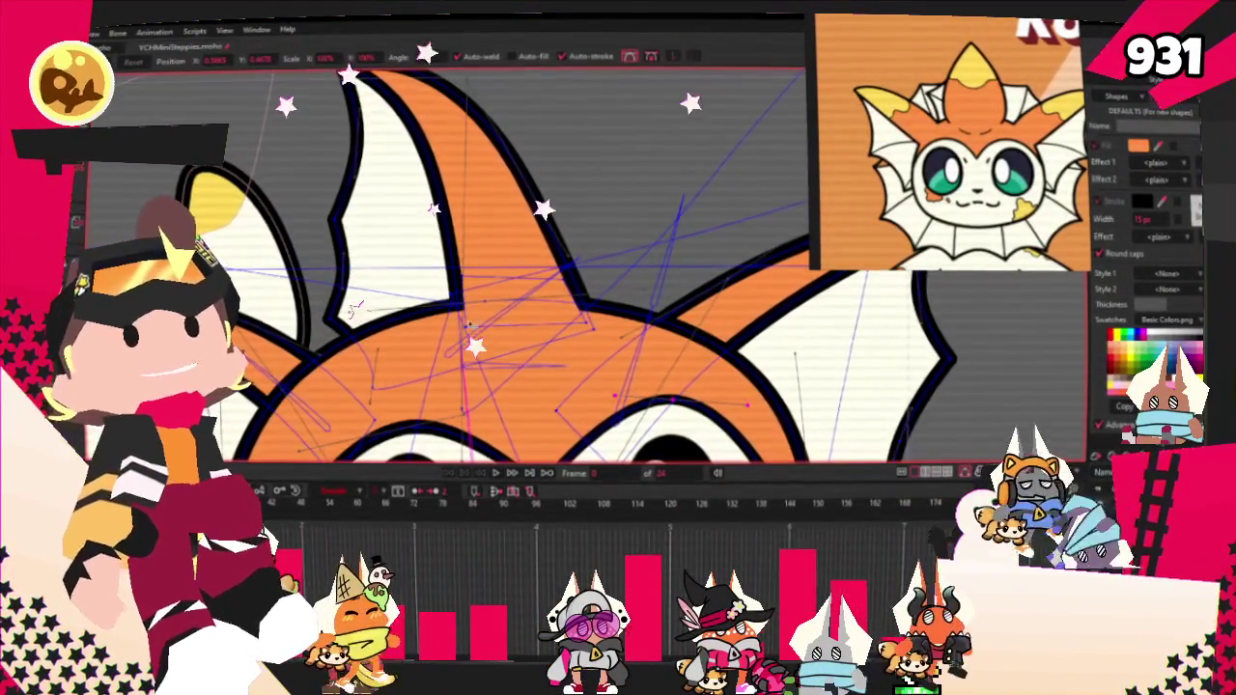
{"action": "scroll", "coordinate": [492, 106], "scroll_direction": "down", "scroll_amount": 2}
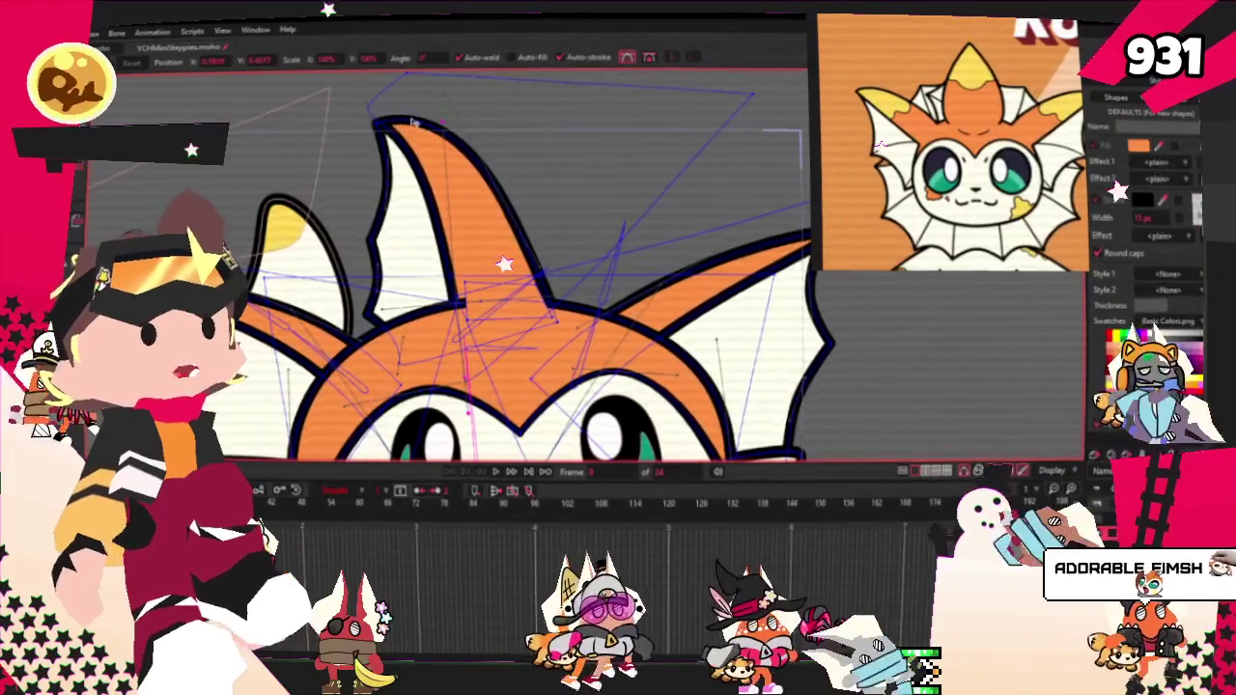
{"action": "scroll", "coordinate": [338, 108], "scroll_direction": "up", "scroll_amount": 2}
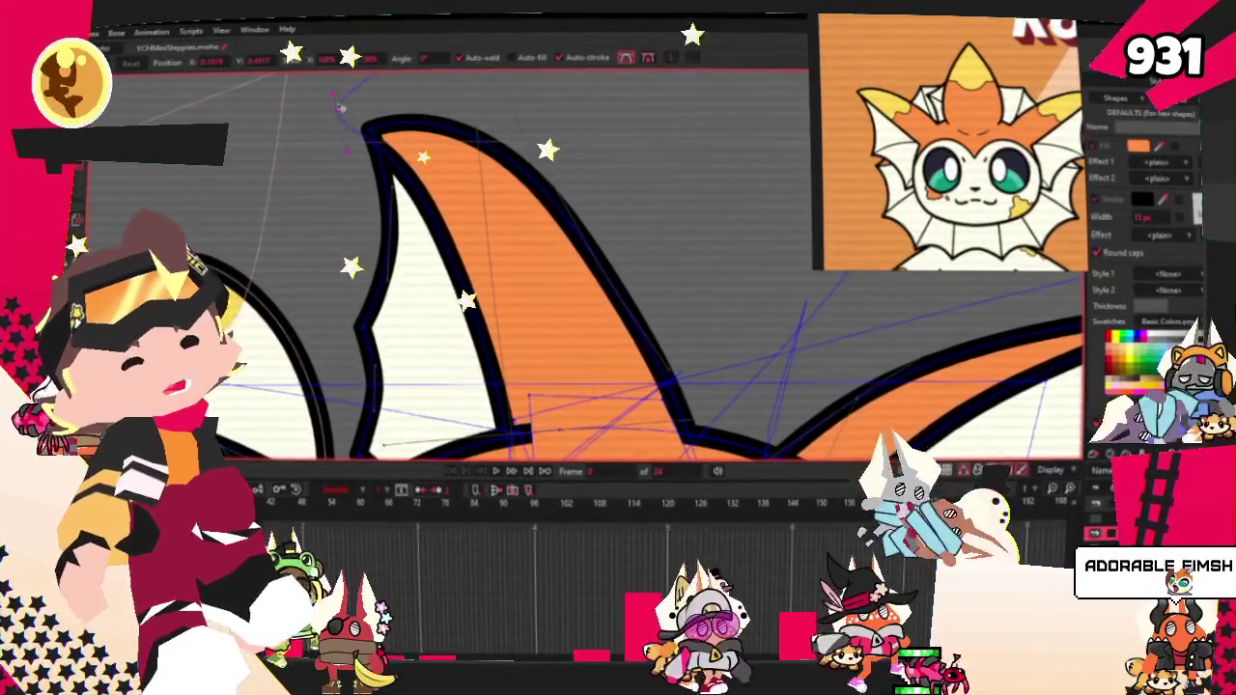
{"action": "scroll", "coordinate": [320, 133], "scroll_direction": "down", "scroll_amount": 2}
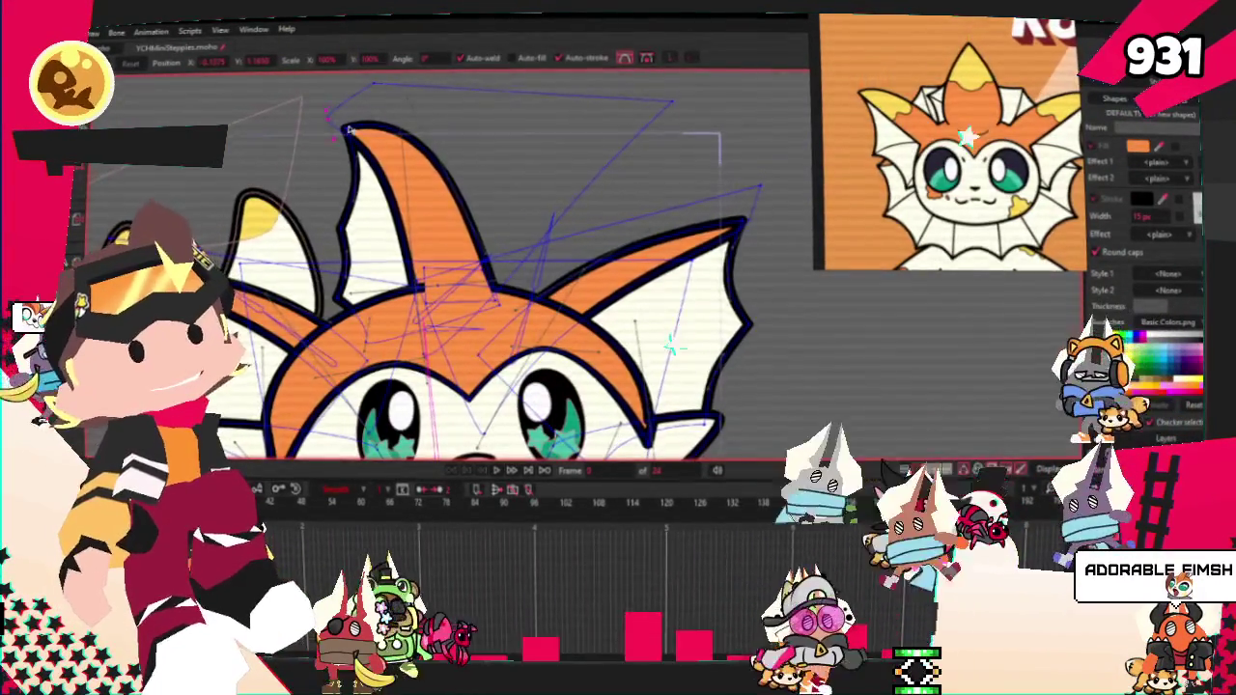
{"action": "scroll", "coordinate": [444, 154], "scroll_direction": "up", "scroll_amount": 2}
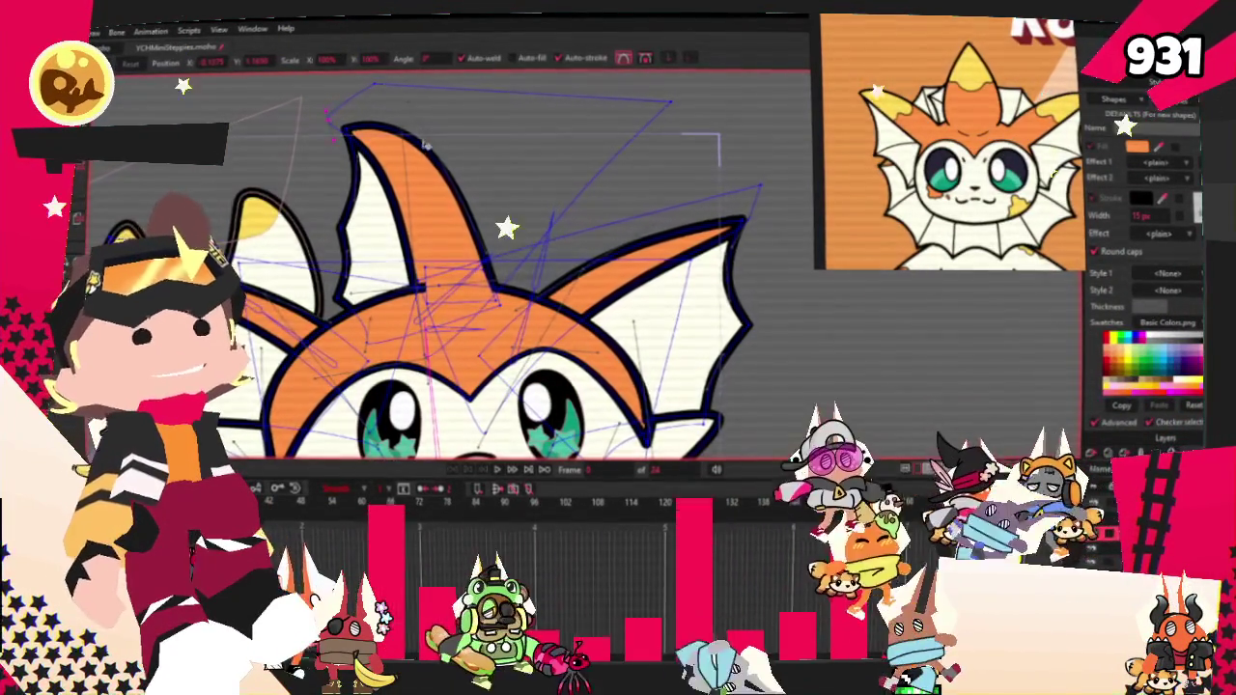
{"action": "scroll", "coordinate": [502, 159], "scroll_direction": "down", "scroll_amount": 3}
{"action": "scroll", "coordinate": [560, 163], "scroll_direction": "up", "scroll_amount": 2}
{"action": "scroll", "coordinate": [591, 164], "scroll_direction": "up", "scroll_amount": 2}
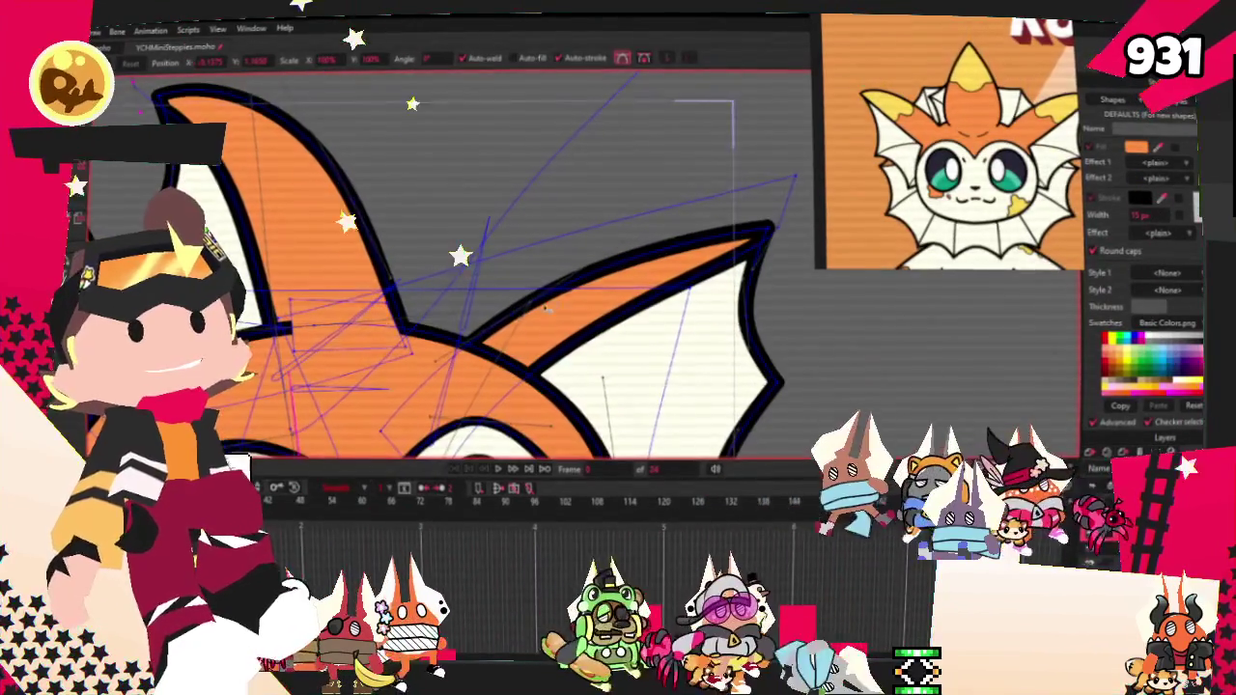
{"action": "scroll", "coordinate": [502, 305], "scroll_direction": "down", "scroll_amount": 3}
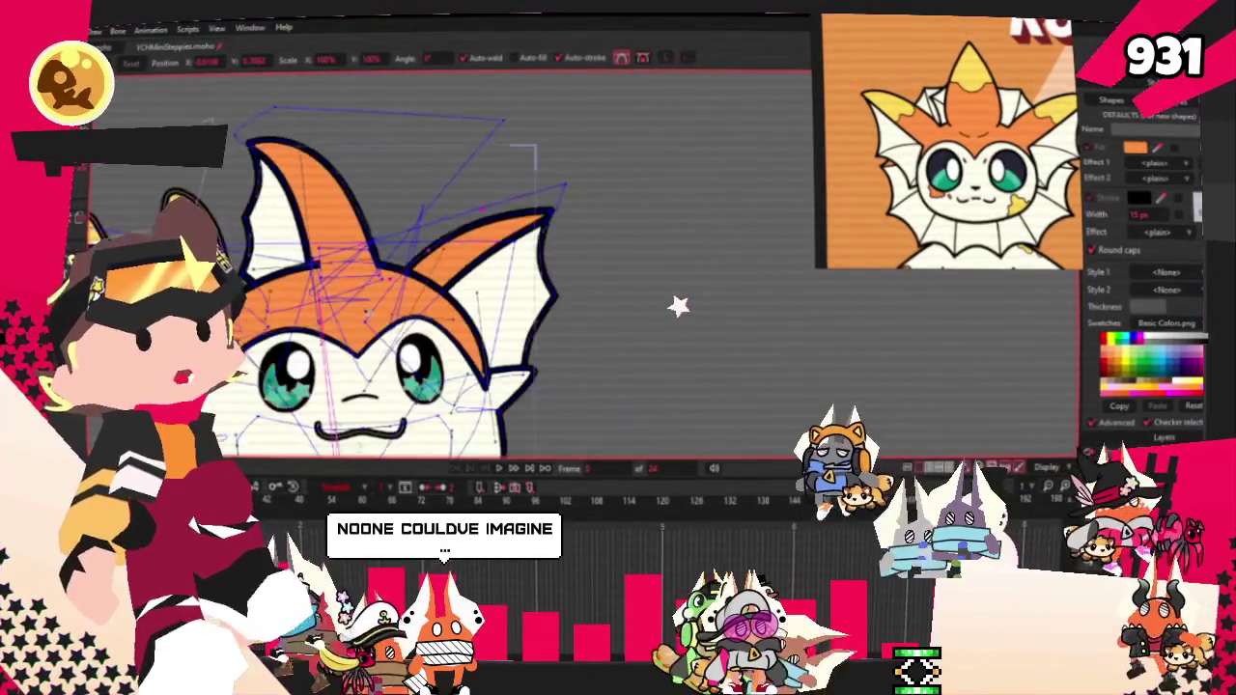
{"action": "scroll", "coordinate": [466, 204], "scroll_direction": "up", "scroll_amount": 2}
{"action": "scroll", "coordinate": [466, 203], "scroll_direction": "up", "scroll_amount": 2}
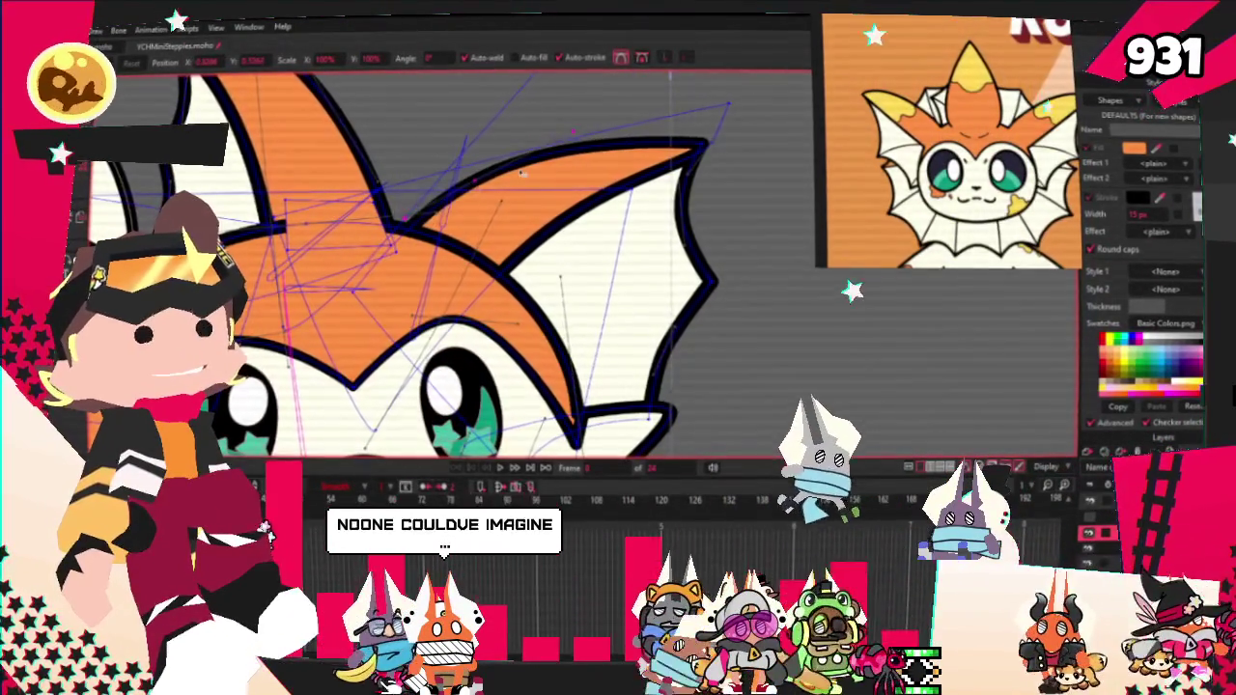
{"action": "scroll", "coordinate": [529, 166], "scroll_direction": "down", "scroll_amount": 2}
{"action": "scroll", "coordinate": [528, 167], "scroll_direction": "up", "scroll_amount": 2}
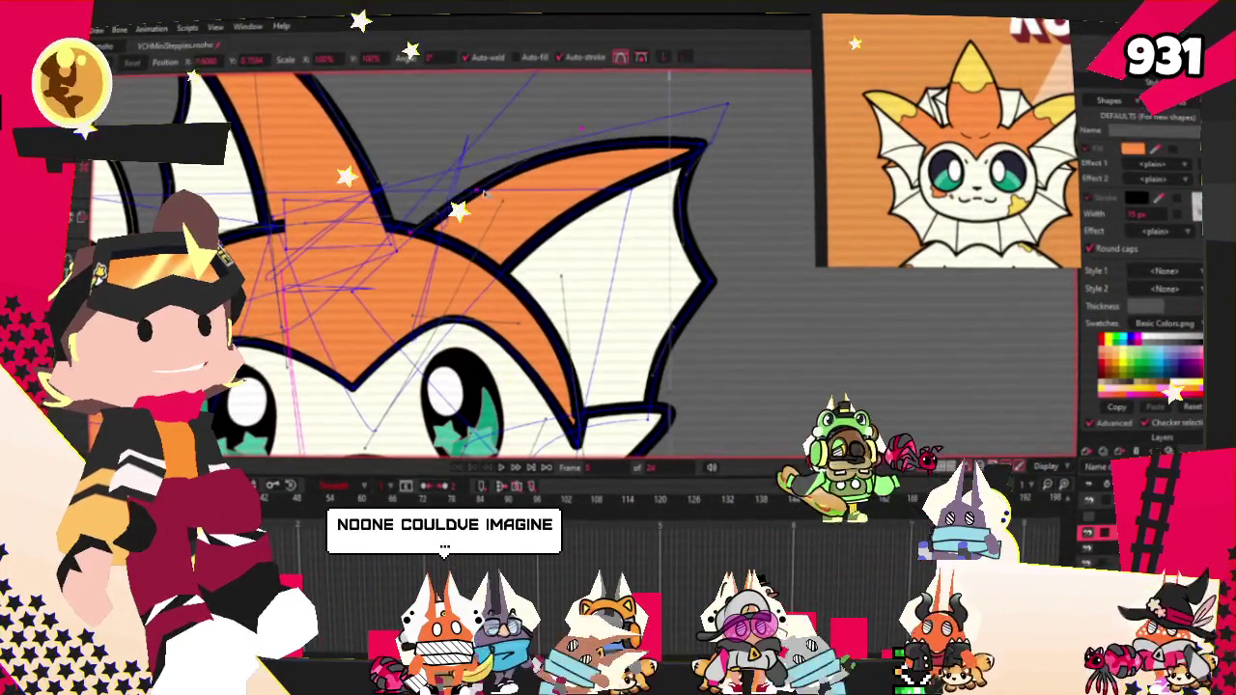
{"action": "scroll", "coordinate": [577, 130], "scroll_direction": "down", "scroll_amount": 2}
{"action": "scroll", "coordinate": [578, 130], "scroll_direction": "down", "scroll_amount": 1}
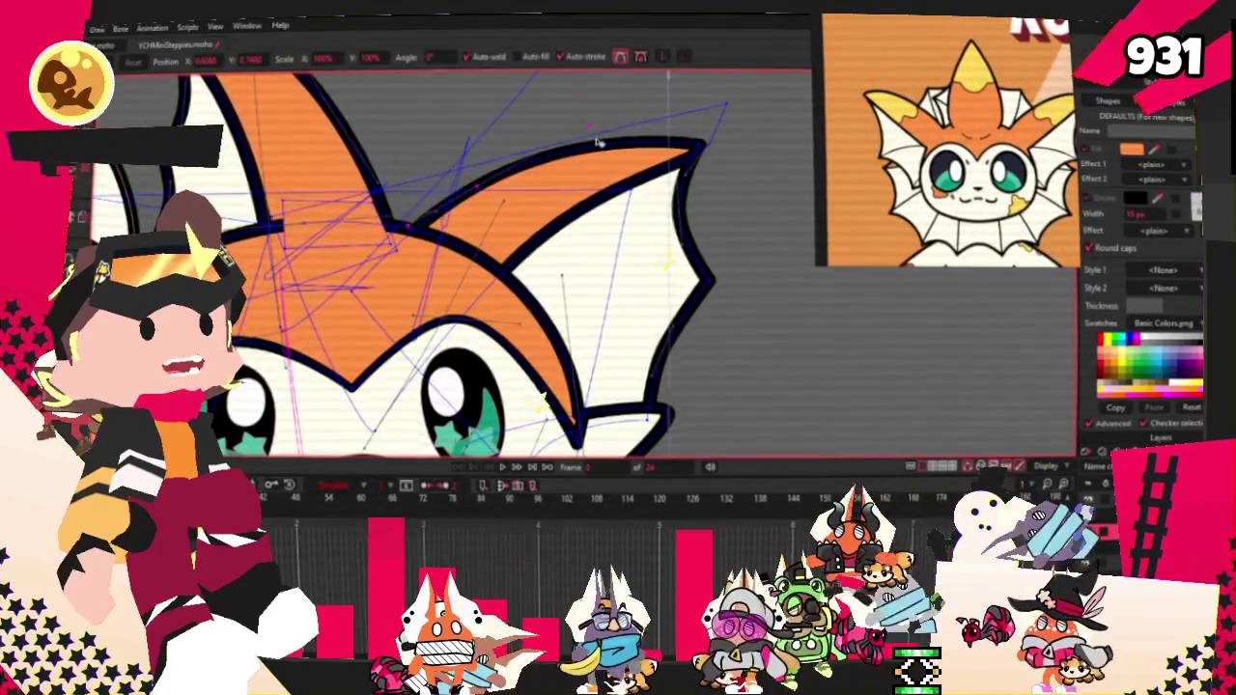
{"action": "scroll", "coordinate": [541, 164], "scroll_direction": "down", "scroll_amount": 2}
{"action": "scroll", "coordinate": [504, 190], "scroll_direction": "up", "scroll_amount": 3}
{"action": "scroll", "coordinate": [503, 190], "scroll_direction": "up", "scroll_amount": 2}
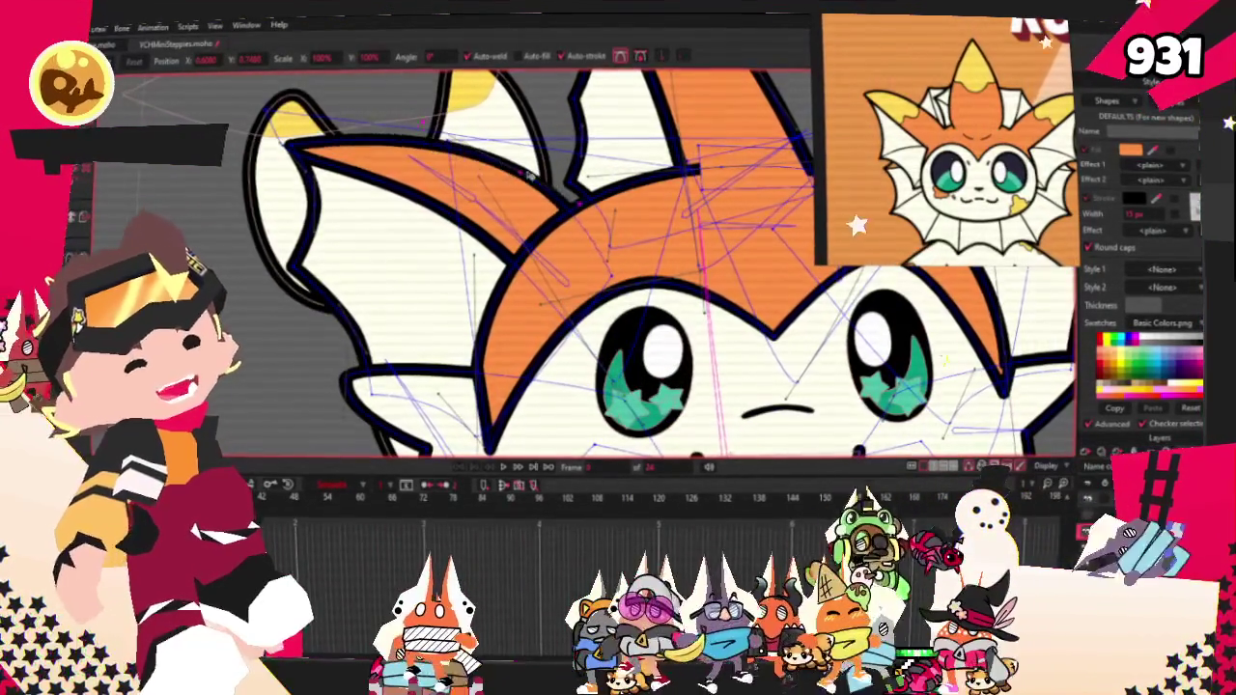
{"action": "scroll", "coordinate": [431, 126], "scroll_direction": "down", "scroll_amount": 2}
{"action": "scroll", "coordinate": [431, 125], "scroll_direction": "up", "scroll_amount": 2}
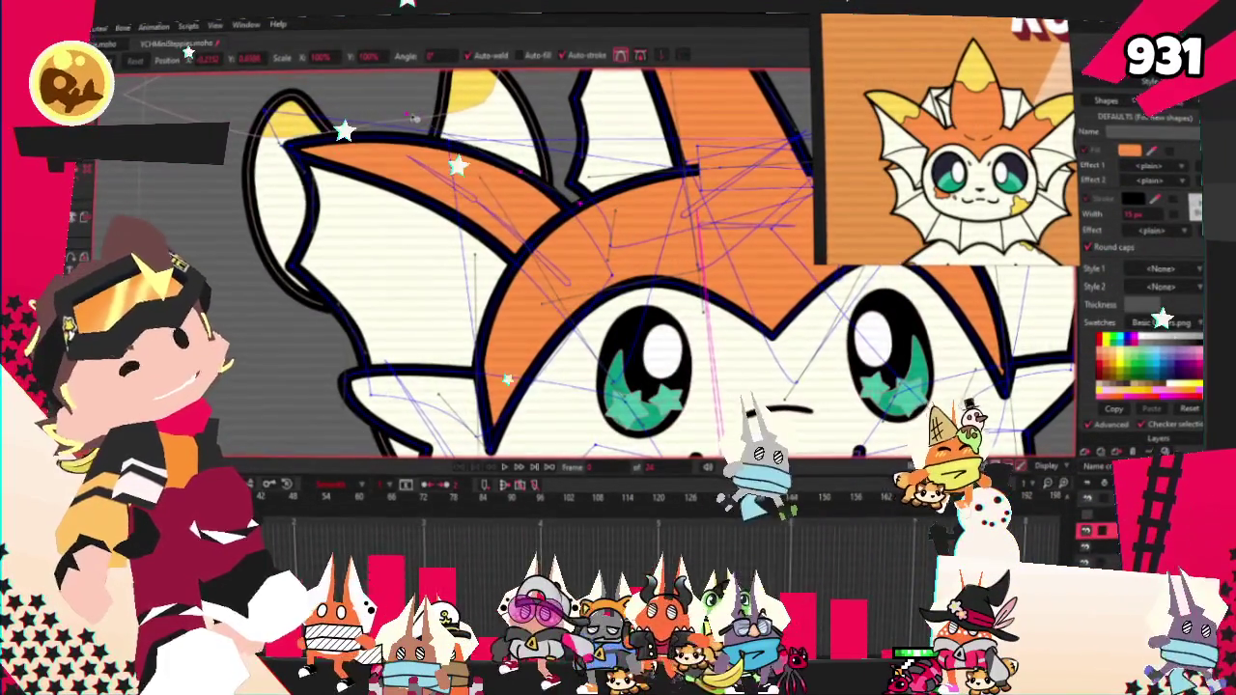
{"action": "scroll", "coordinate": [432, 126], "scroll_direction": "down", "scroll_amount": 2}
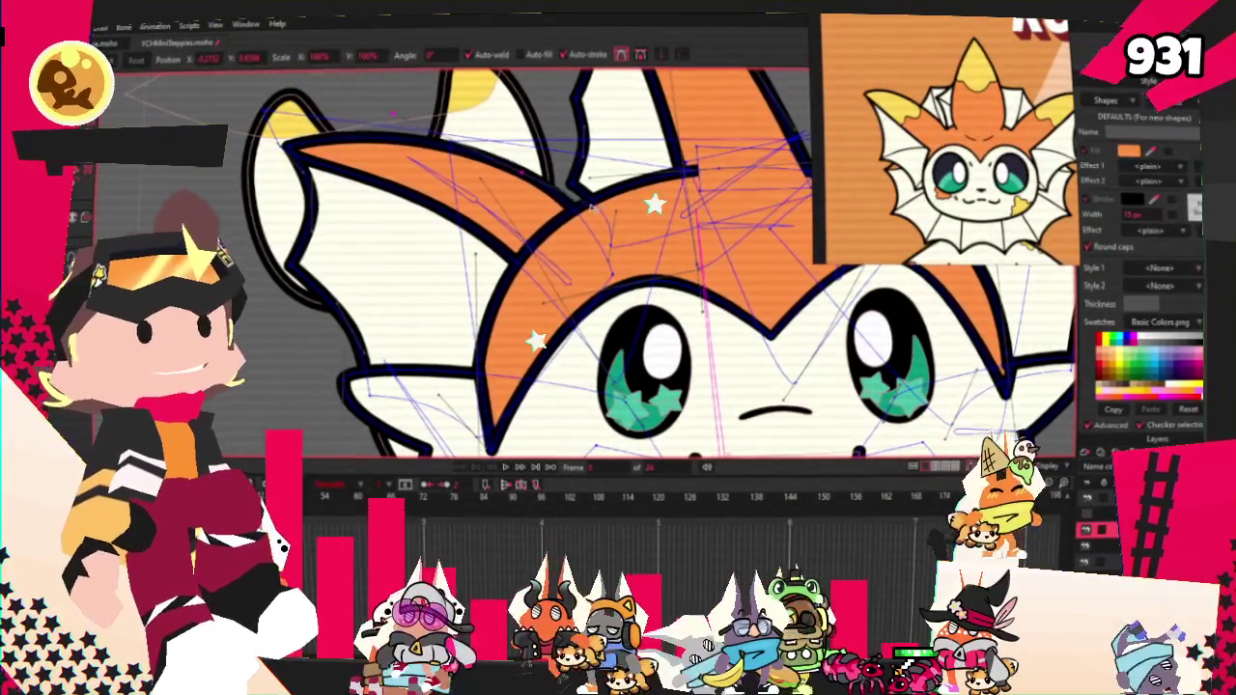
{"action": "scroll", "coordinate": [570, 189], "scroll_direction": "down", "scroll_amount": 2}
{"action": "scroll", "coordinate": [551, 175], "scroll_direction": "down", "scroll_amount": 1}
{"action": "scroll", "coordinate": [551, 174], "scroll_direction": "up", "scroll_amount": 2}
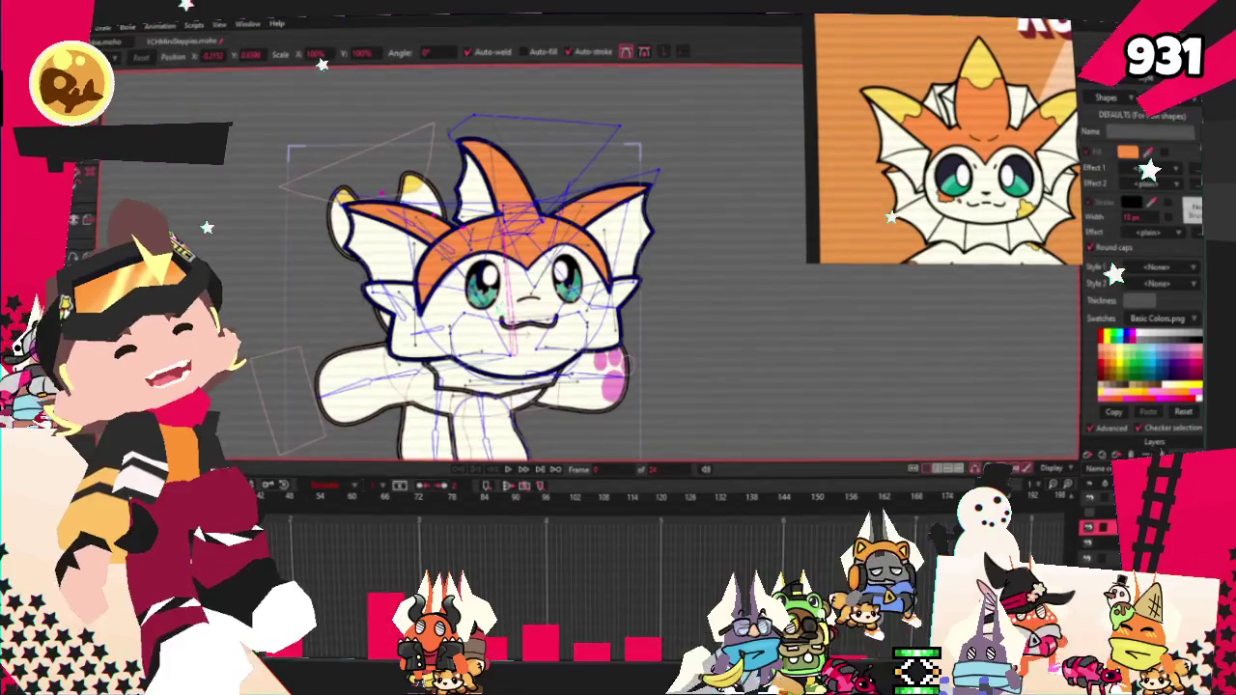
{"action": "scroll", "coordinate": [315, 116], "scroll_direction": "up", "scroll_amount": 5}
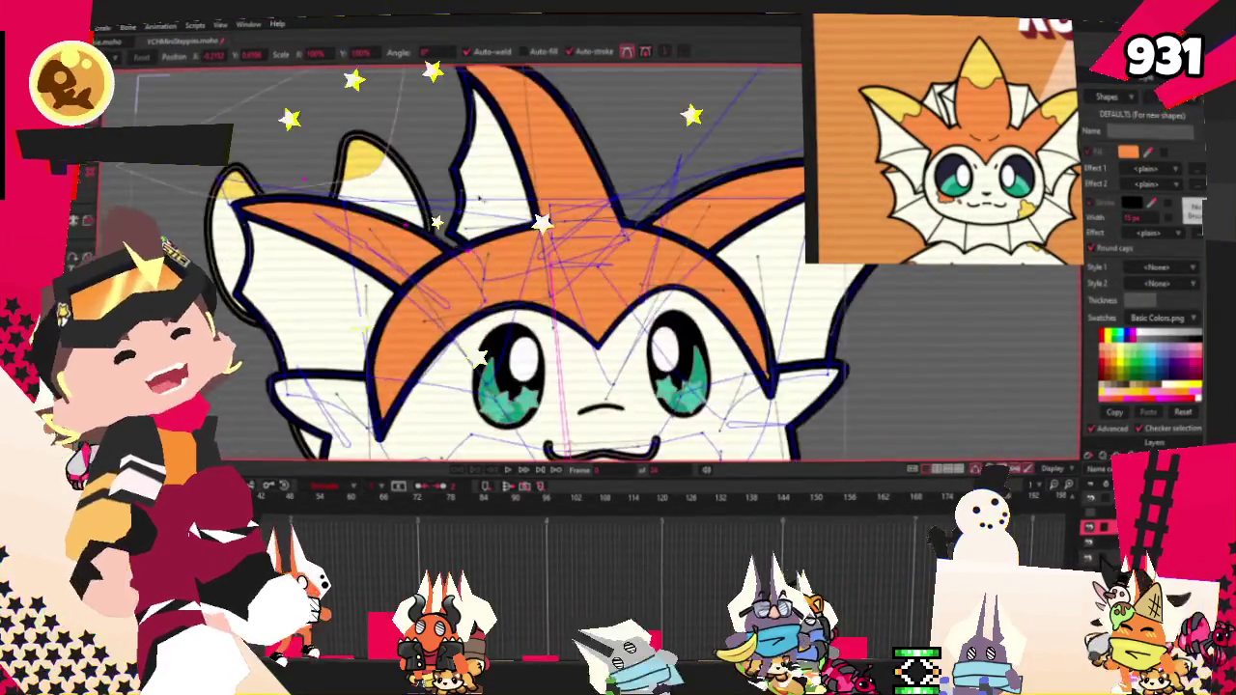
{"action": "scroll", "coordinate": [386, 116], "scroll_direction": "down", "scroll_amount": 2}
{"action": "scroll", "coordinate": [462, 114], "scroll_direction": "up", "scroll_amount": 5}
{"action": "scroll", "coordinate": [440, 148], "scroll_direction": "up", "scroll_amount": 1}
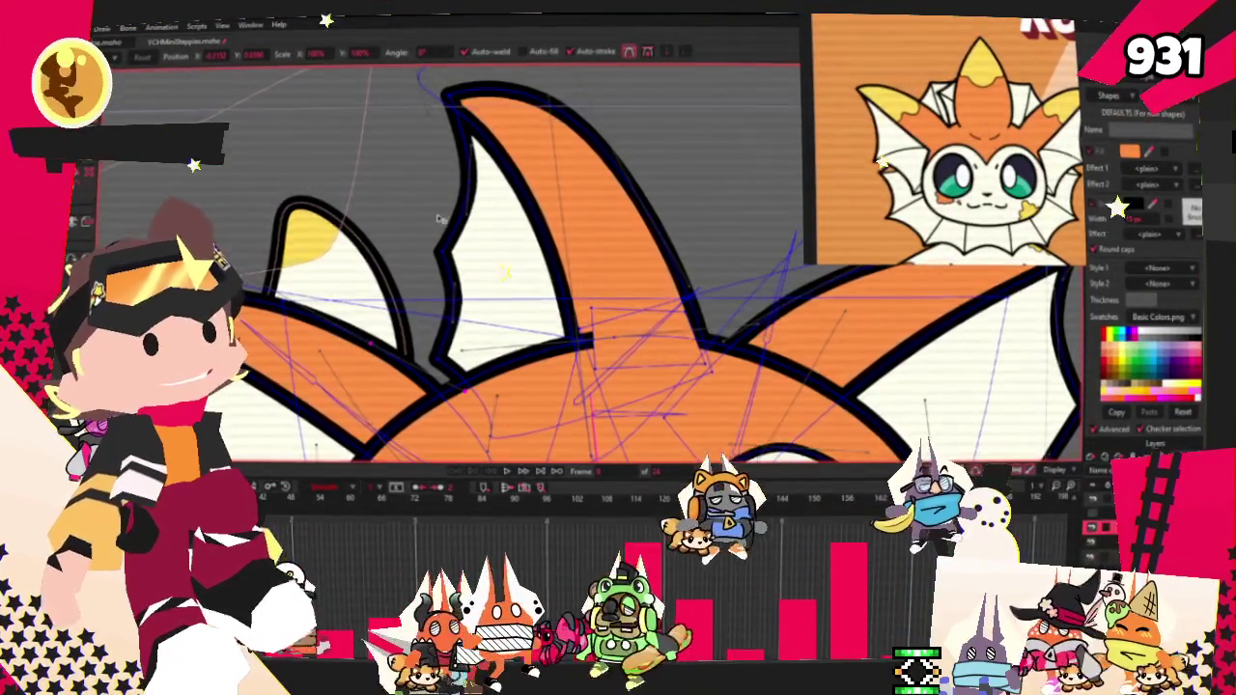
{"action": "scroll", "coordinate": [440, 249], "scroll_direction": "down", "scroll_amount": 2}
{"action": "scroll", "coordinate": [444, 232], "scroll_direction": "up", "scroll_amount": 1}
{"action": "scroll", "coordinate": [442, 230], "scroll_direction": "up", "scroll_amount": 1}
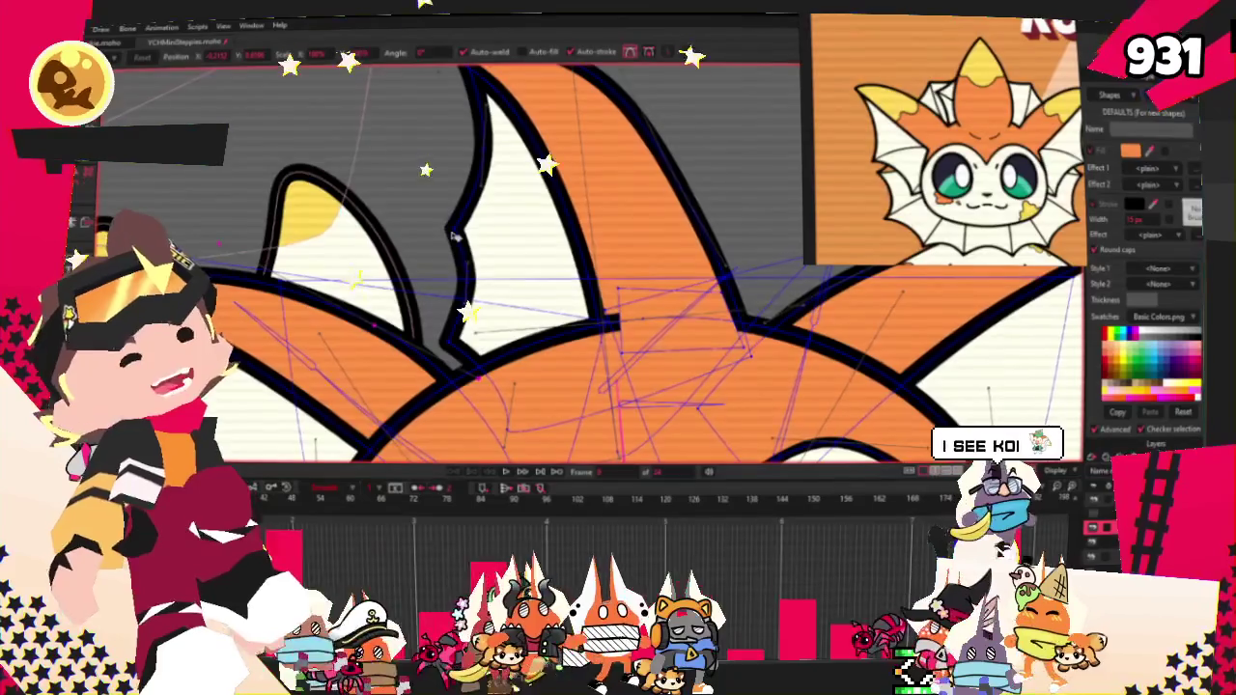
{"action": "scroll", "coordinate": [446, 215], "scroll_direction": "down", "scroll_amount": 1}
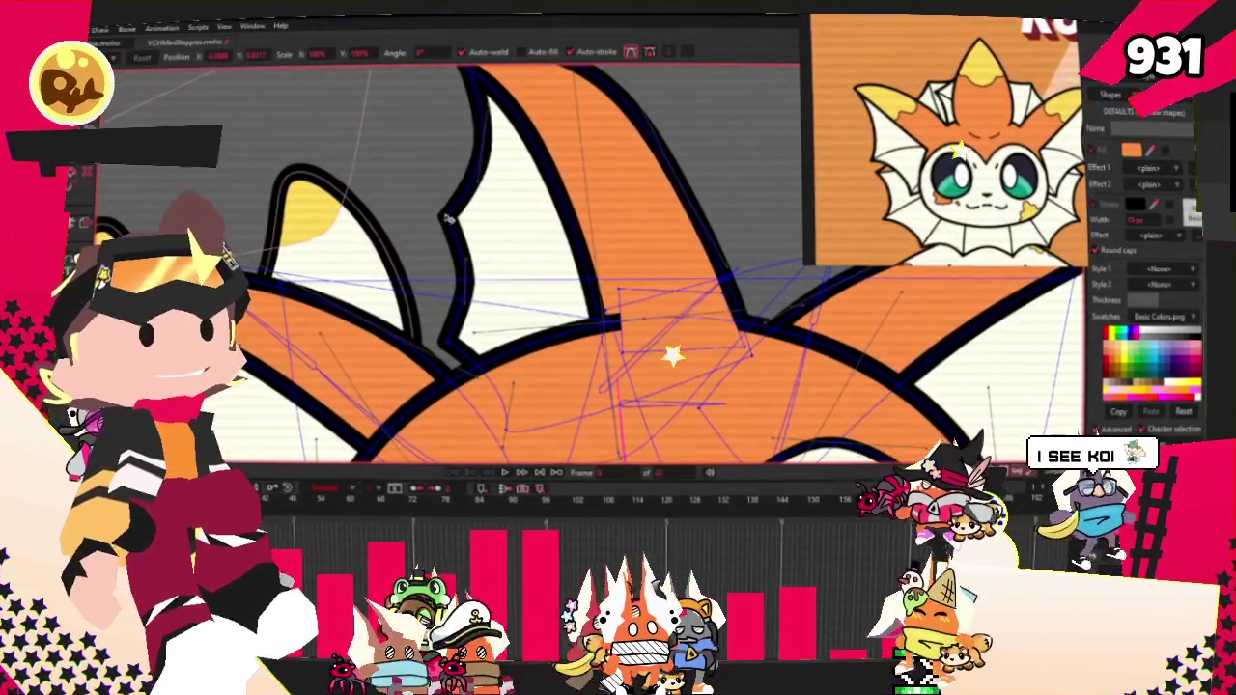
{"action": "scroll", "coordinate": [448, 217], "scroll_direction": "down", "scroll_amount": 1}
{"action": "scroll", "coordinate": [449, 221], "scroll_direction": "down", "scroll_amount": 1}
{"action": "scroll", "coordinate": [448, 222], "scroll_direction": "down", "scroll_amount": 2}
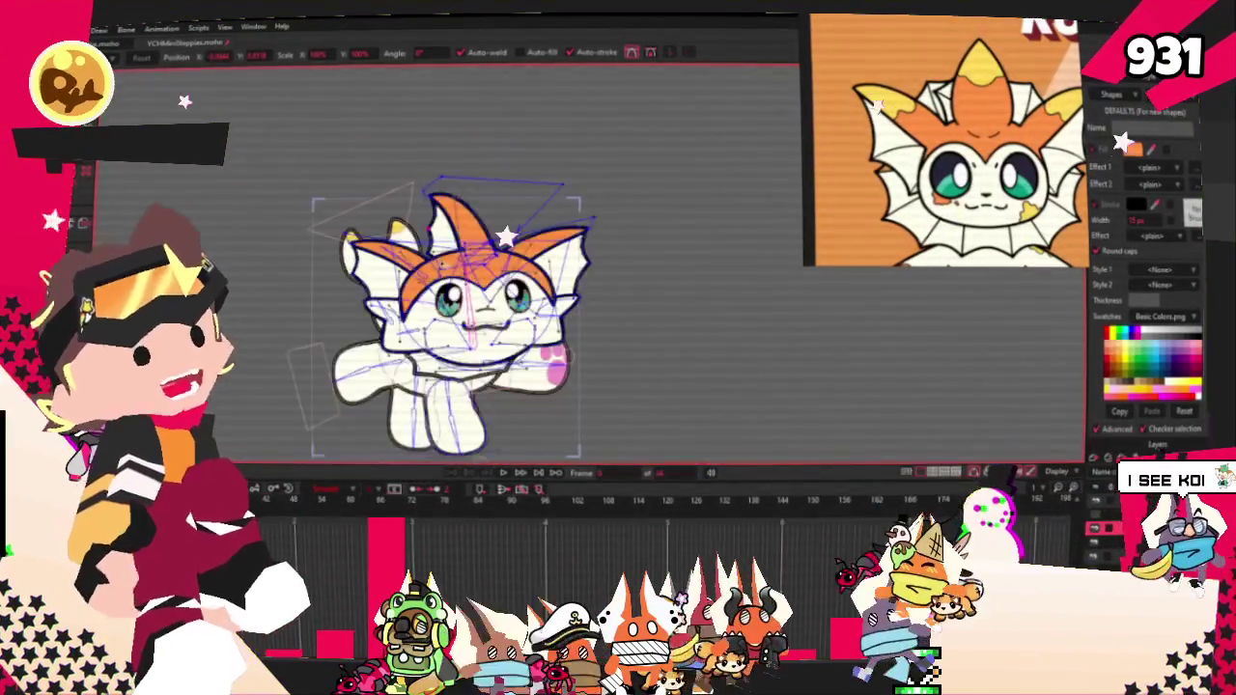
{"action": "scroll", "coordinate": [425, 203], "scroll_direction": "up", "scroll_amount": 2}
{"action": "scroll", "coordinate": [406, 188], "scroll_direction": "up", "scroll_amount": 1}
{"action": "scroll", "coordinate": [385, 175], "scroll_direction": "up", "scroll_amount": 1}
{"action": "scroll", "coordinate": [385, 174], "scroll_direction": "down", "scroll_amount": 2}
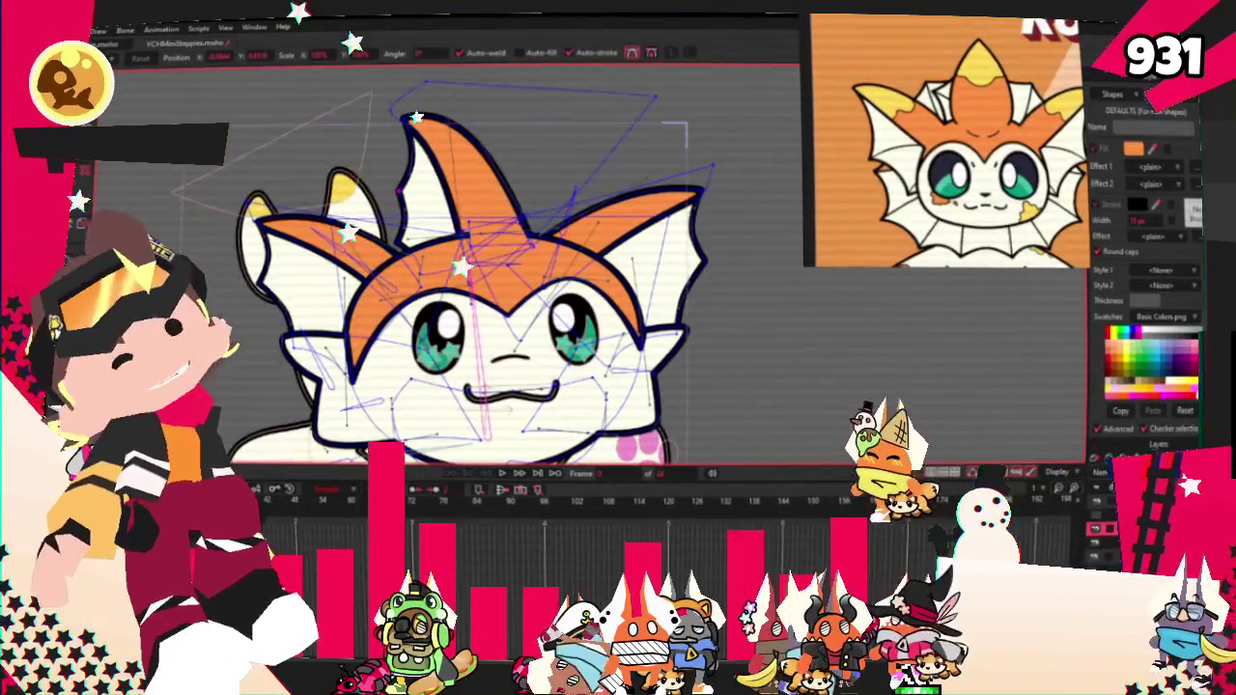
{"action": "key", "text": "s"}
{"action": "scroll", "coordinate": [388, 172], "scroll_direction": "down", "scroll_amount": 1}
{"action": "scroll", "coordinate": [393, 170], "scroll_direction": "up", "scroll_amount": 3}
{"action": "scroll", "coordinate": [393, 170], "scroll_direction": "up", "scroll_amount": 2}
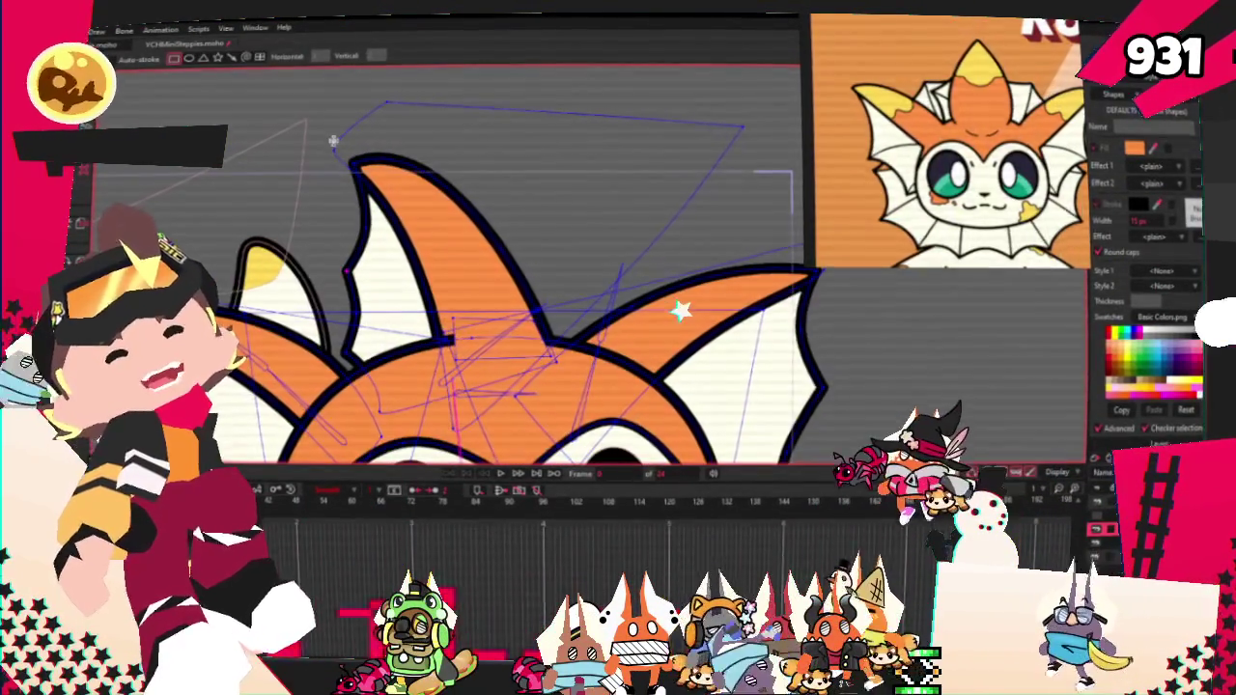
Step: Draw a rectangle shape over the central head spike's tip and give it a yellow fill
{"action": "left_click_drag", "start_coordinate": [336, 141], "coordinate": [454, 226]}
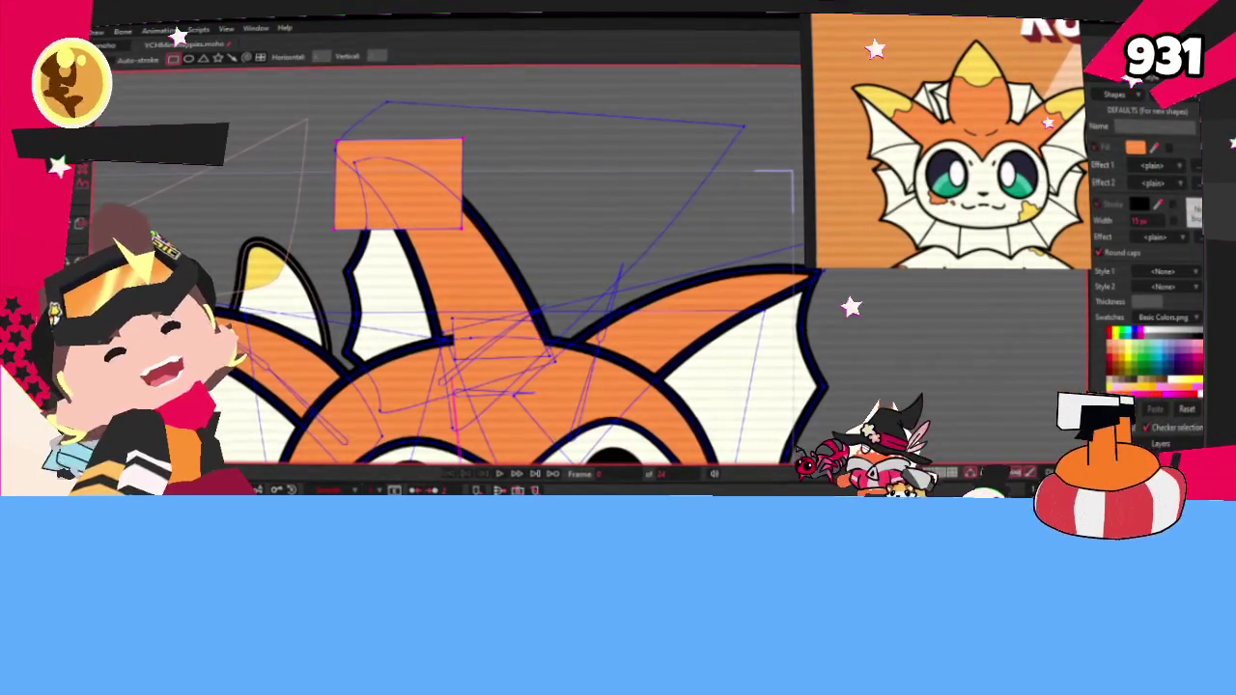
{"action": "key", "text": "q"}
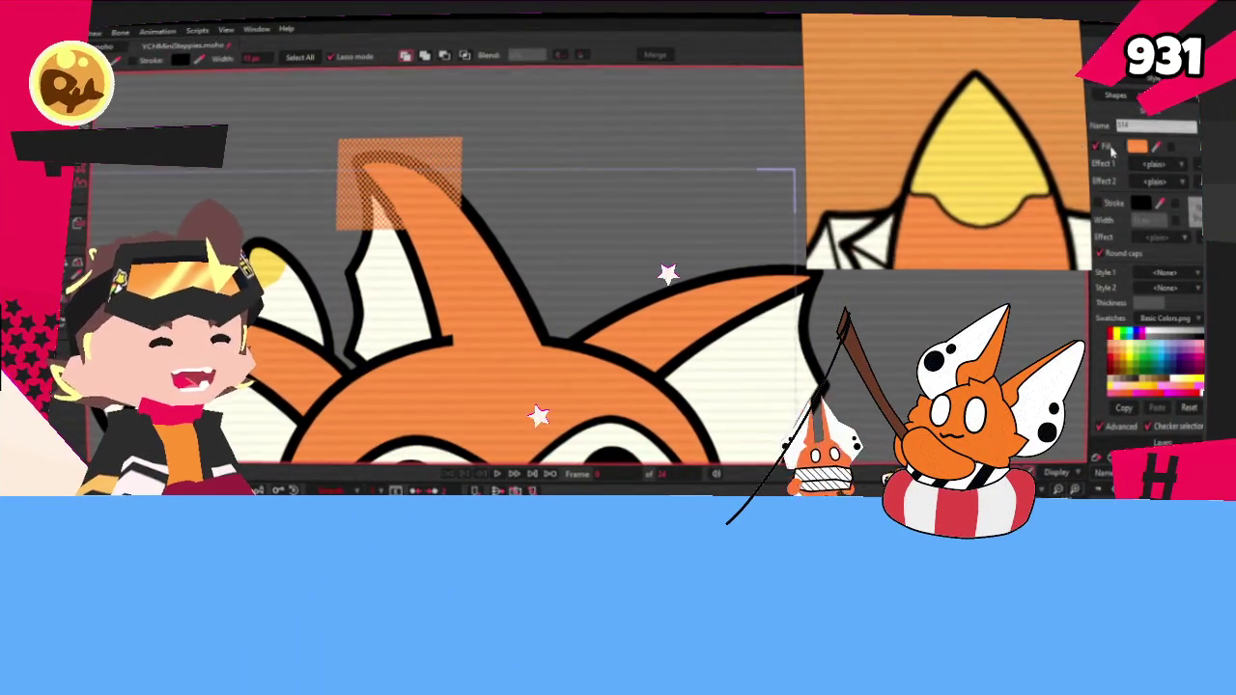
{"action": "scroll", "coordinate": [419, 133], "scroll_direction": "up", "scroll_amount": 1}
{"action": "scroll", "coordinate": [395, 160], "scroll_direction": "up", "scroll_amount": 1}
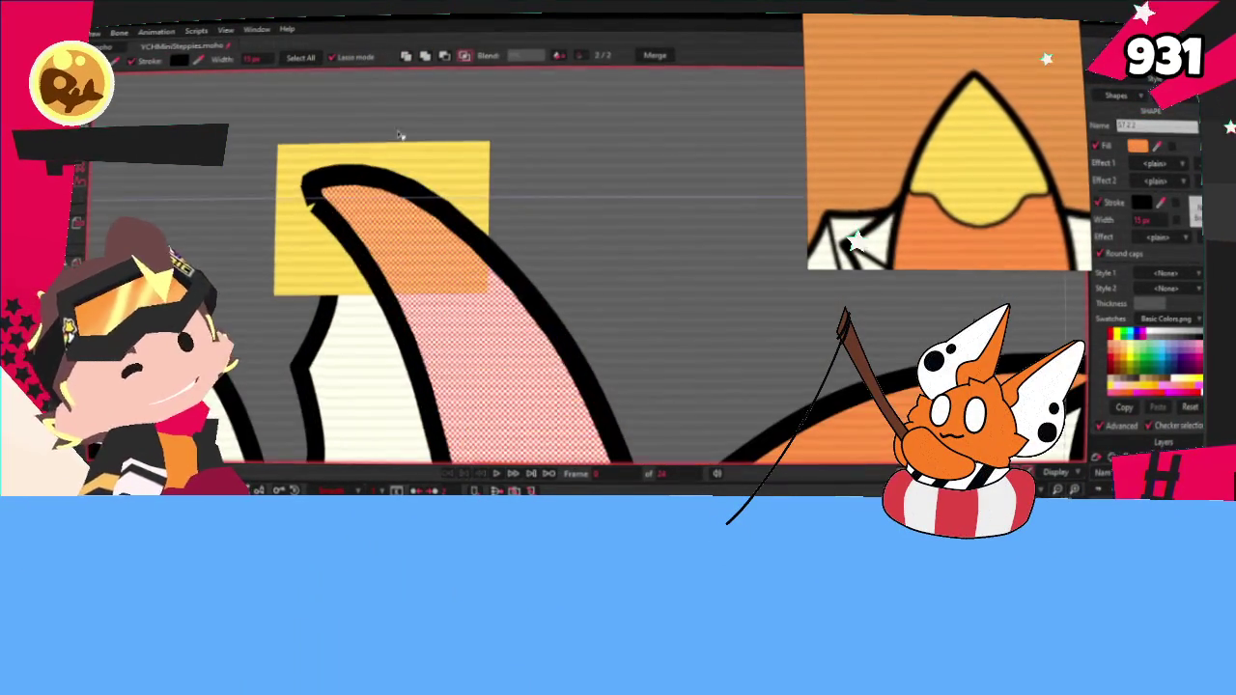
{"action": "left_click", "coordinate": [465, 57]}
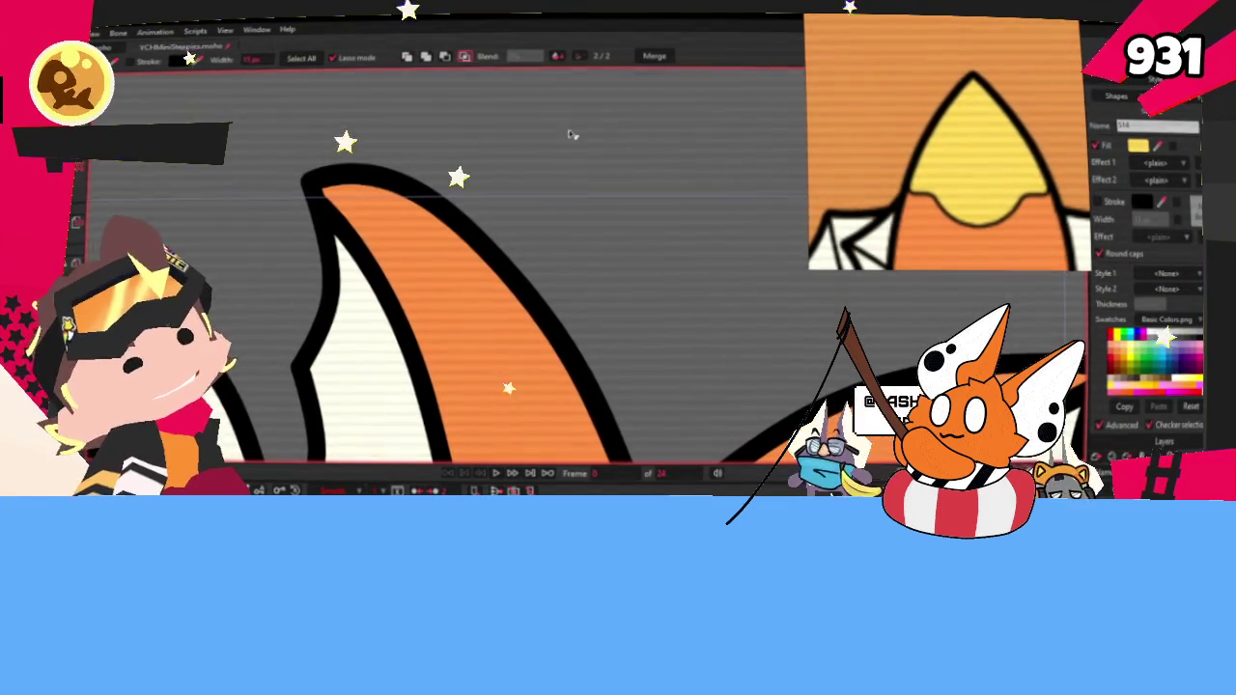
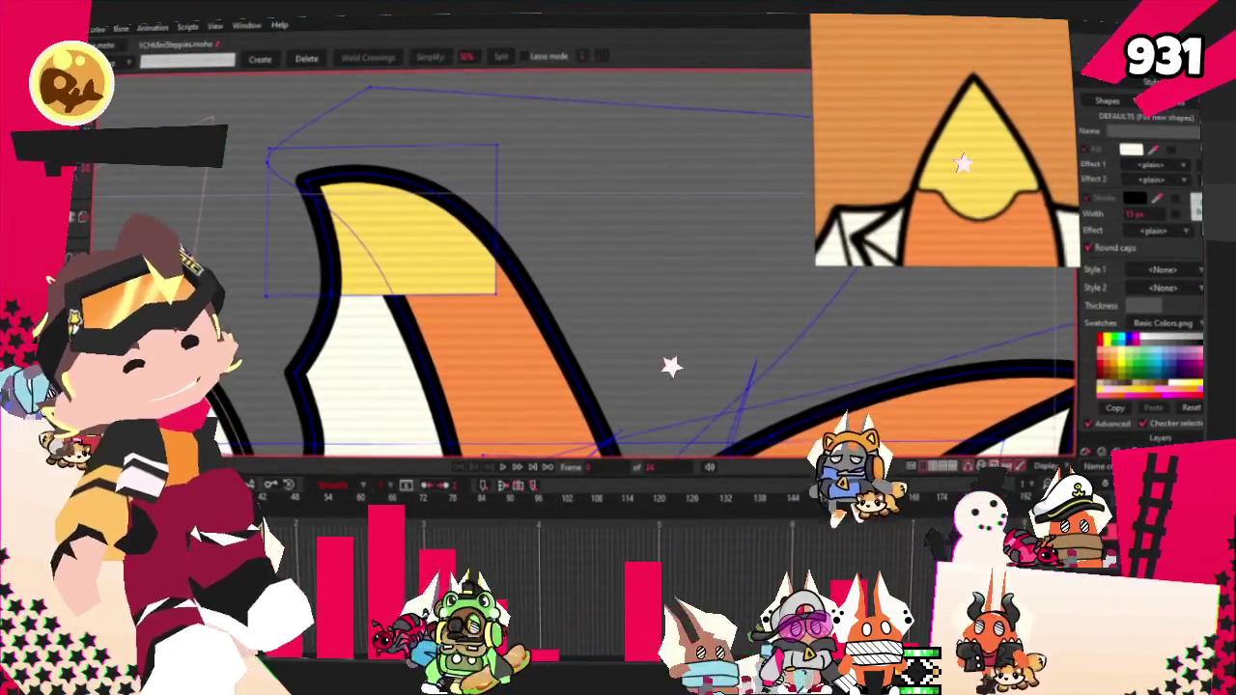
Step: Pull the yellow tip's corner point in along the horn's black outline
{"action": "key", "text": "t"}
{"action": "scroll", "coordinate": [435, 260], "scroll_direction": "up", "scroll_amount": 2}
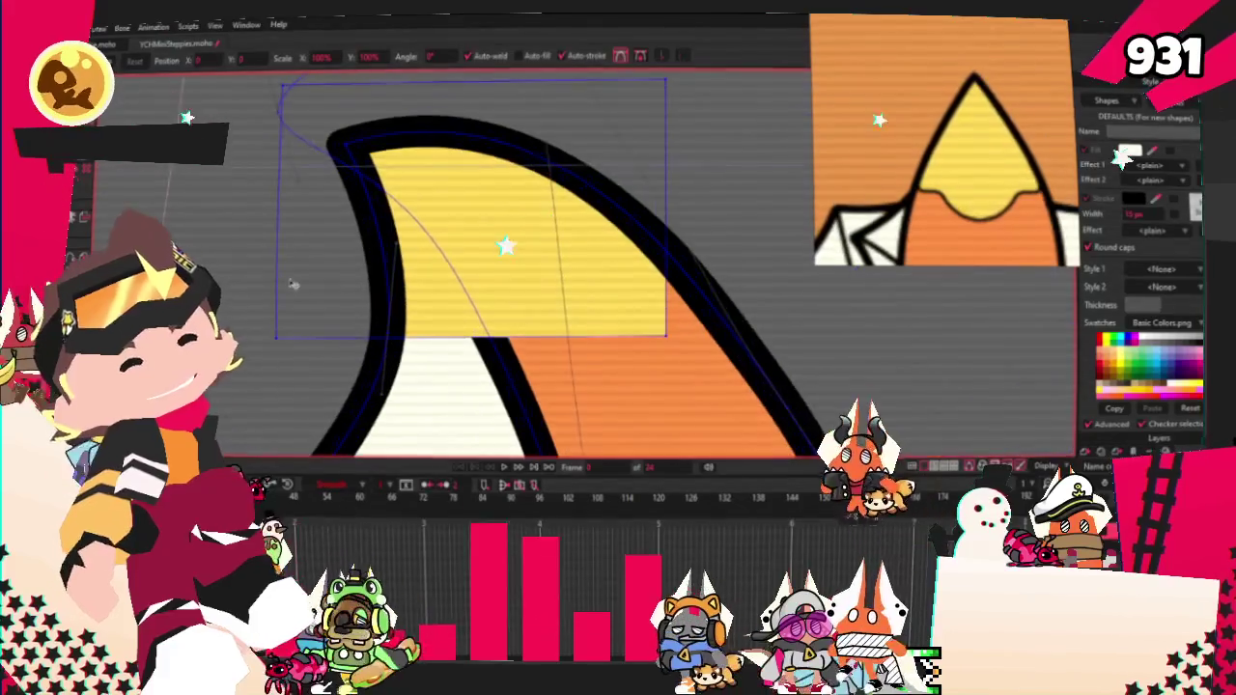
{"action": "left_click_drag", "start_coordinate": [405, 336], "coordinate": [520, 336]}
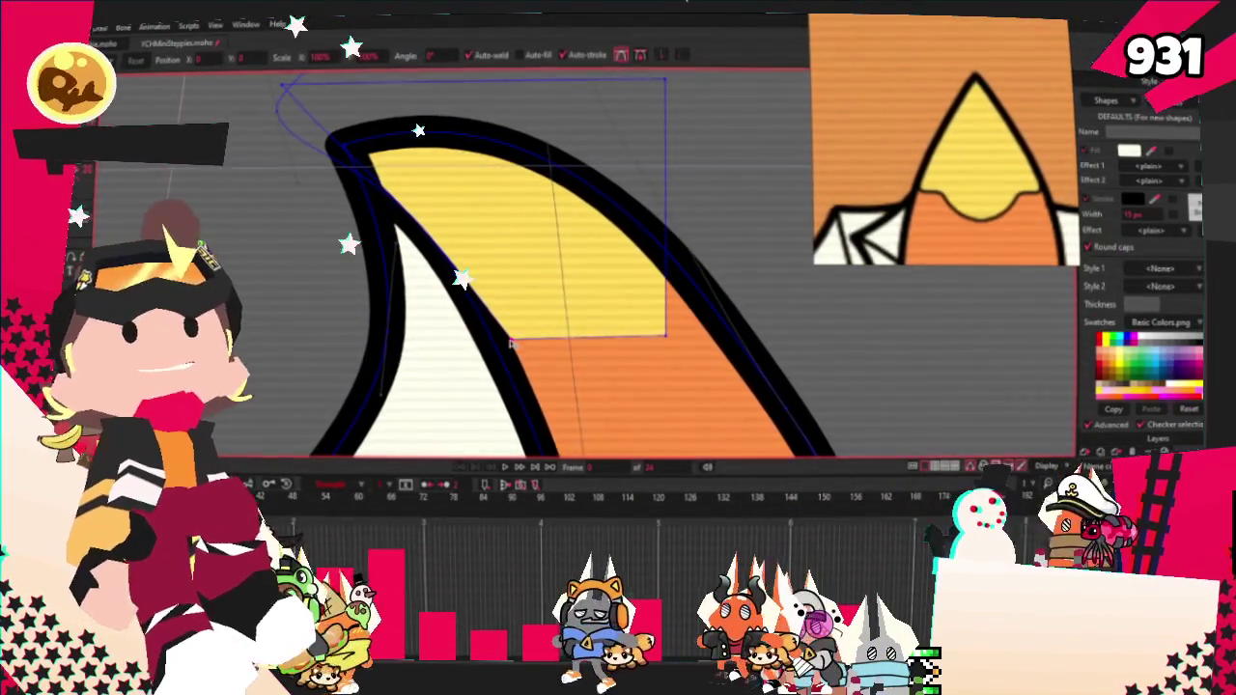
{"action": "scroll", "coordinate": [513, 343], "scroll_direction": "down", "scroll_amount": 2}
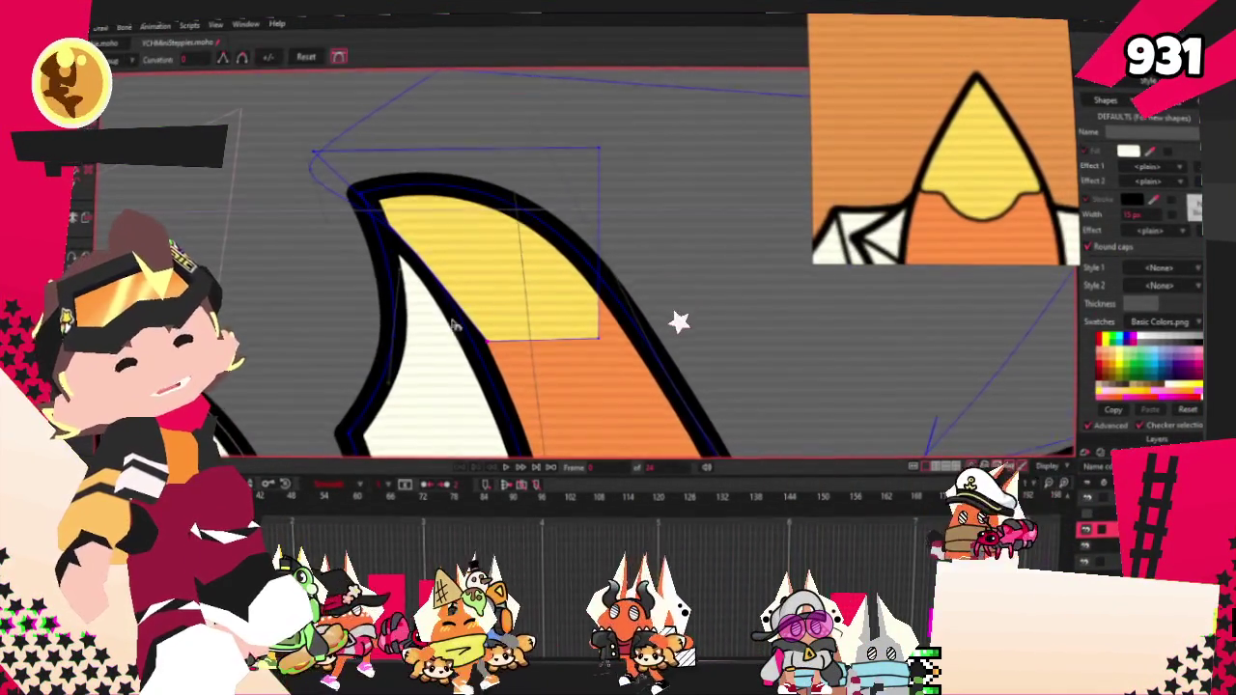
{"action": "scroll", "coordinate": [426, 317], "scroll_direction": "up", "scroll_amount": 2}
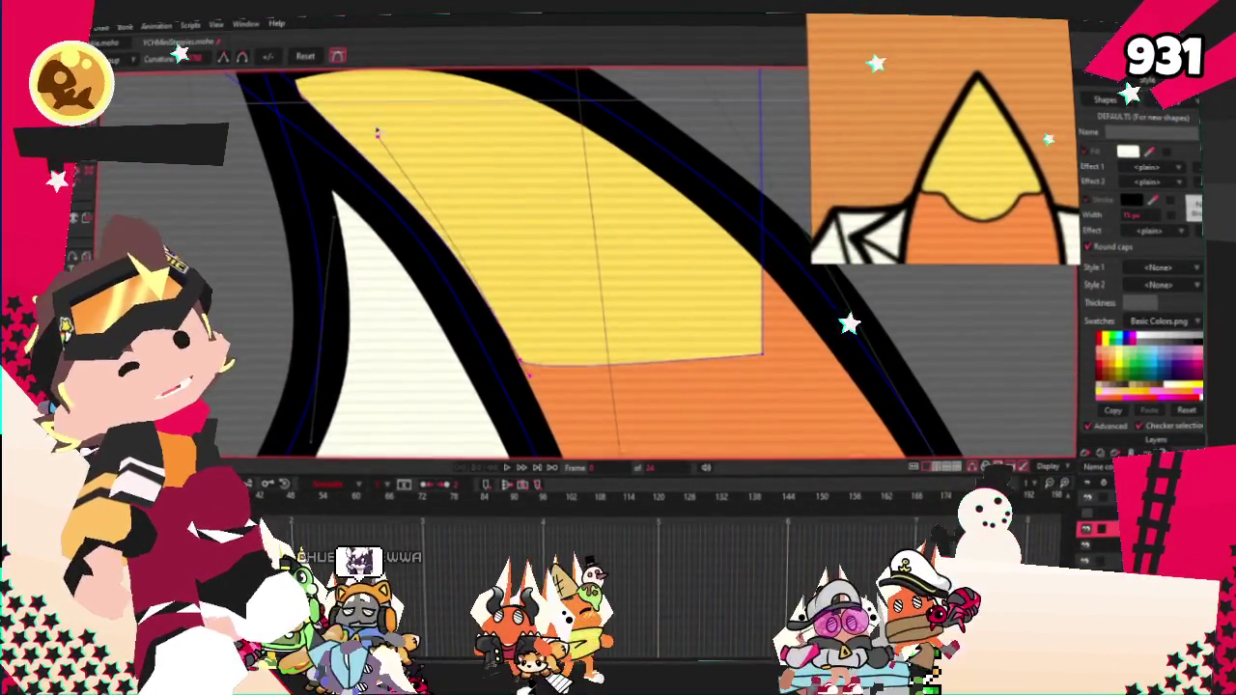
{"action": "scroll", "coordinate": [448, 191], "scroll_direction": "down", "scroll_amount": 2}
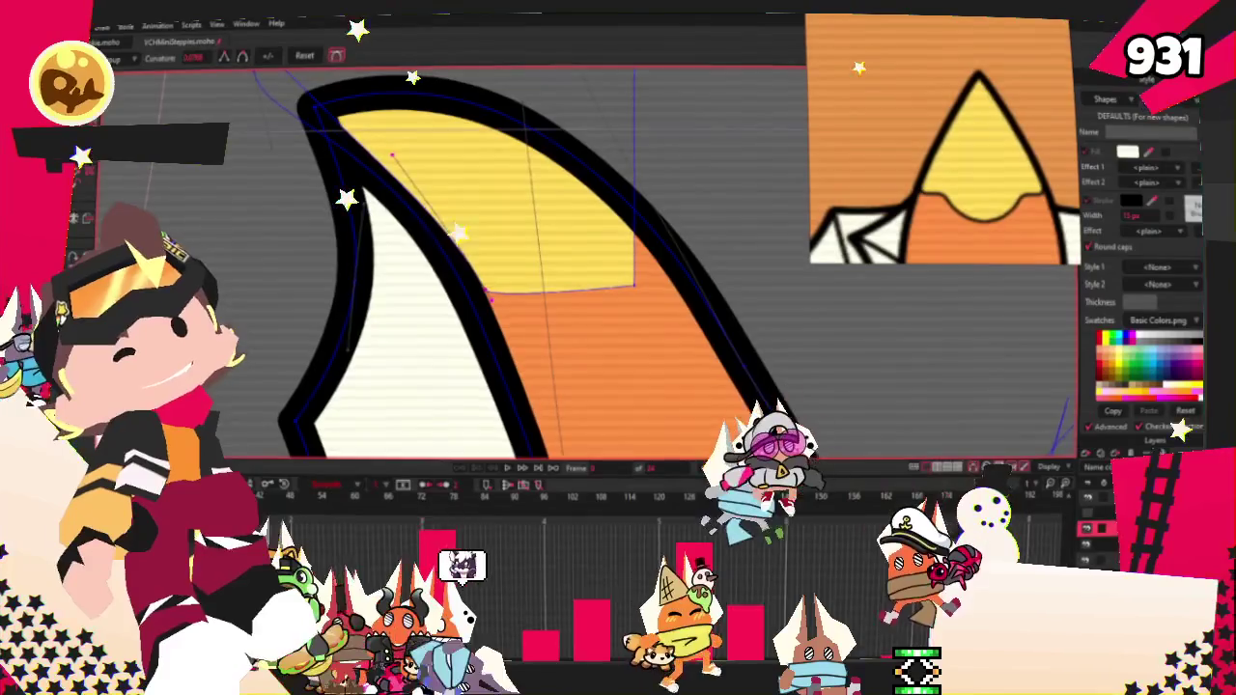
{"action": "scroll", "coordinate": [300, 130], "scroll_direction": "down", "scroll_amount": 2}
Step: Zoom in and out to check that the yellow tip hugs the black stroke
{"action": "key", "text": "t"}
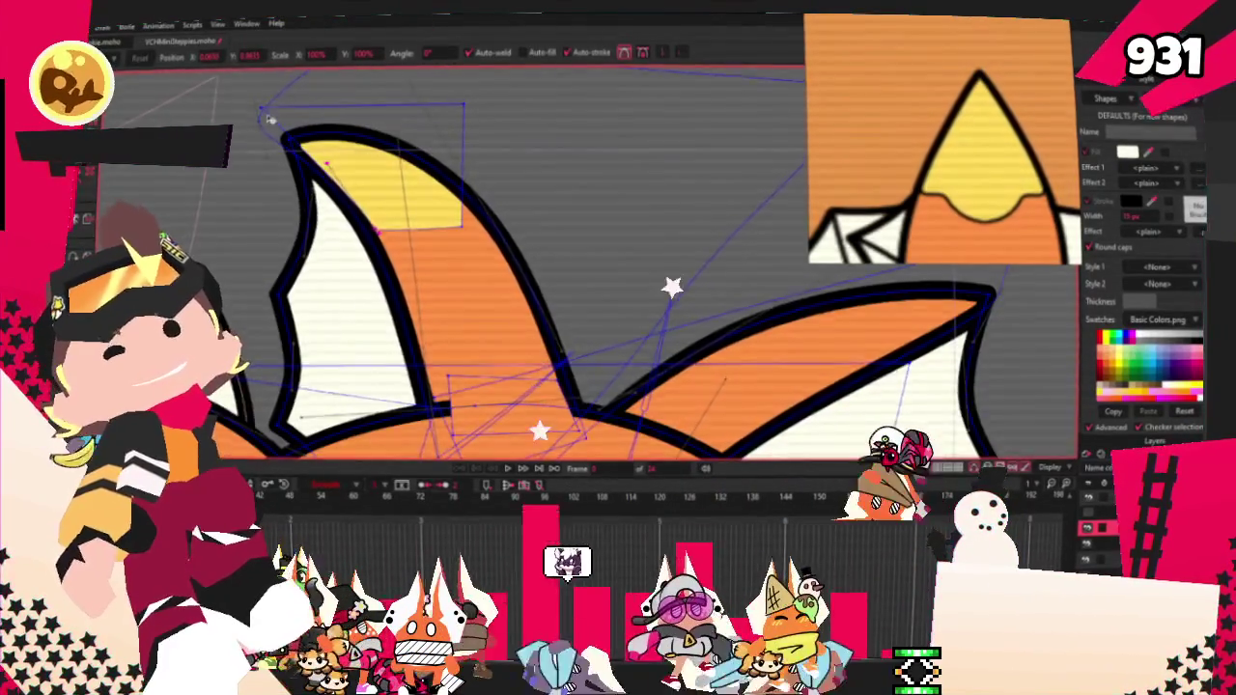
{"action": "scroll", "coordinate": [270, 120], "scroll_direction": "up", "scroll_amount": 2}
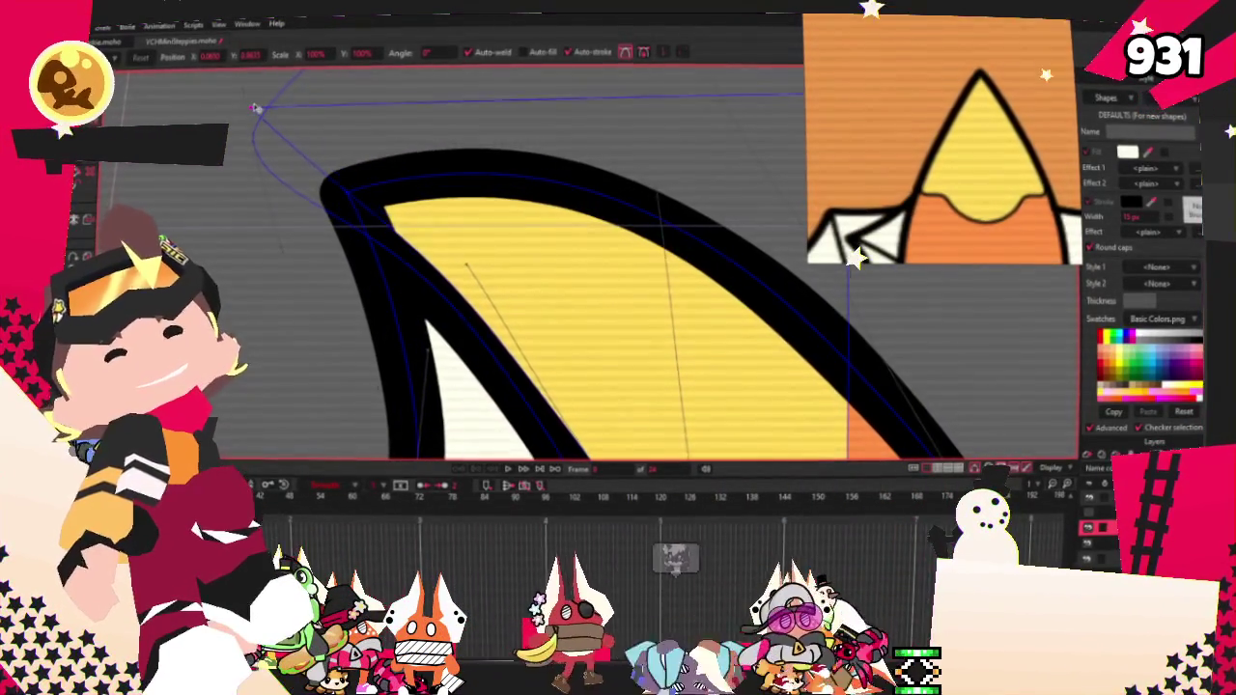
{"action": "scroll", "coordinate": [261, 106], "scroll_direction": "down", "scroll_amount": 2}
{"action": "scroll", "coordinate": [289, 115], "scroll_direction": "down", "scroll_amount": 2}
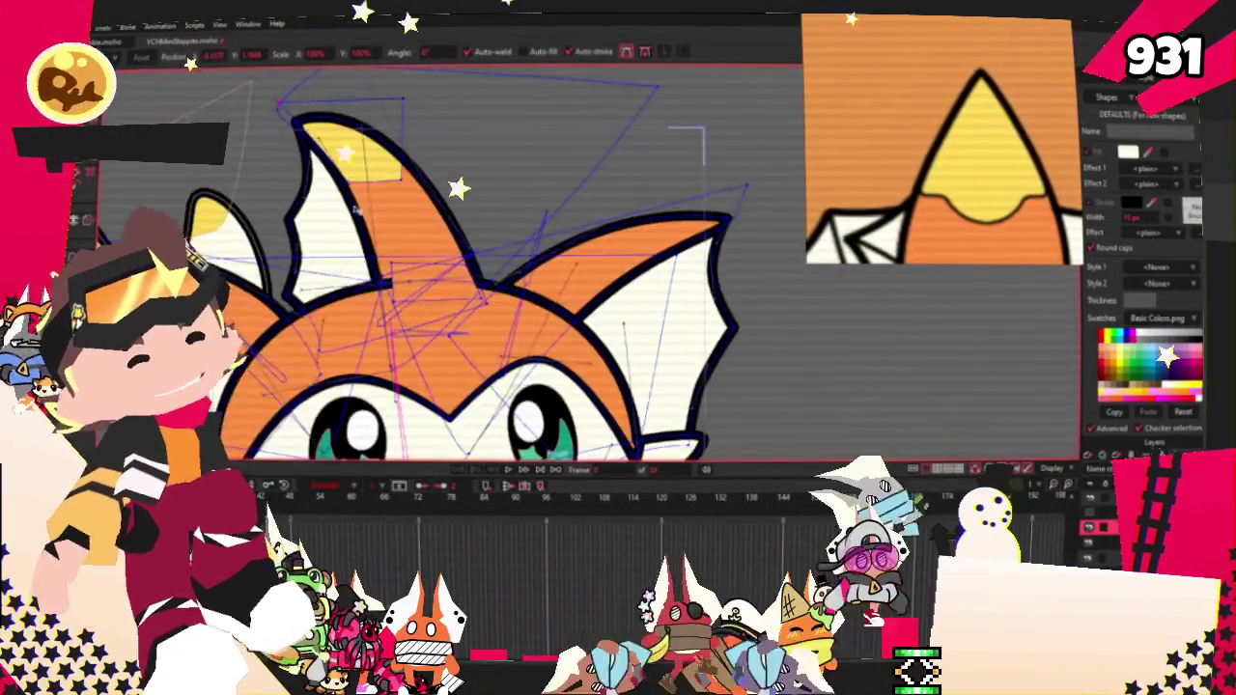
{"action": "scroll", "coordinate": [338, 135], "scroll_direction": "up", "scroll_amount": 2}
{"action": "scroll", "coordinate": [371, 145], "scroll_direction": "up", "scroll_amount": 2}
{"action": "scroll", "coordinate": [372, 143], "scroll_direction": "down", "scroll_amount": 2}
{"action": "scroll", "coordinate": [413, 215], "scroll_direction": "up", "scroll_amount": 4}
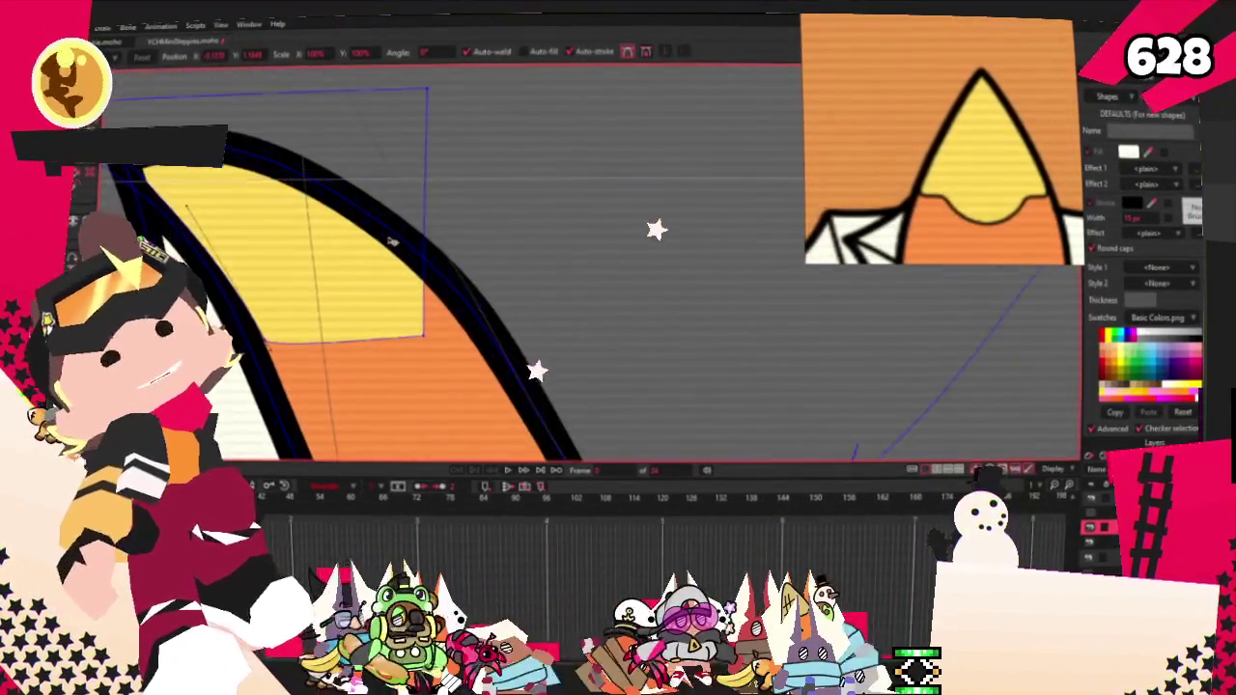
{"action": "scroll", "coordinate": [426, 240], "scroll_direction": "up", "scroll_amount": 2}
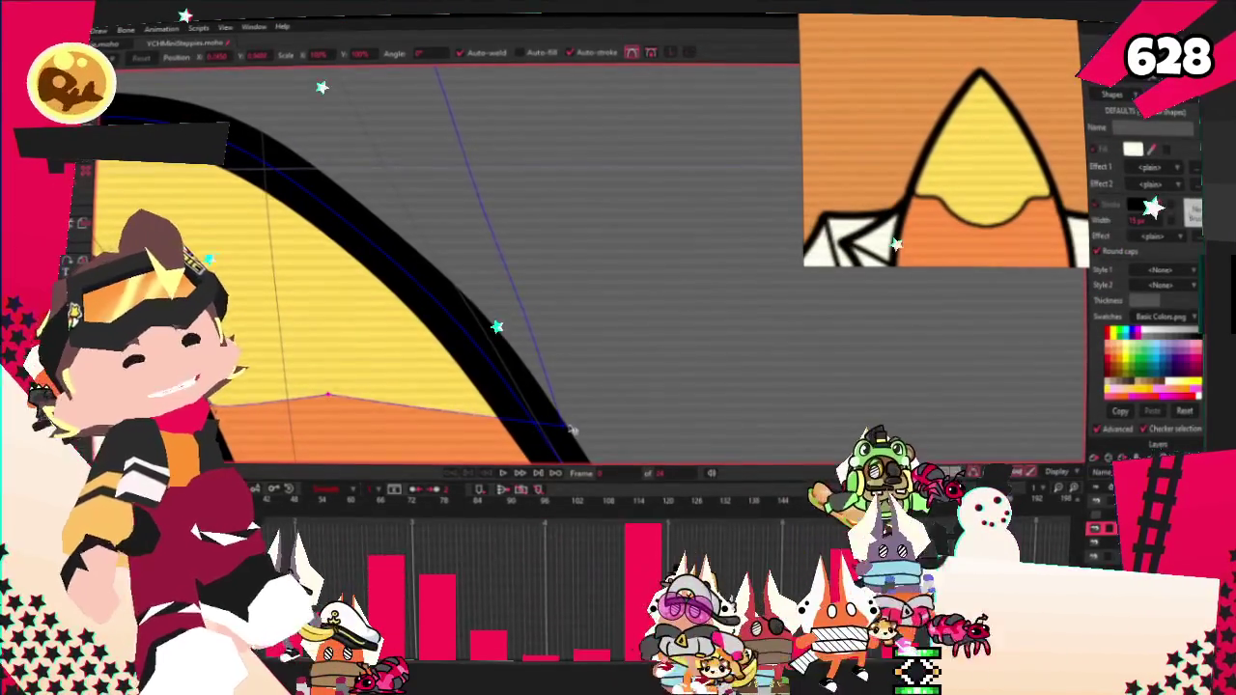
{"action": "scroll", "coordinate": [418, 379], "scroll_direction": "down", "scroll_amount": 3}
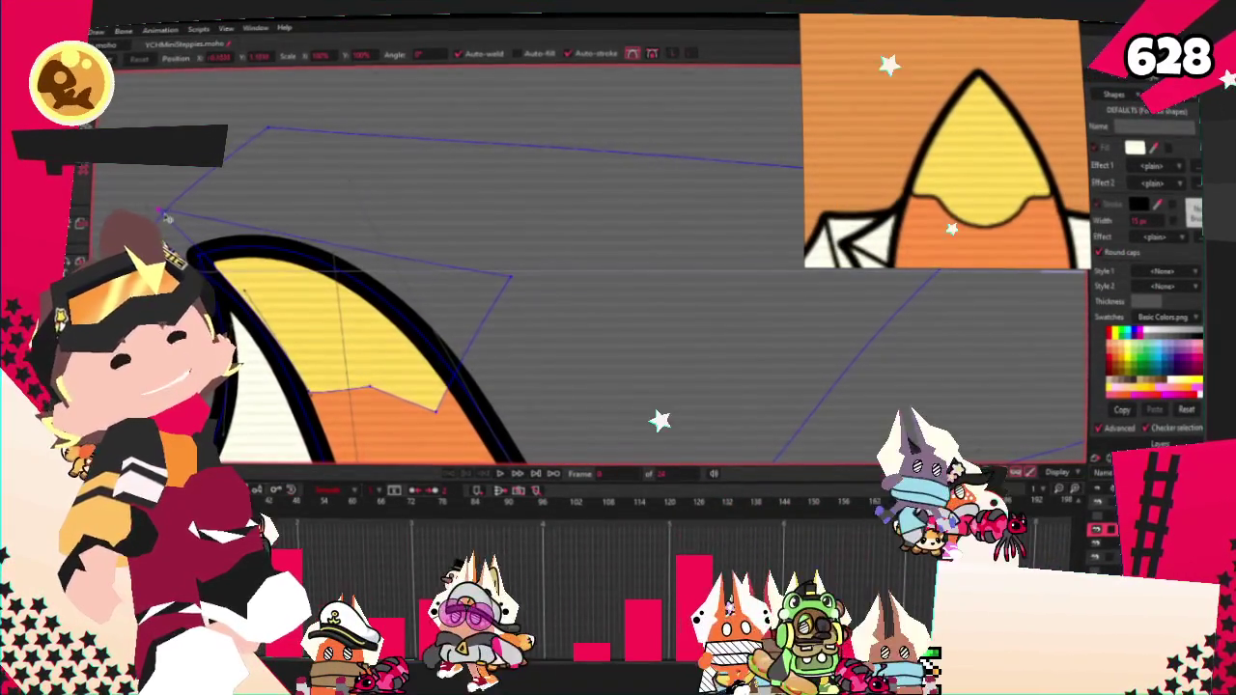
{"action": "key", "text": "a"}
{"action": "mouse_move", "coordinate": [349, 250]}
{"action": "left_mouse_down"}
{"action": "mouse_move", "coordinate": [349, 198]}
{"action": "mouse_move", "coordinate": [319, 174]}
{"action": "left_mouse_up"}
{"action": "key", "text": "c"}
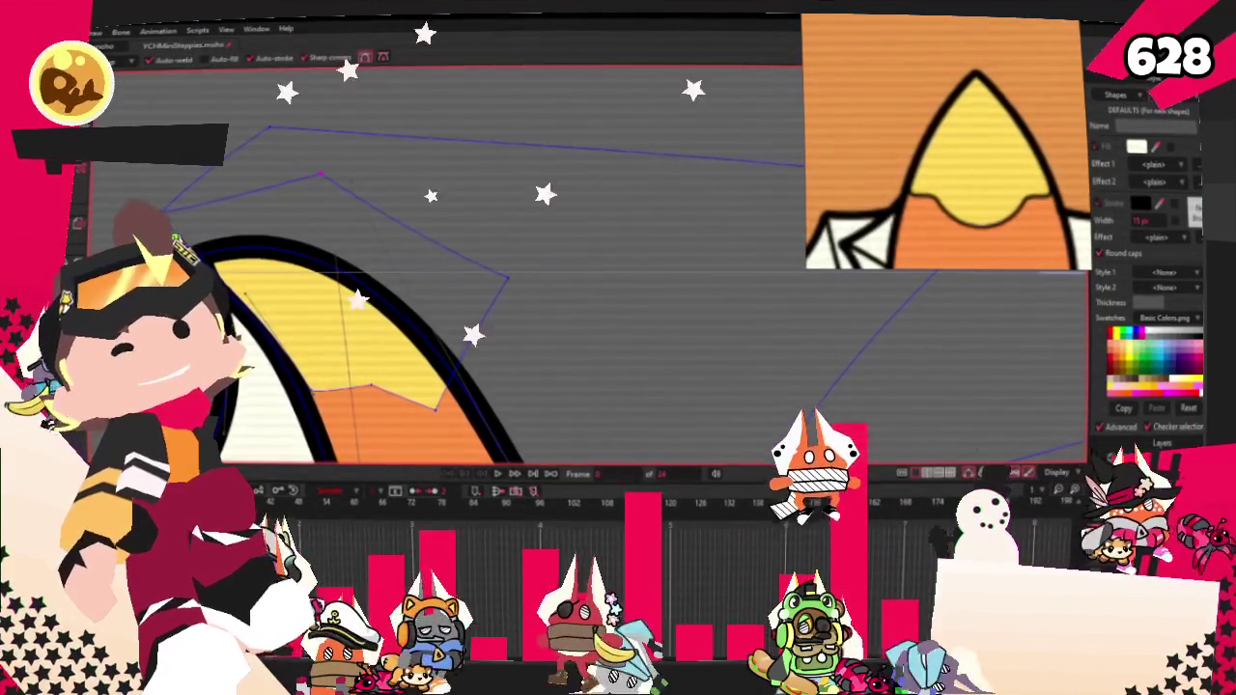
{"action": "scroll", "coordinate": [434, 386], "scroll_direction": "up", "scroll_amount": 3}
{"action": "scroll", "coordinate": [435, 386], "scroll_direction": "up", "scroll_amount": 2}
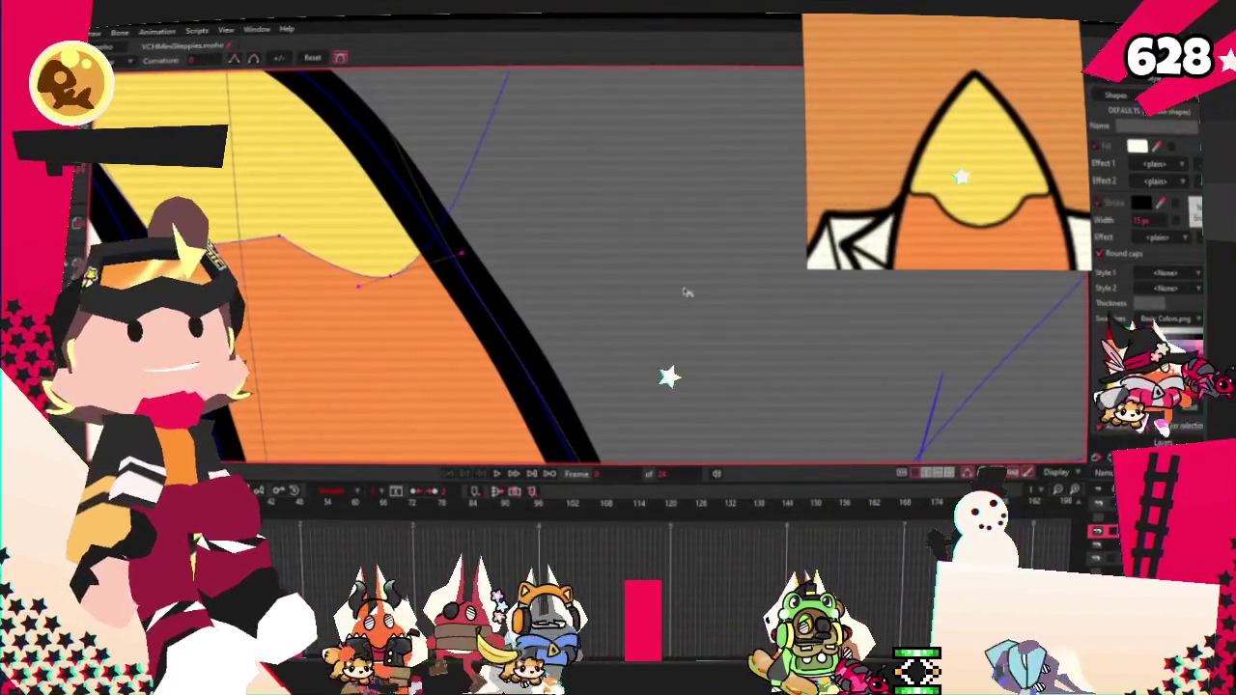
{"action": "scroll", "coordinate": [612, 273], "scroll_direction": "up", "scroll_amount": 2}
{"action": "scroll", "coordinate": [483, 261], "scroll_direction": "up", "scroll_amount": 2}
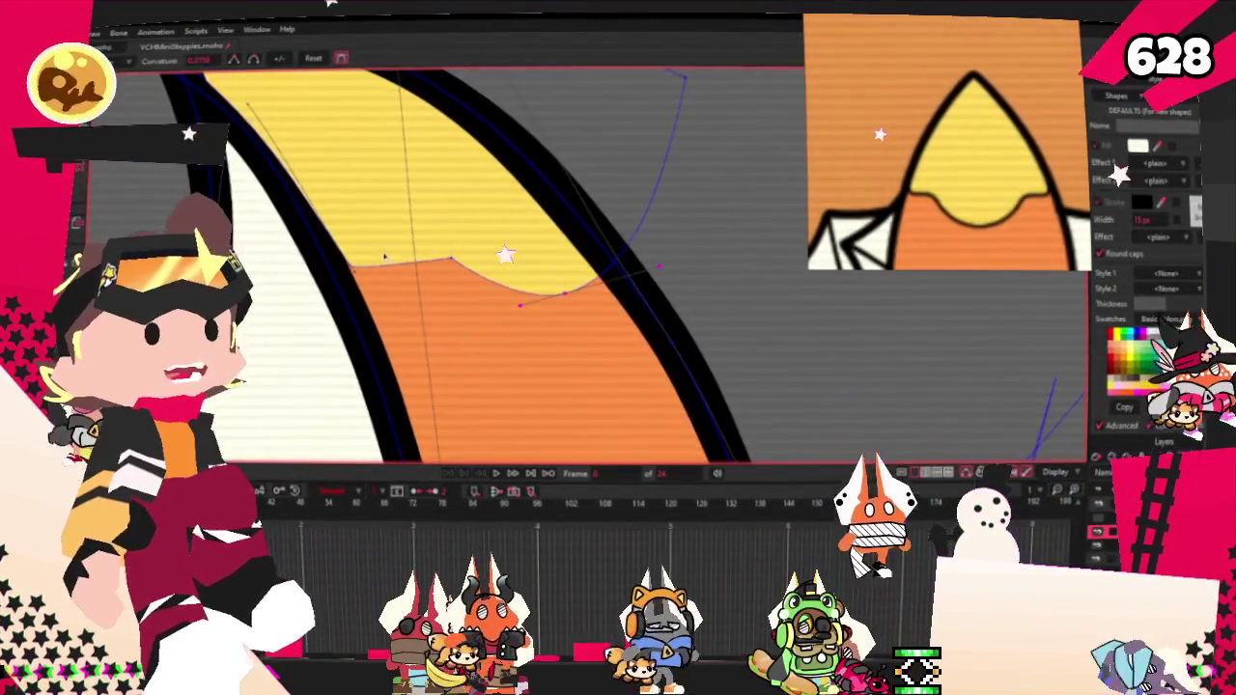
{"action": "scroll", "coordinate": [385, 258], "scroll_direction": "up", "scroll_amount": 1}
{"action": "scroll", "coordinate": [385, 258], "scroll_direction": "down", "scroll_amount": 2}
{"action": "scroll", "coordinate": [419, 232], "scroll_direction": "down", "scroll_amount": 2}
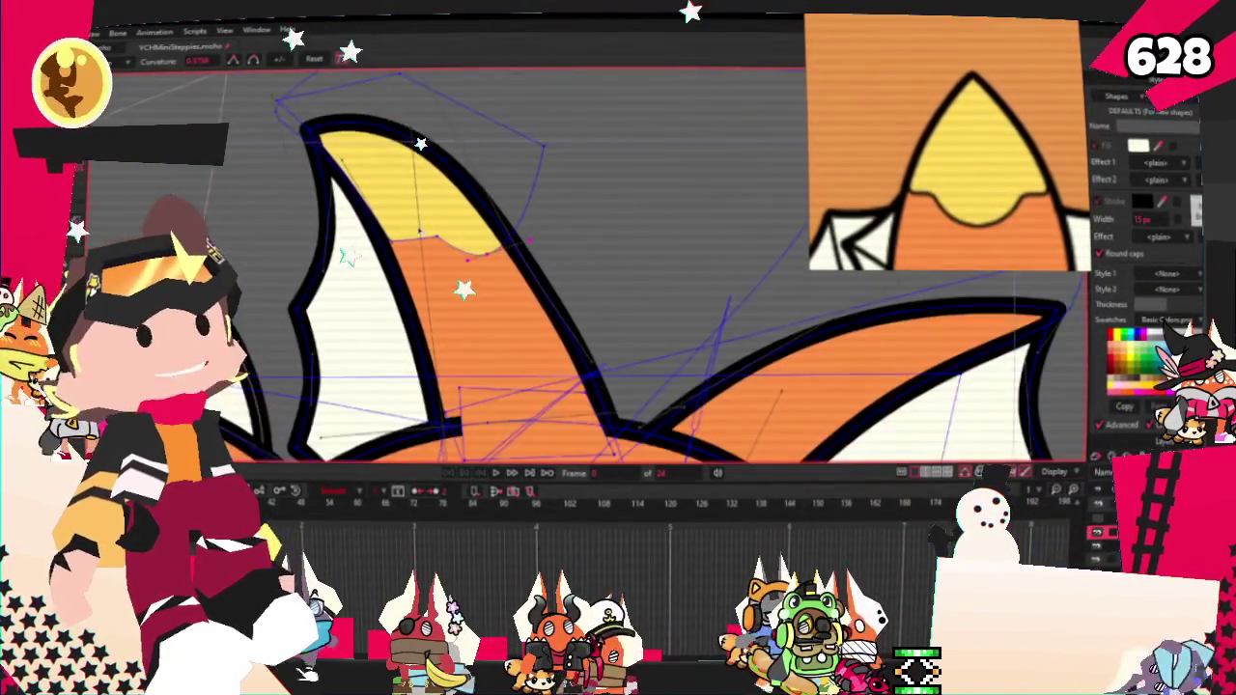
{"action": "scroll", "coordinate": [430, 220], "scroll_direction": "down", "scroll_amount": 2}
{"action": "scroll", "coordinate": [431, 220], "scroll_direction": "down", "scroll_amount": 2}
{"action": "scroll", "coordinate": [434, 218], "scroll_direction": "down", "scroll_amount": 1}
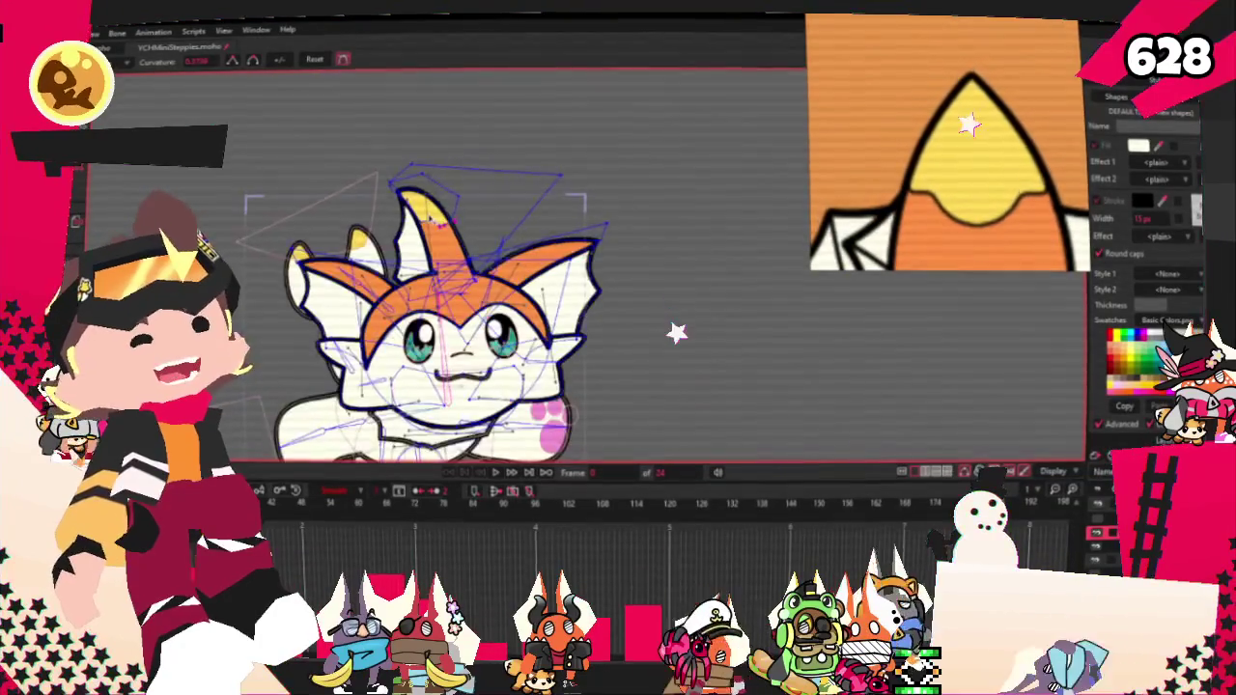
{"action": "scroll", "coordinate": [505, 175], "scroll_direction": "up", "scroll_amount": 2}
{"action": "scroll", "coordinate": [504, 212], "scroll_direction": "up", "scroll_amount": 2}
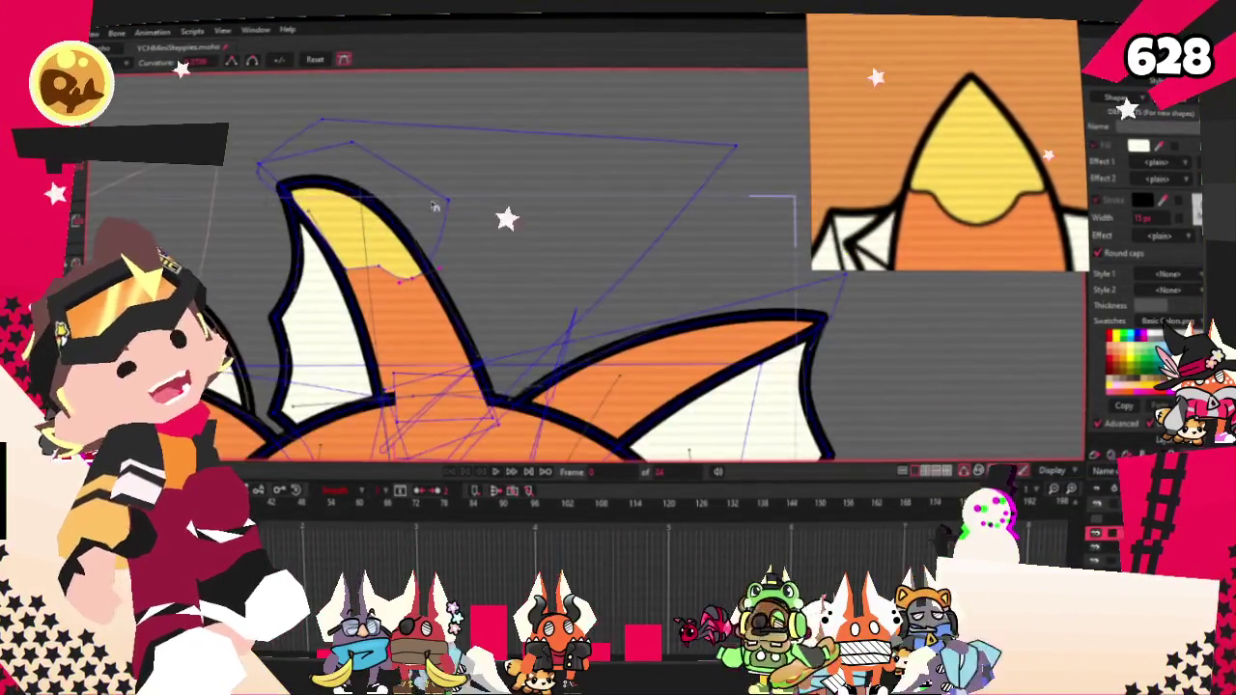
{"action": "scroll", "coordinate": [503, 273], "scroll_direction": "up", "scroll_amount": 2}
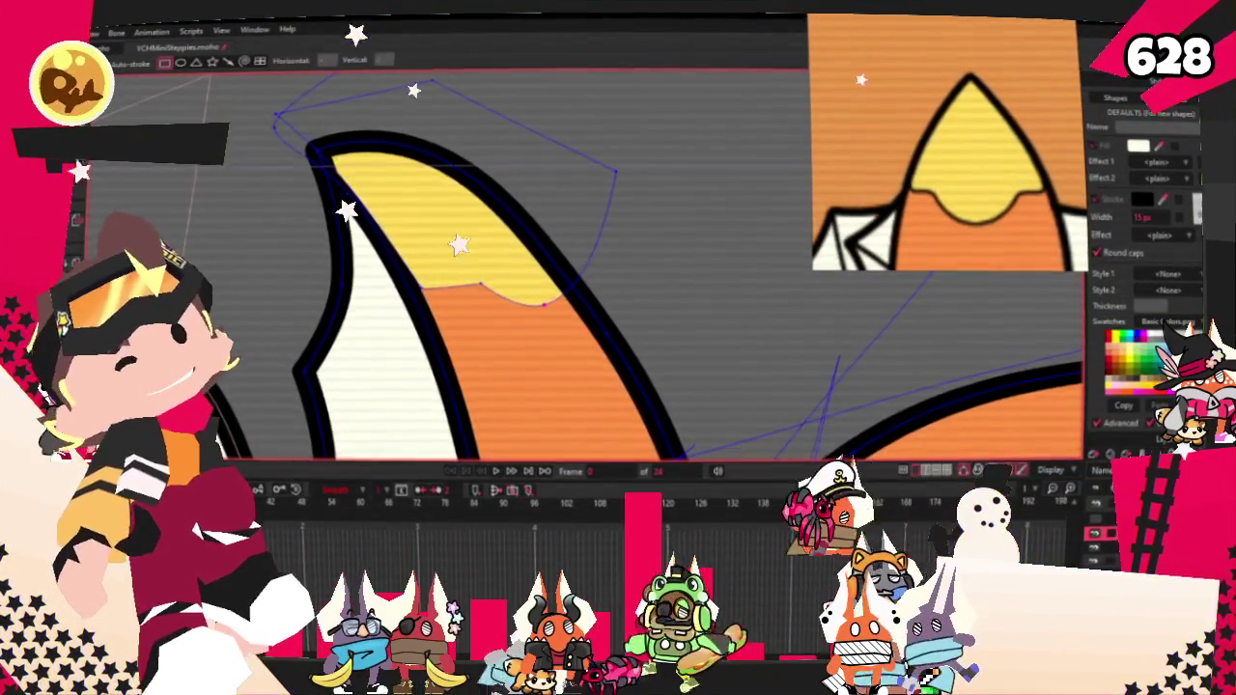
{"action": "key", "text": "t"}
{"action": "scroll", "coordinate": [412, 207], "scroll_direction": "up", "scroll_amount": 1}
{"action": "scroll", "coordinate": [412, 206], "scroll_direction": "up", "scroll_amount": 2}
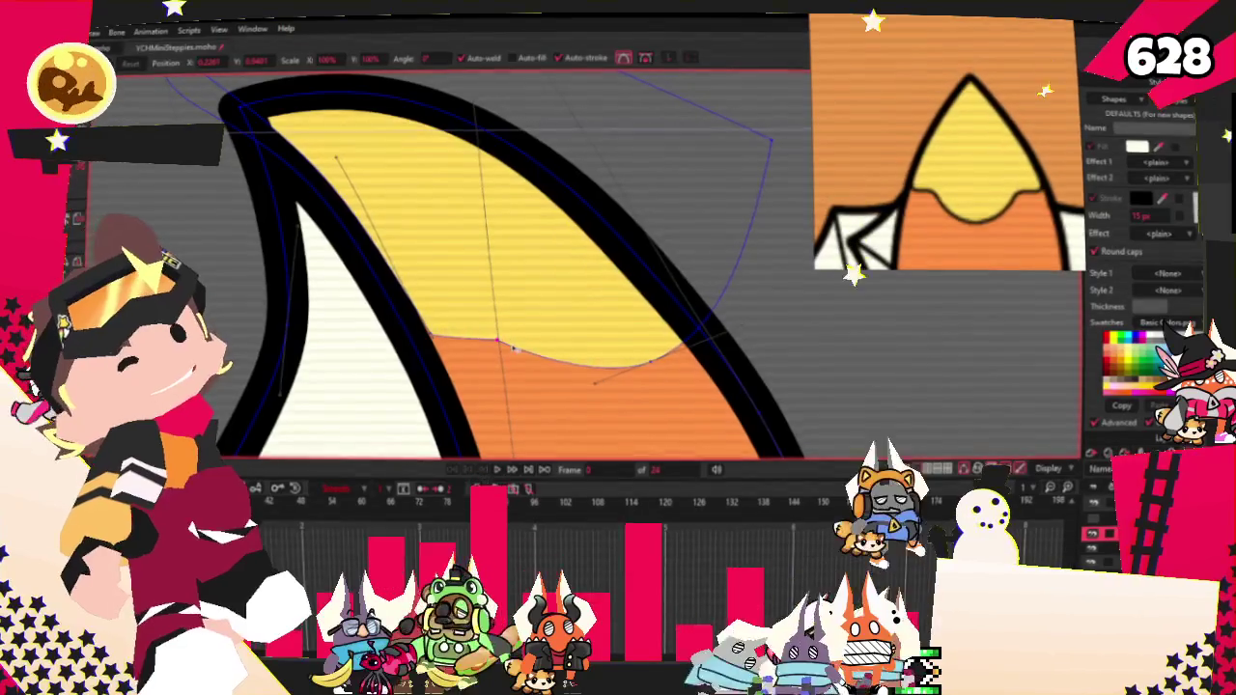
{"action": "scroll", "coordinate": [513, 348], "scroll_direction": "down", "scroll_amount": 1}
{"action": "scroll", "coordinate": [510, 333], "scroll_direction": "down", "scroll_amount": 1}
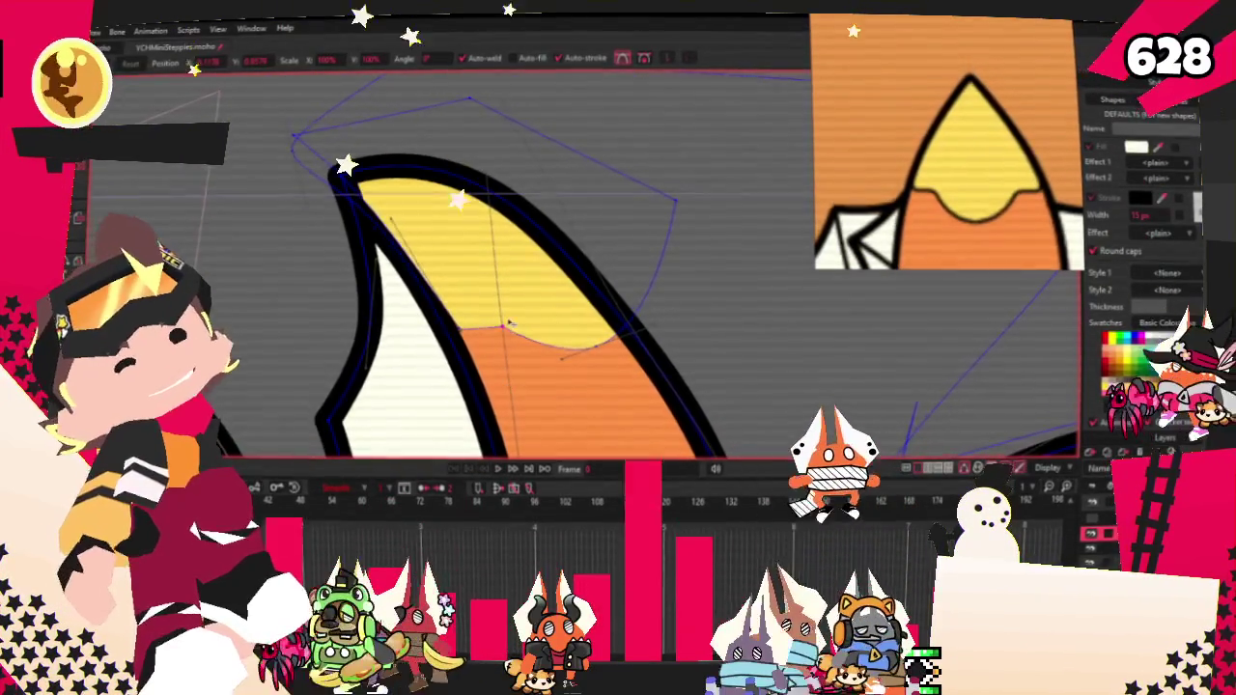
{"action": "scroll", "coordinate": [406, 216], "scroll_direction": "down", "scroll_amount": 2}
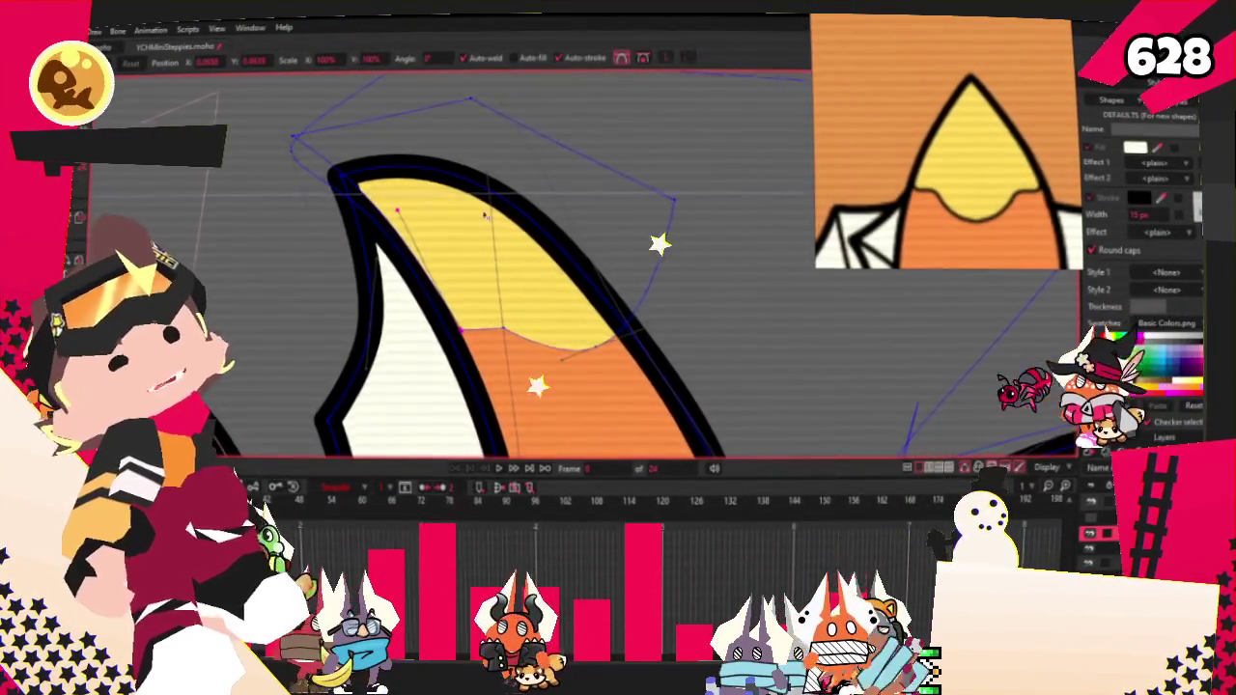
{"action": "scroll", "coordinate": [425, 218], "scroll_direction": "down", "scroll_amount": 2}
{"action": "scroll", "coordinate": [449, 222], "scroll_direction": "down", "scroll_amount": 2}
{"action": "scroll", "coordinate": [475, 224], "scroll_direction": "down", "scroll_amount": 1}
{"action": "scroll", "coordinate": [476, 225], "scroll_direction": "down", "scroll_amount": 1}
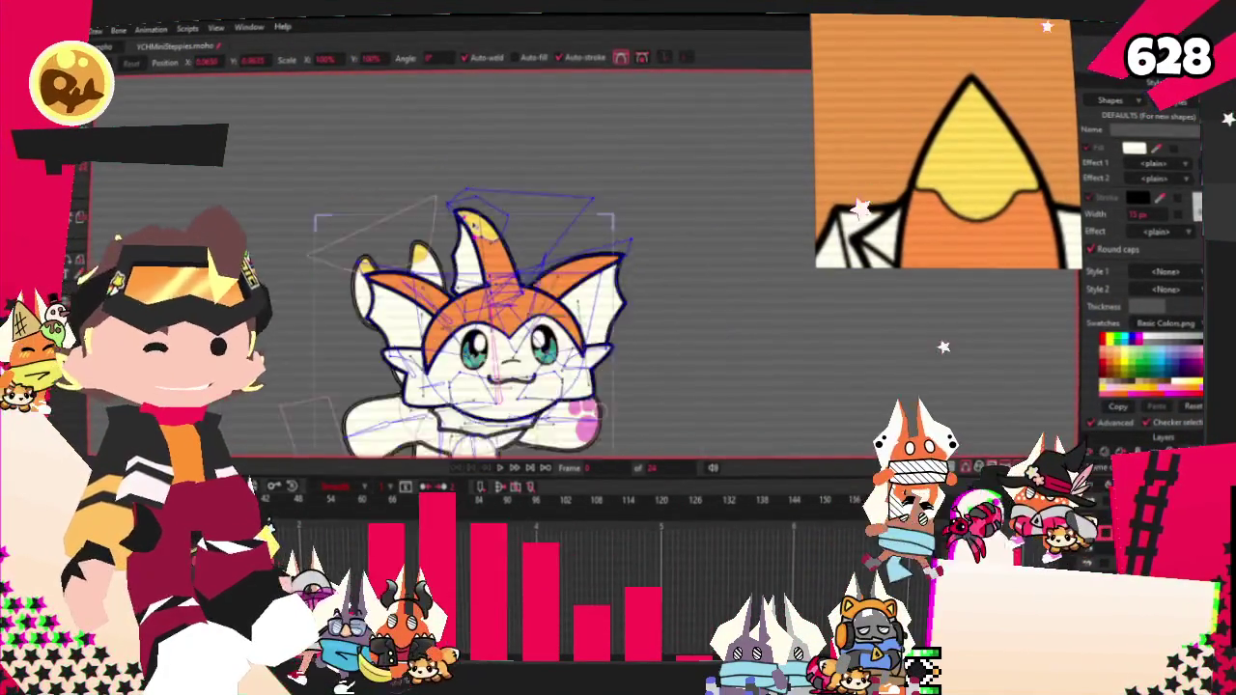
{"action": "scroll", "coordinate": [480, 253], "scroll_direction": "down", "scroll_amount": 1}
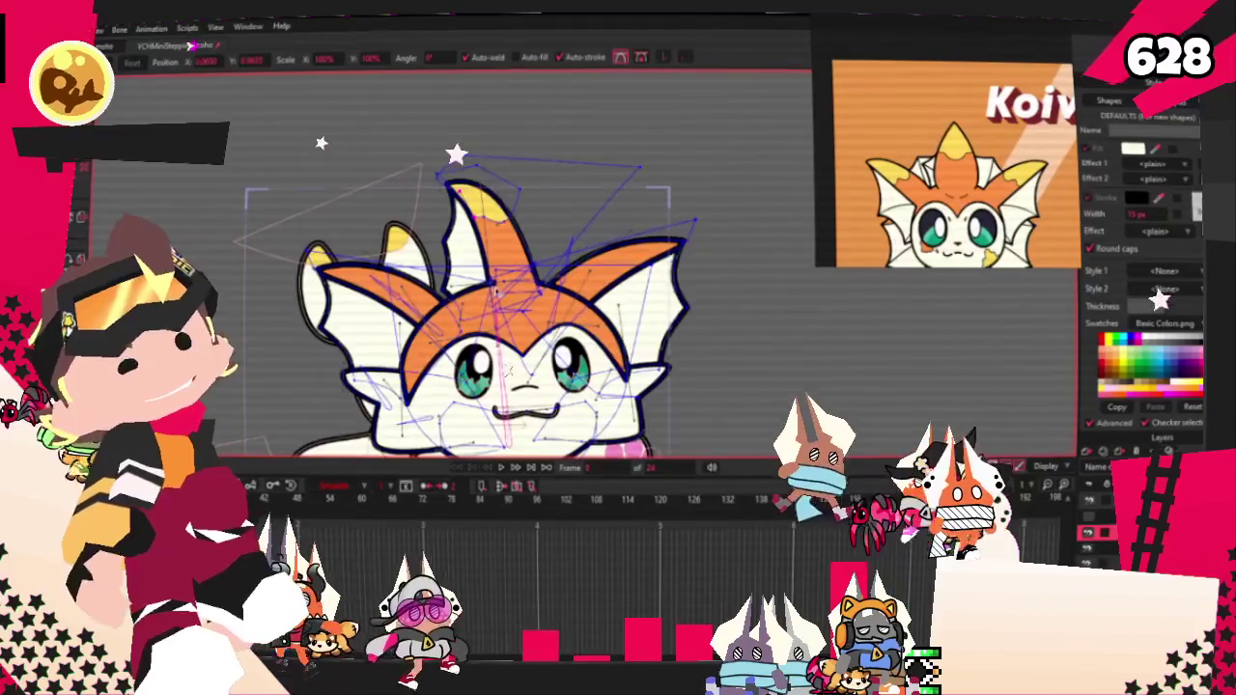
{"action": "scroll", "coordinate": [488, 232], "scroll_direction": "up", "scroll_amount": 5}
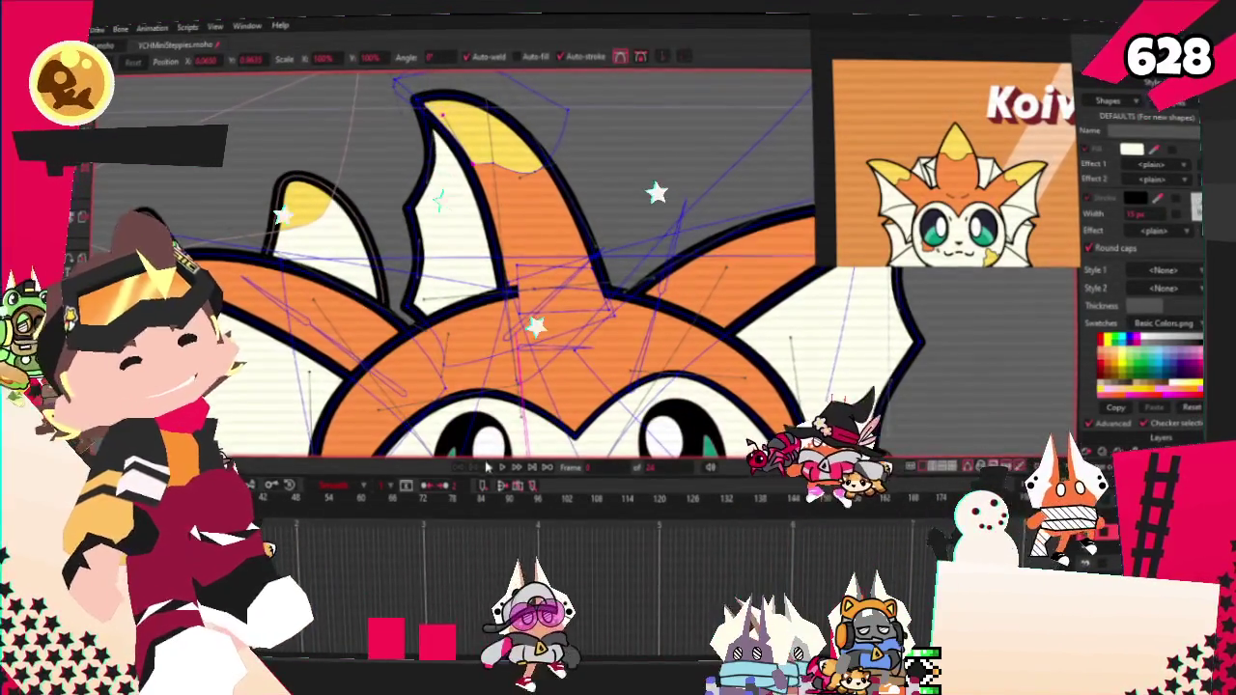
{"action": "left_click", "coordinate": [502, 468]}
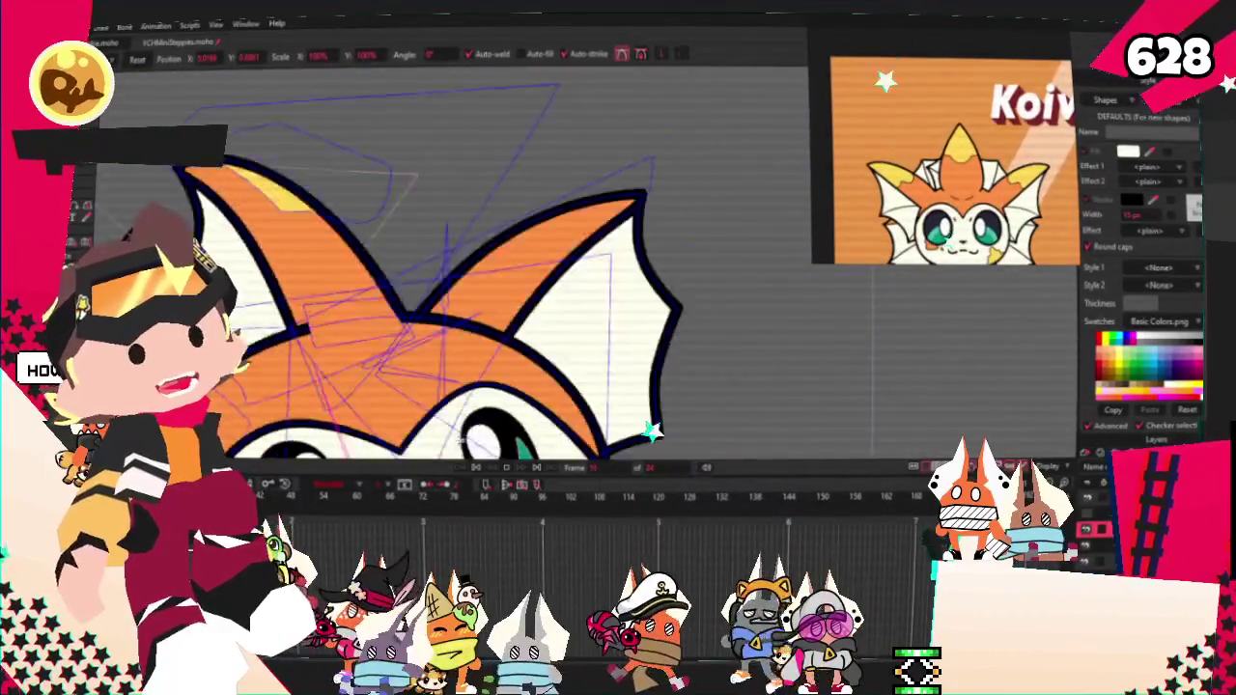
{"action": "scroll", "coordinate": [458, 328], "scroll_direction": "up", "scroll_amount": 3}
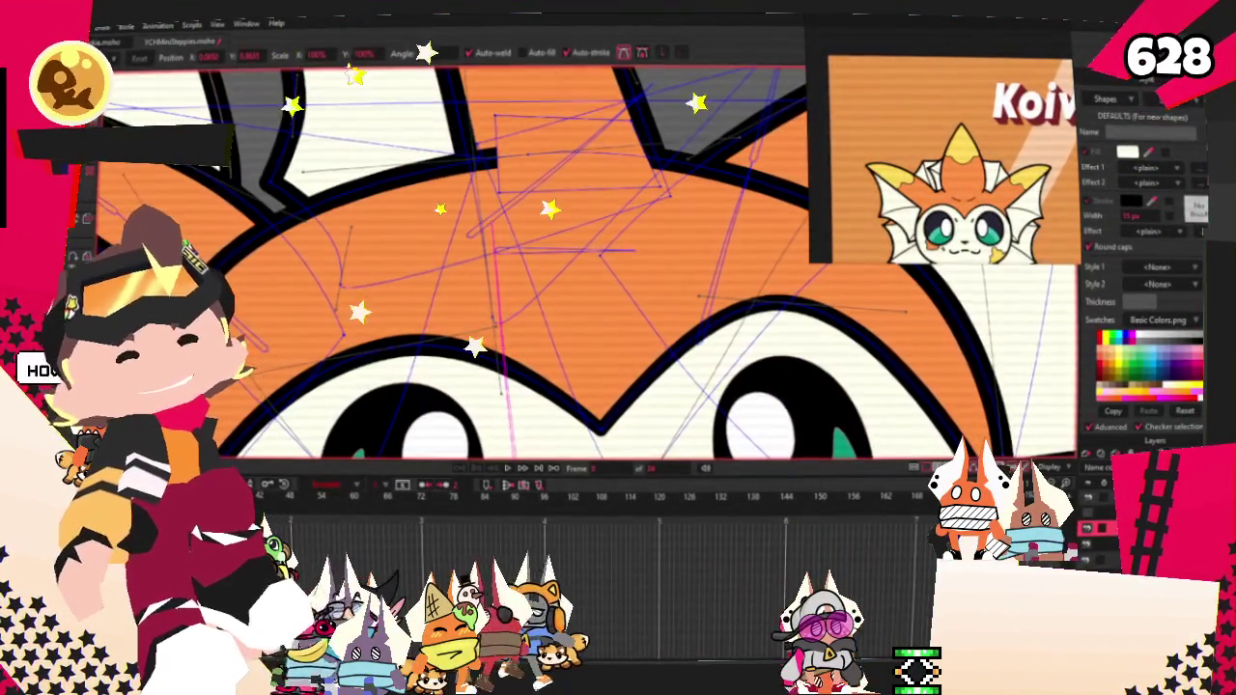
{"action": "scroll", "coordinate": [517, 283], "scroll_direction": "down", "scroll_amount": 3}
{"action": "scroll", "coordinate": [517, 283], "scroll_direction": "up", "scroll_amount": 3}
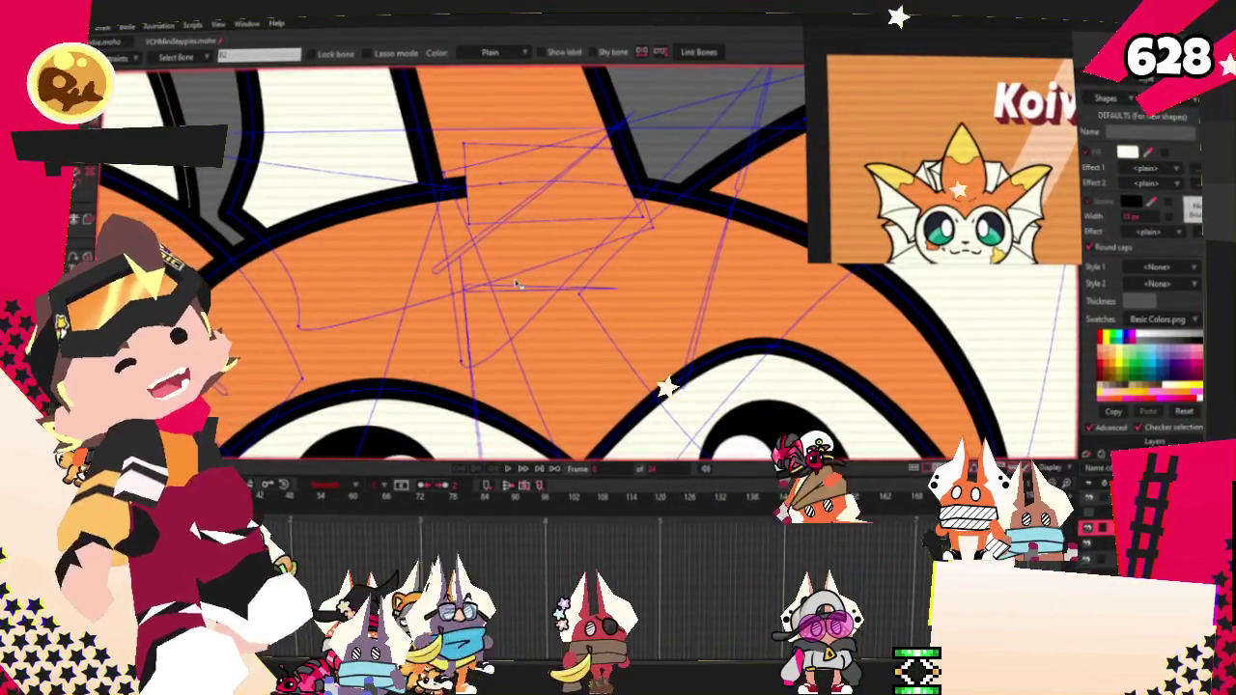
Step: Bind the selected head and horn points to the chosen bone
{"action": "scroll", "coordinate": [518, 284], "scroll_direction": "down", "scroll_amount": 2}
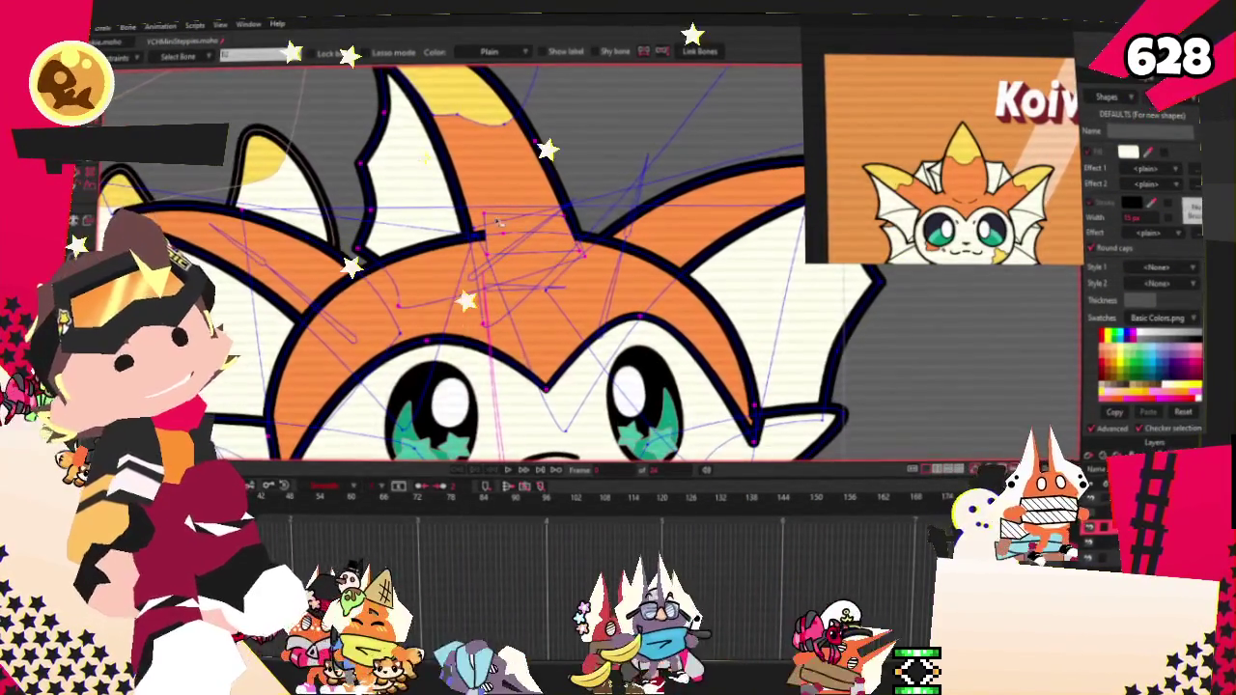
{"action": "scroll", "coordinate": [512, 249], "scroll_direction": "up", "scroll_amount": 2}
{"action": "scroll", "coordinate": [498, 218], "scroll_direction": "up", "scroll_amount": 2}
{"action": "scroll", "coordinate": [469, 222], "scroll_direction": "down", "scroll_amount": 3}
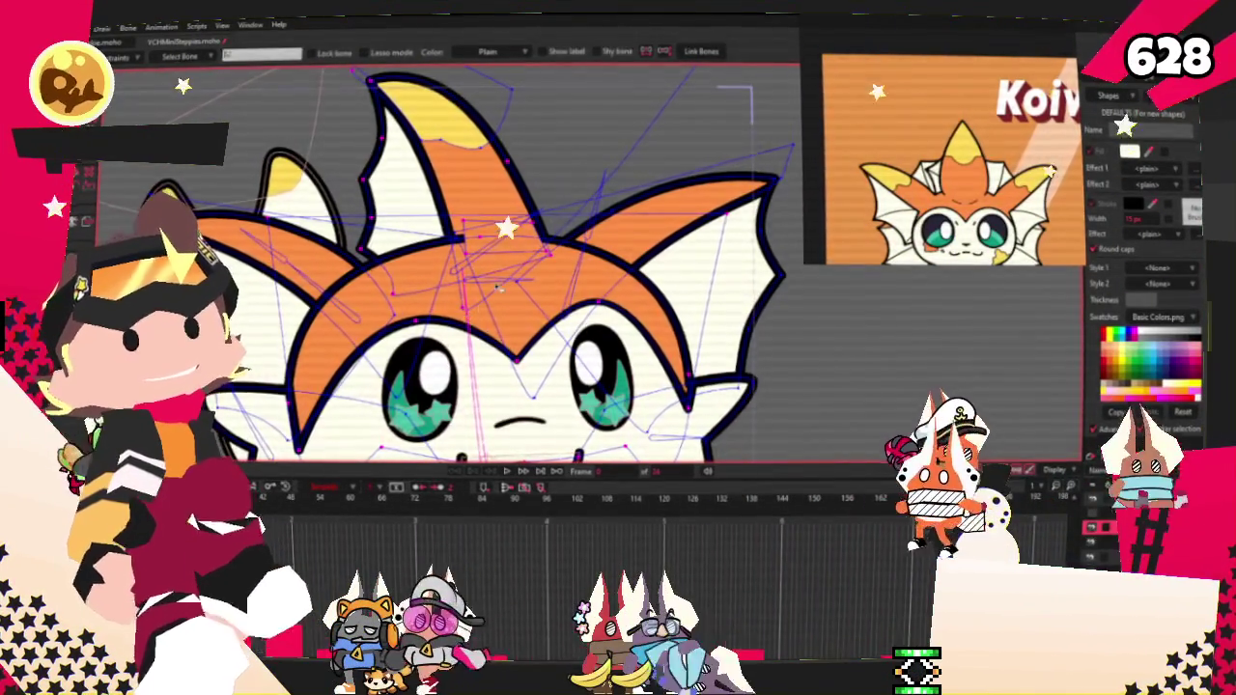
{"action": "scroll", "coordinate": [480, 307], "scroll_direction": "up", "scroll_amount": 2}
{"action": "scroll", "coordinate": [491, 233], "scroll_direction": "up", "scroll_amount": 1}
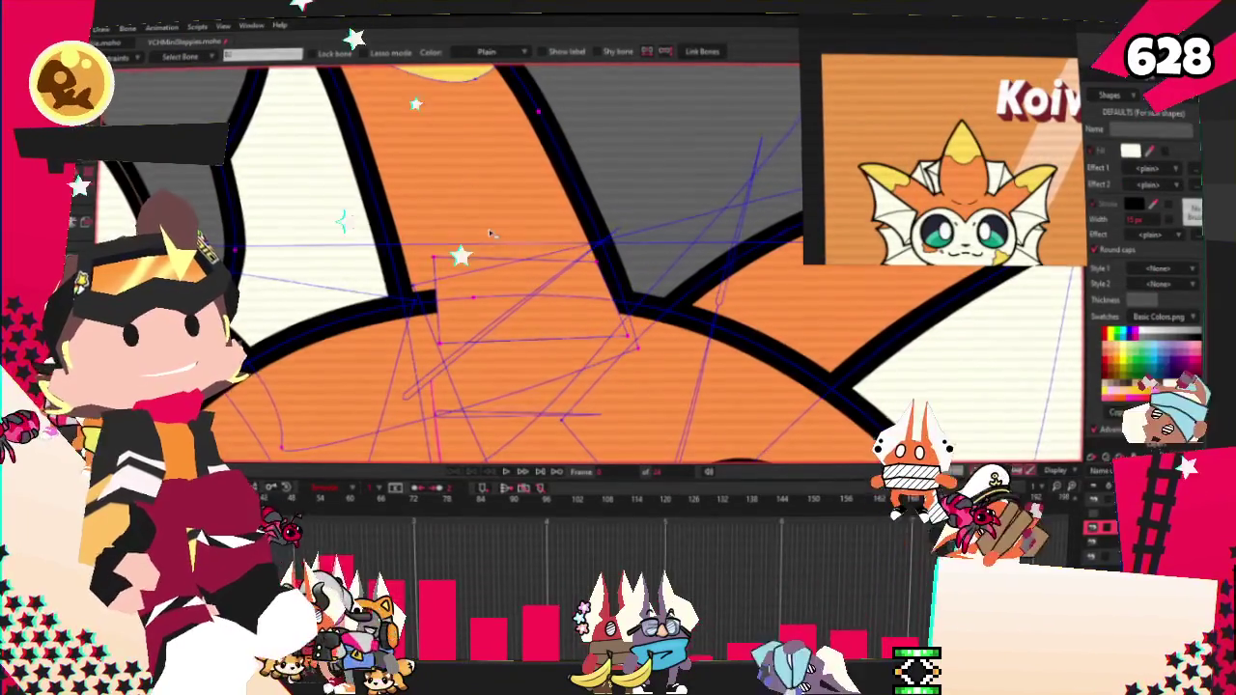
{"action": "scroll", "coordinate": [491, 234], "scroll_direction": "down", "scroll_amount": 2}
{"action": "scroll", "coordinate": [502, 280], "scroll_direction": "down", "scroll_amount": 1}
{"action": "scroll", "coordinate": [532, 348], "scroll_direction": "up", "scroll_amount": 2}
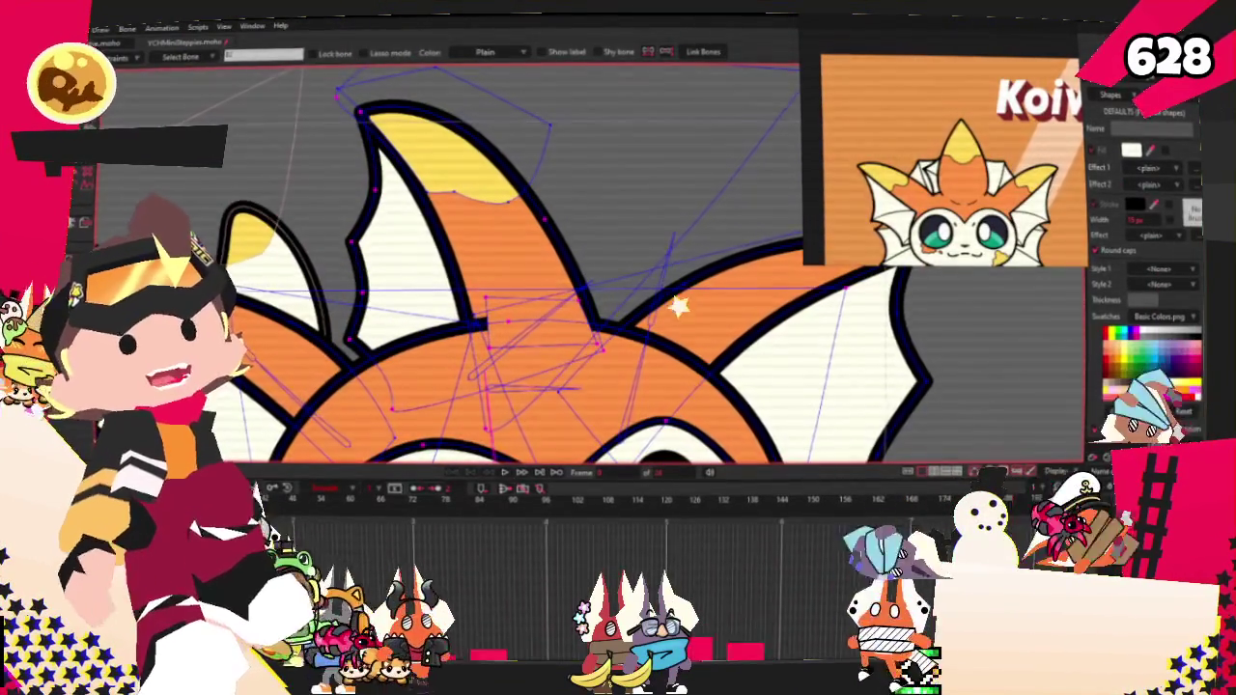
{"action": "key", "text": "g"}
{"action": "key", "text": "i"}
{"action": "left_click", "coordinate": [246, 56]}
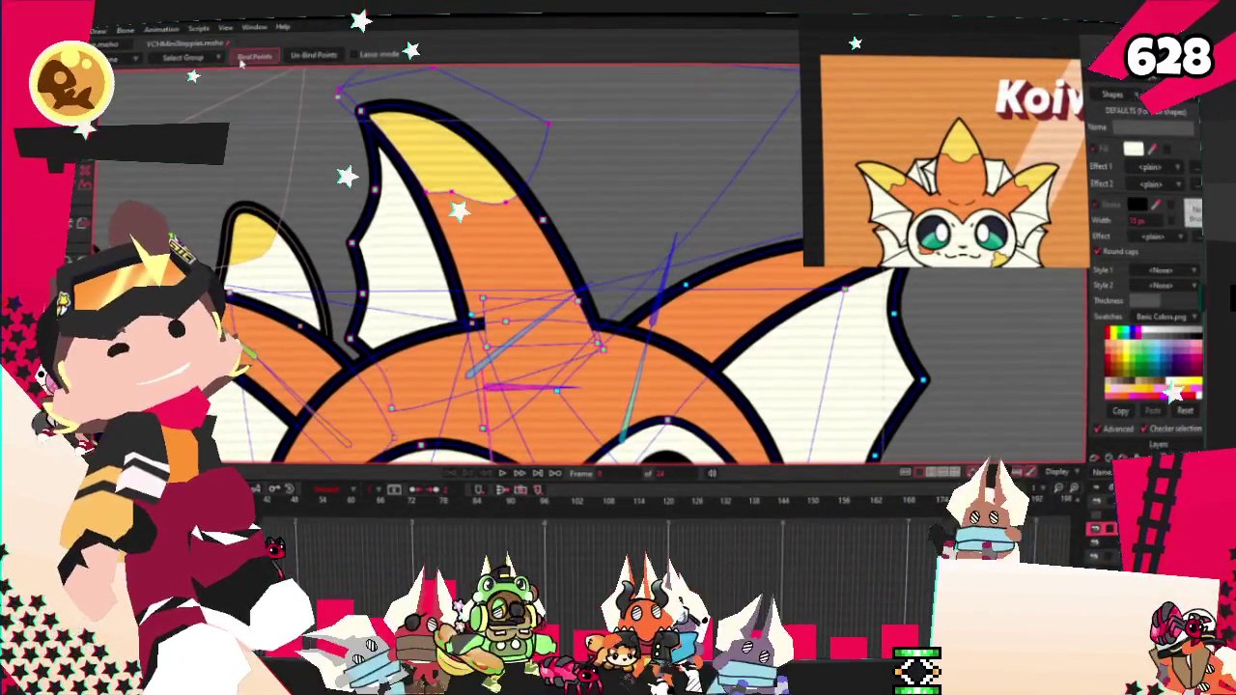
Step: Select the outline points of the middle horn
{"action": "scroll", "coordinate": [592, 144], "scroll_direction": "down", "scroll_amount": 5}
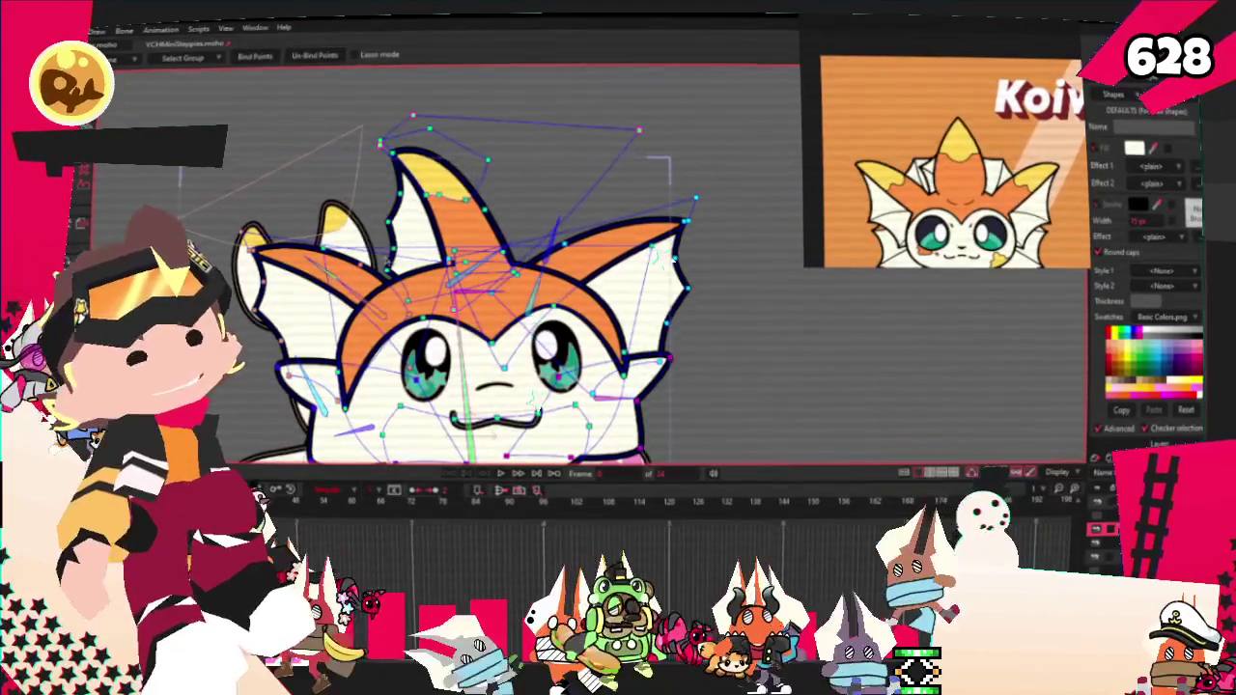
{"action": "scroll", "coordinate": [476, 221], "scroll_direction": "up", "scroll_amount": 2}
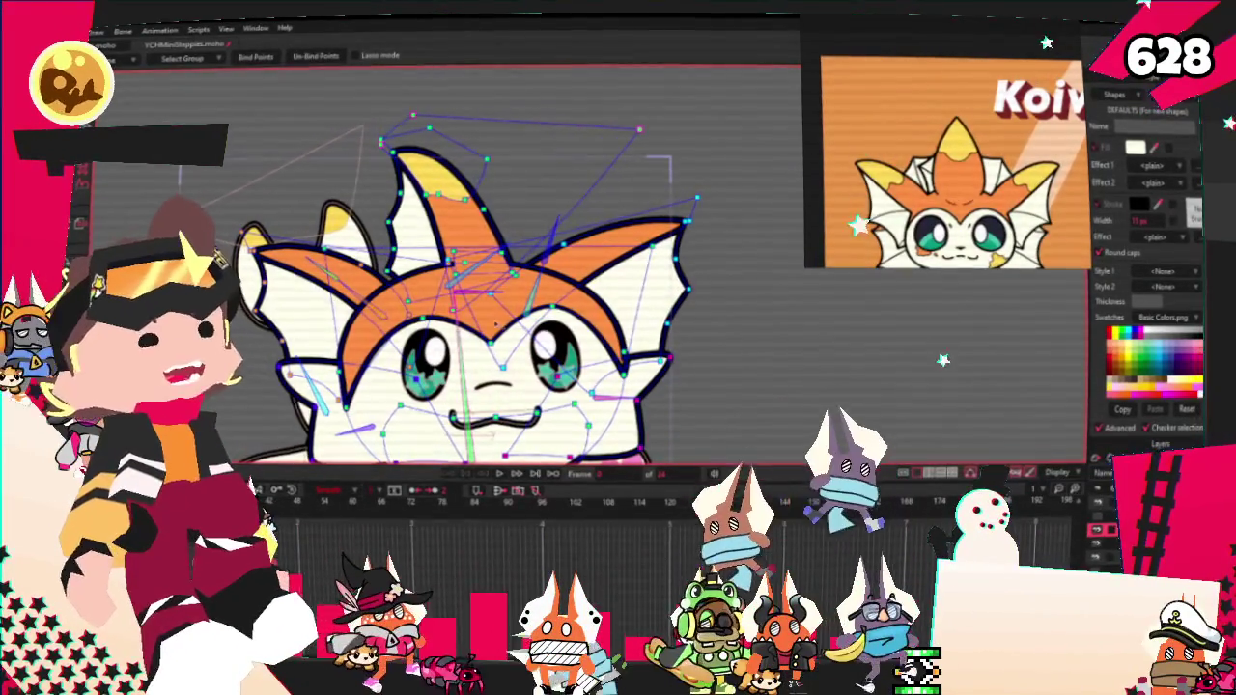
{"action": "scroll", "coordinate": [477, 220], "scroll_direction": "up", "scroll_amount": 2}
{"action": "scroll", "coordinate": [476, 220], "scroll_direction": "up", "scroll_amount": 2}
{"action": "scroll", "coordinate": [477, 219], "scroll_direction": "up", "scroll_amount": 2}
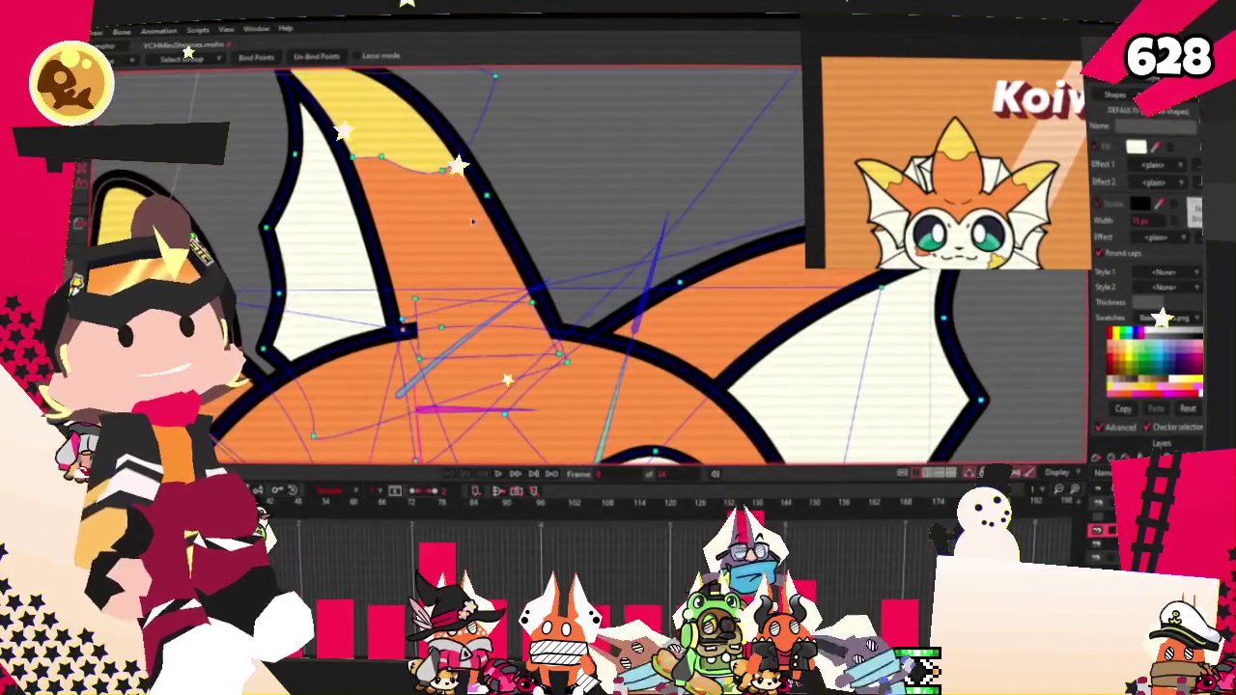
{"action": "scroll", "coordinate": [474, 222], "scroll_direction": "down", "scroll_amount": 2}
{"action": "scroll", "coordinate": [444, 270], "scroll_direction": "up", "scroll_amount": 2}
{"action": "scroll", "coordinate": [444, 270], "scroll_direction": "down", "scroll_amount": 3}
{"action": "key", "text": "u"}
{"action": "left_click", "coordinate": [368, 218]}
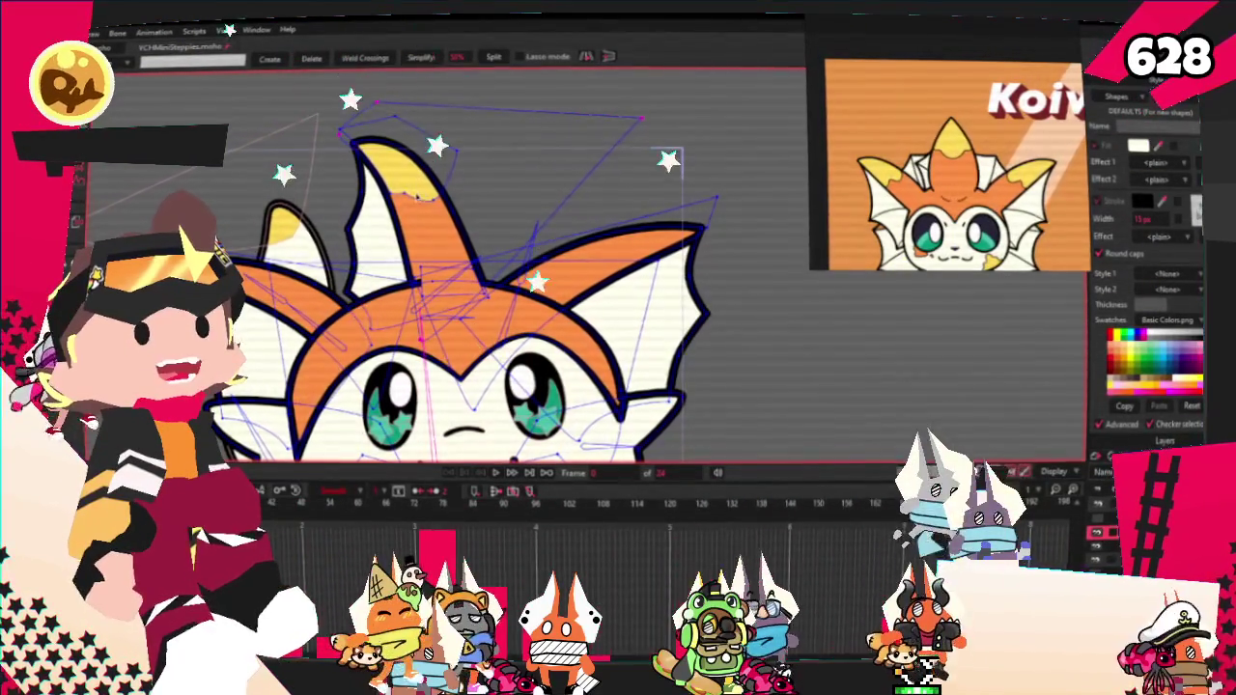
Step: Draw a cream-white rectangle over the middle horn
{"action": "key", "text": "r"}
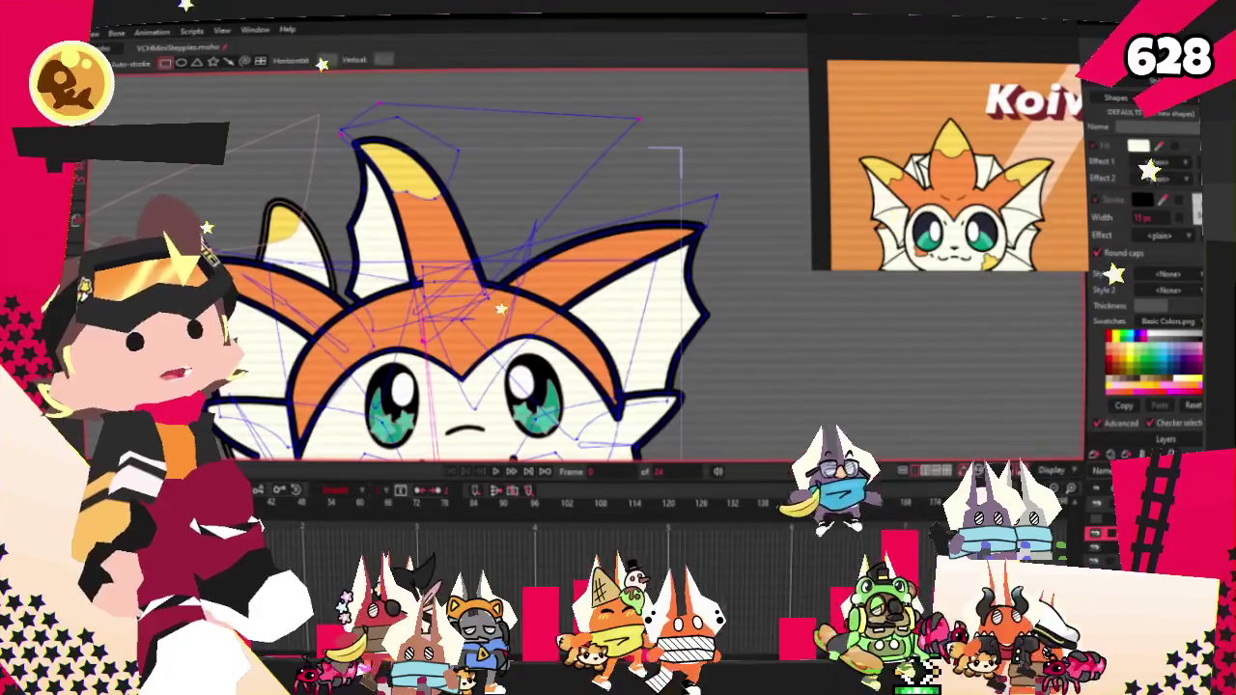
{"action": "scroll", "coordinate": [444, 261], "scroll_direction": "up", "scroll_amount": 5}
{"action": "scroll", "coordinate": [444, 261], "scroll_direction": "down", "scroll_amount": 2}
{"action": "mouse_move", "coordinate": [422, 174]}
{"action": "left_mouse_down"}
{"action": "mouse_move", "coordinate": [571, 514]}
{"action": "mouse_move", "coordinate": [527, 389]}
{"action": "left_mouse_up"}
Step: Drag the rectangle's bottom-left and top-right corners to turn it into a slanted wedge
{"action": "key", "text": "t"}
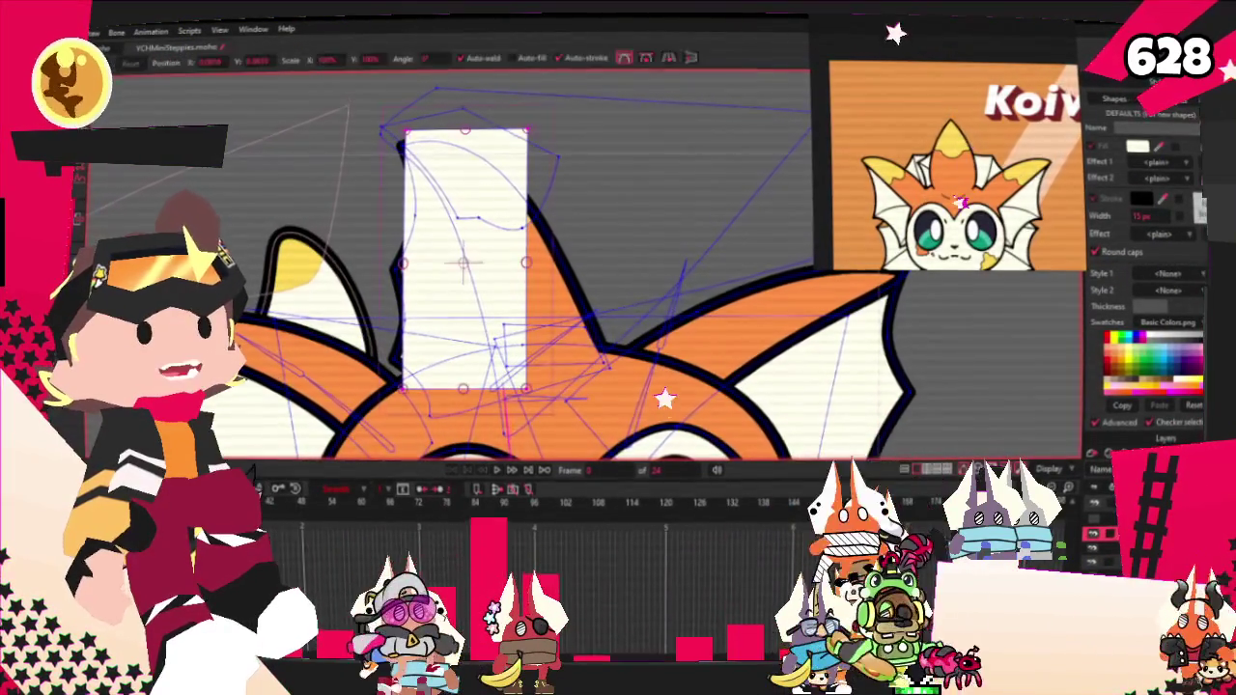
{"action": "left_click_drag", "start_coordinate": [404, 389], "coordinate": [417, 359]}
{"action": "mouse_move", "coordinate": [526, 131]}
{"action": "left_mouse_down"}
{"action": "mouse_move", "coordinate": [593, 248]}
{"action": "mouse_move", "coordinate": [589, 319]}
{"action": "left_mouse_up"}
{"action": "key", "text": "c"}
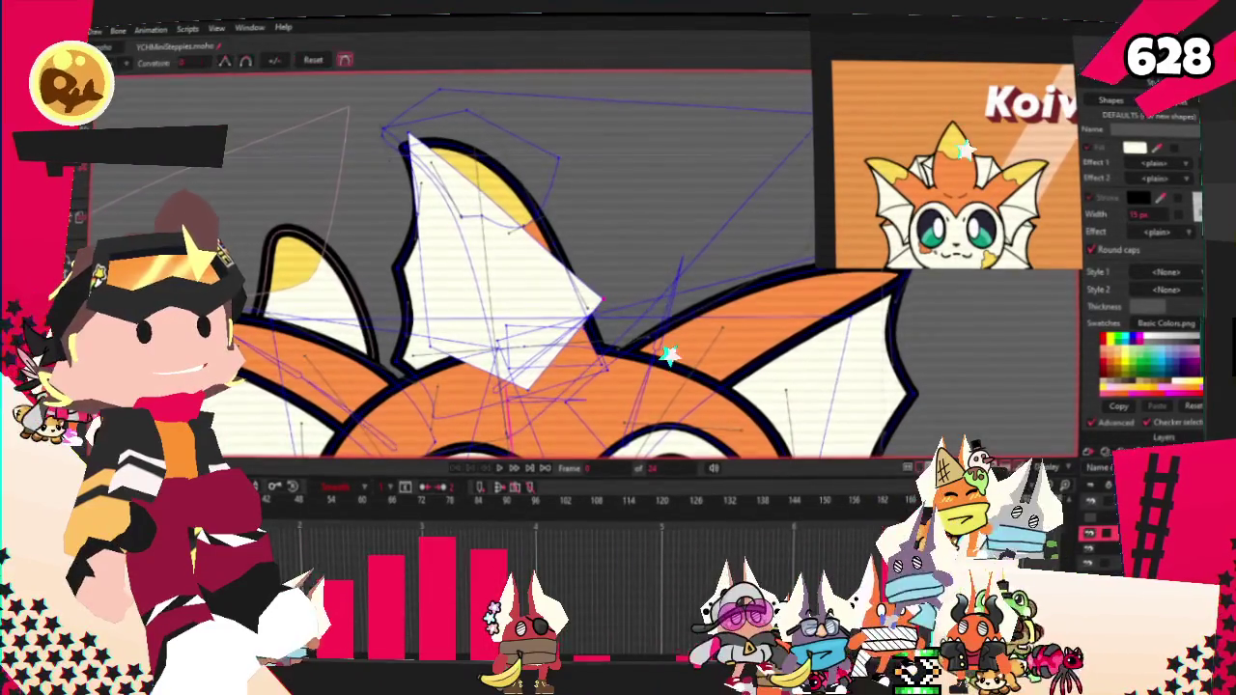
{"action": "scroll", "coordinate": [579, 290], "scroll_direction": "up", "scroll_amount": 3}
{"action": "scroll", "coordinate": [580, 290], "scroll_direction": "up", "scroll_amount": 2}
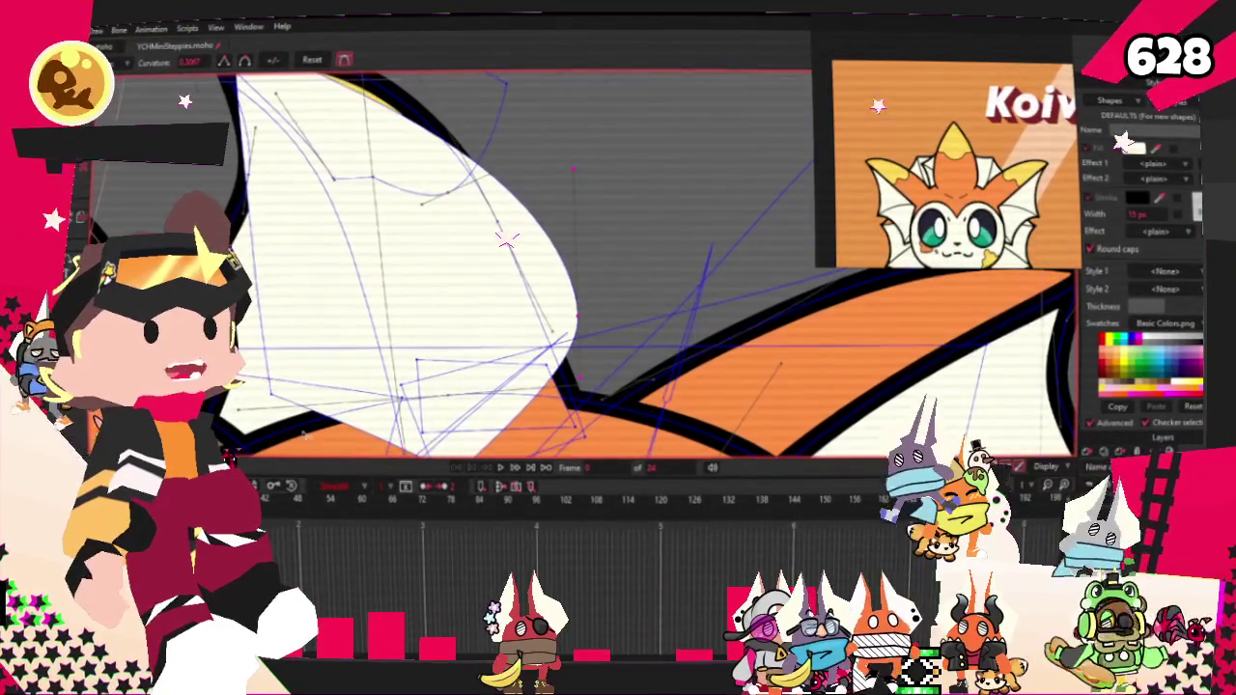
{"action": "scroll", "coordinate": [465, 201], "scroll_direction": "down", "scroll_amount": 2}
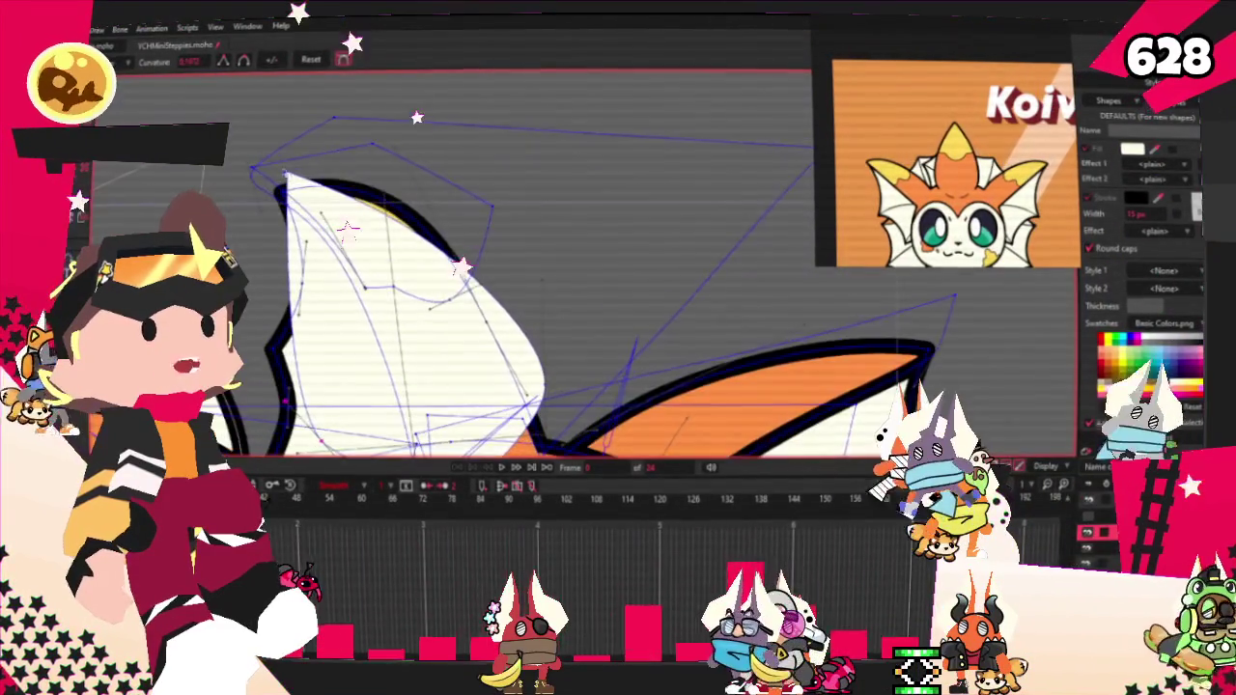
Step: Add a point on the wedge's left edge, then select all the horn's points
{"action": "key", "text": "a"}
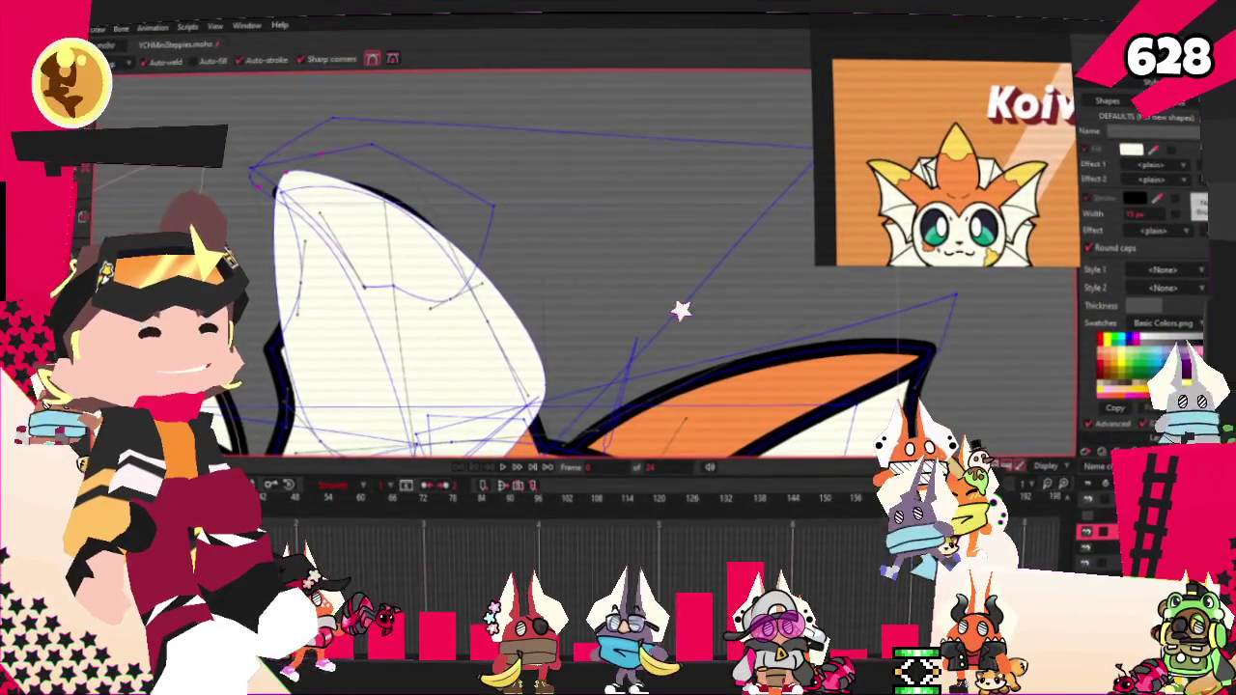
{"action": "scroll", "coordinate": [669, 376], "scroll_direction": "up", "scroll_amount": 1}
{"action": "left_click_drag", "start_coordinate": [300, 362], "coordinate": [341, 318]}
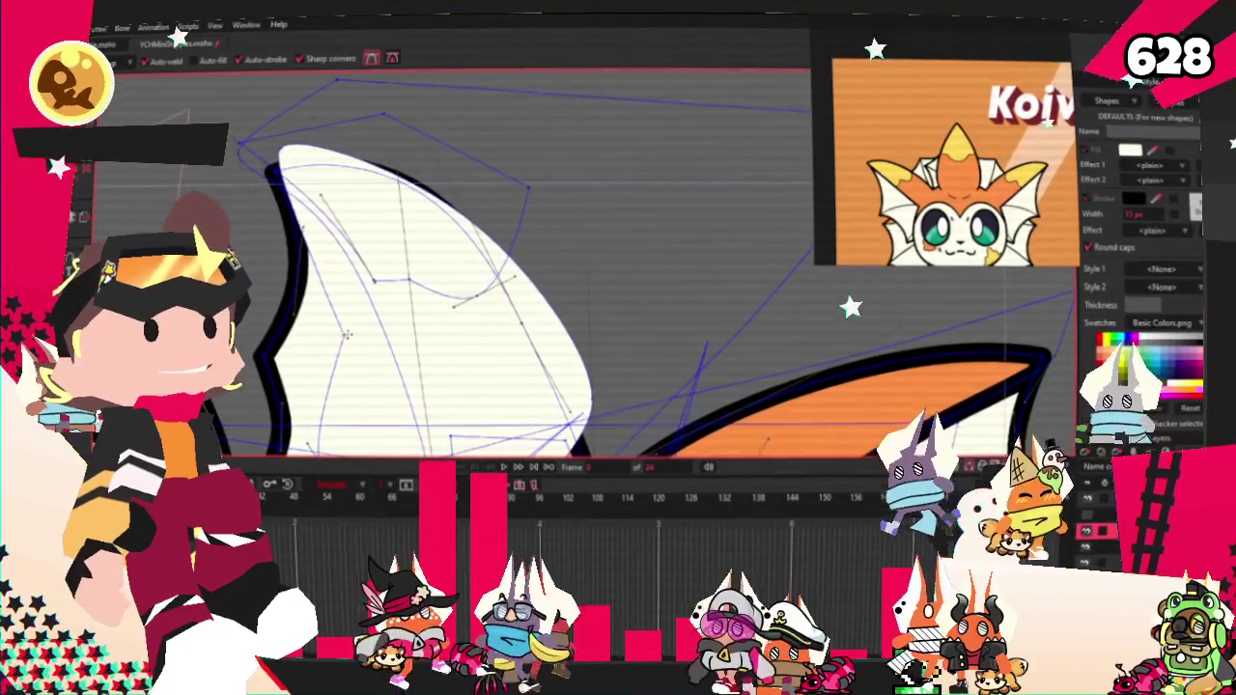
{"action": "key", "text": "c"}
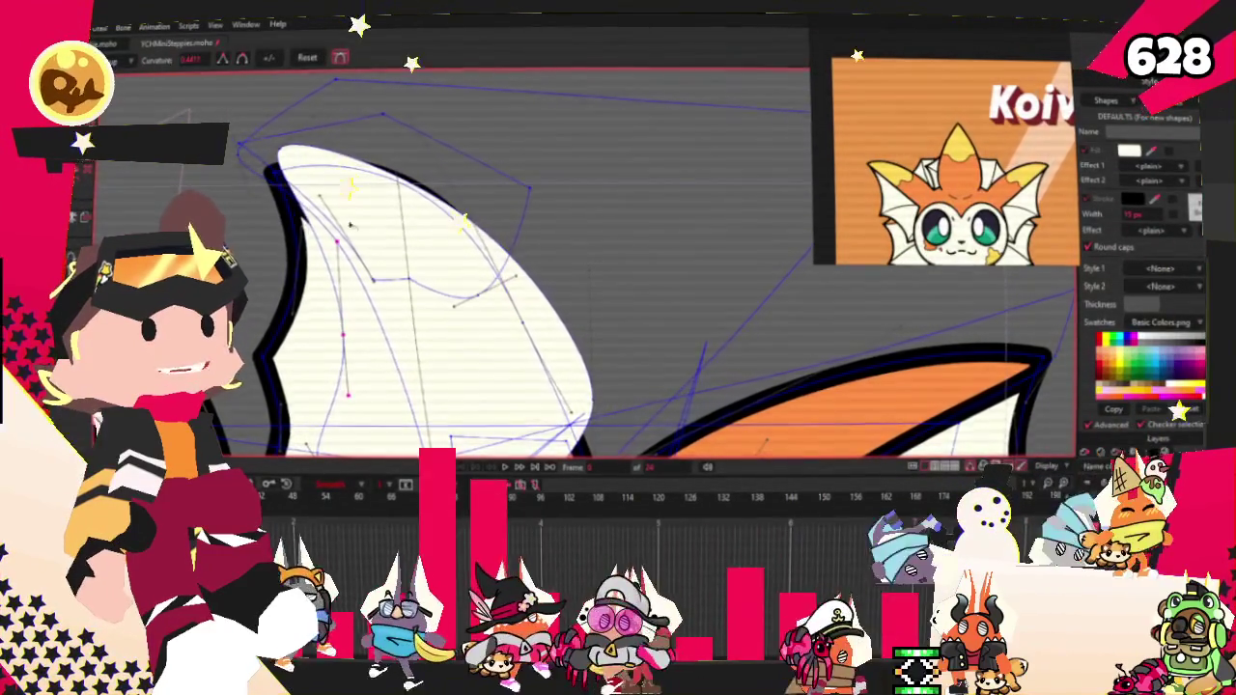
{"action": "key", "text": "g"}
{"action": "scroll", "coordinate": [512, 260], "scroll_direction": "down", "scroll_amount": 2}
{"action": "key", "text": "ctrl+a"}
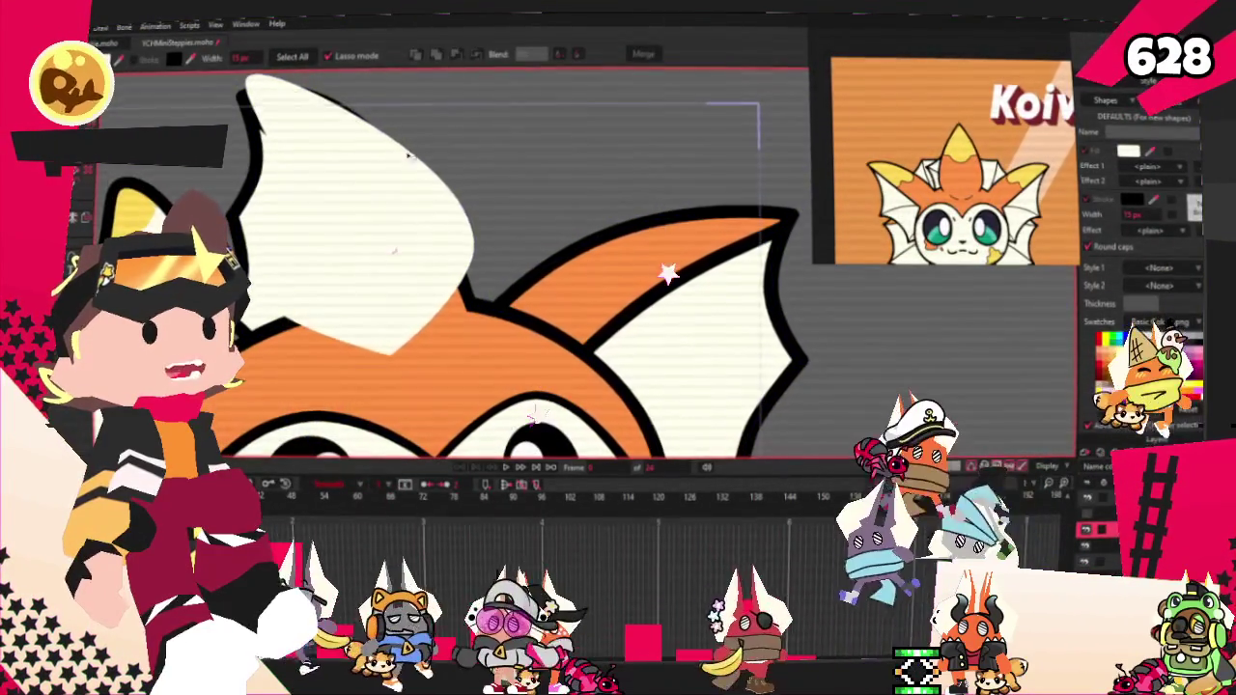
Step: Fill the horn outline as a cream shape with a black outline, then deselect it
{"action": "left_click", "coordinate": [436, 55]}
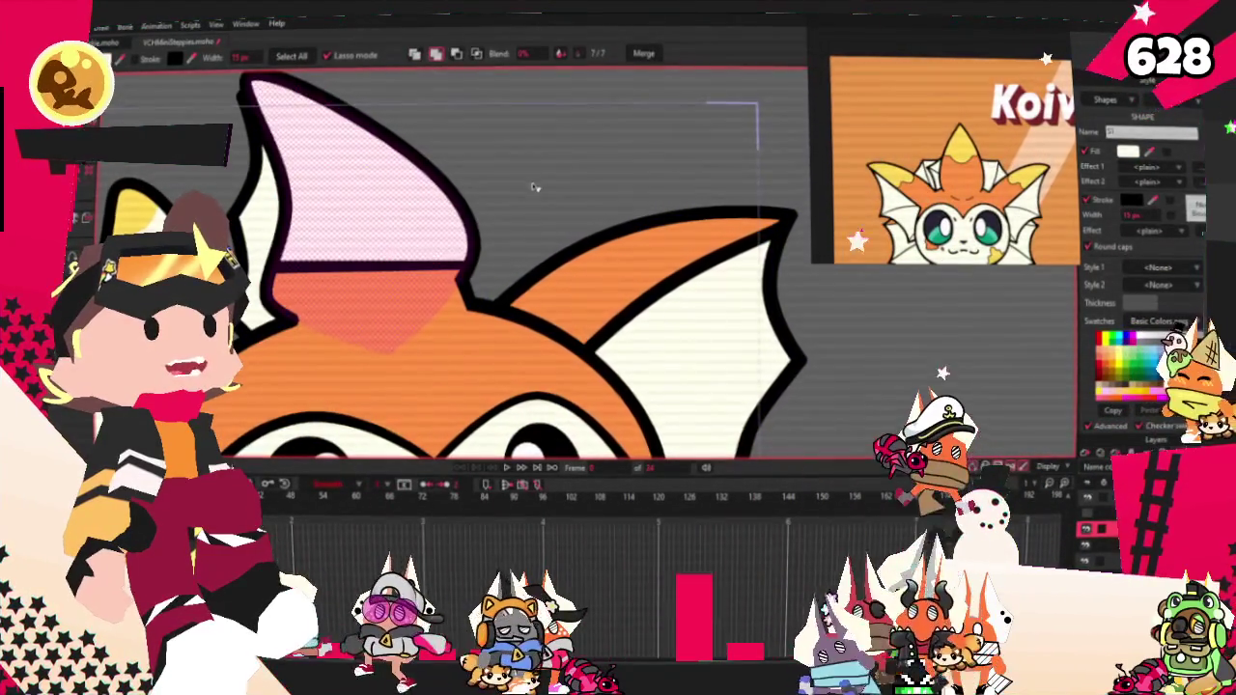
{"action": "left_click", "coordinate": [476, 53]}
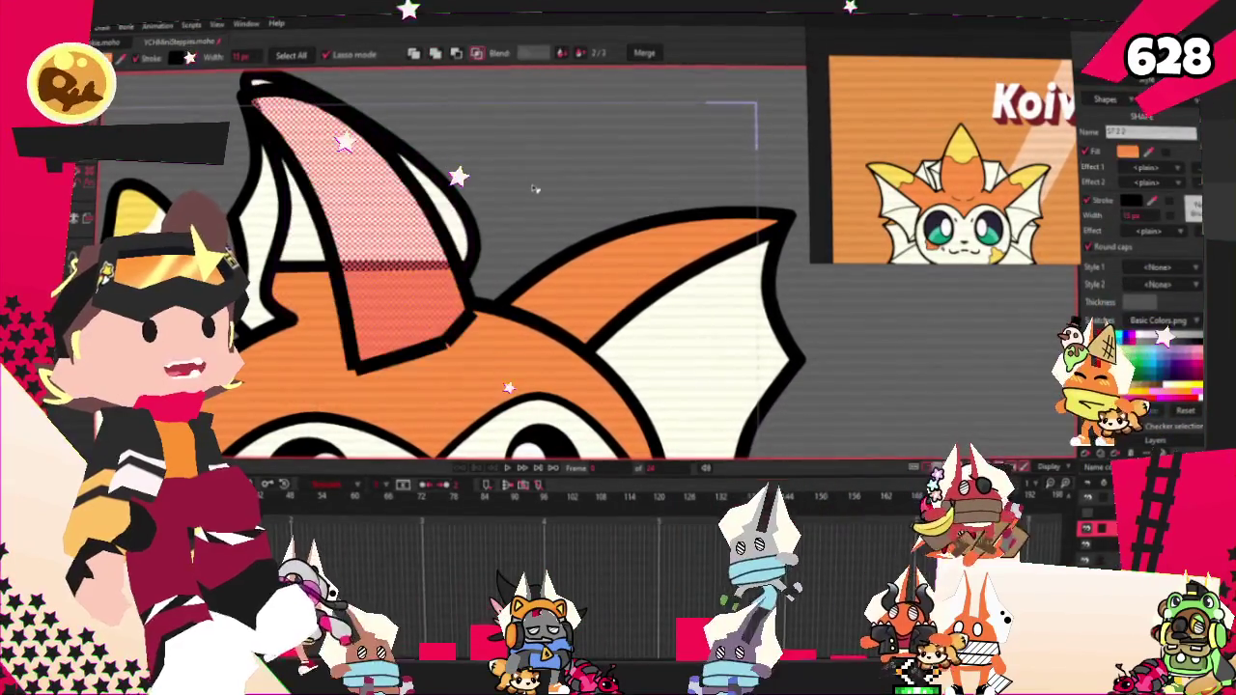
{"action": "key", "text": "g"}
{"action": "scroll", "coordinate": [434, 260], "scroll_direction": "down", "scroll_amount": 3}
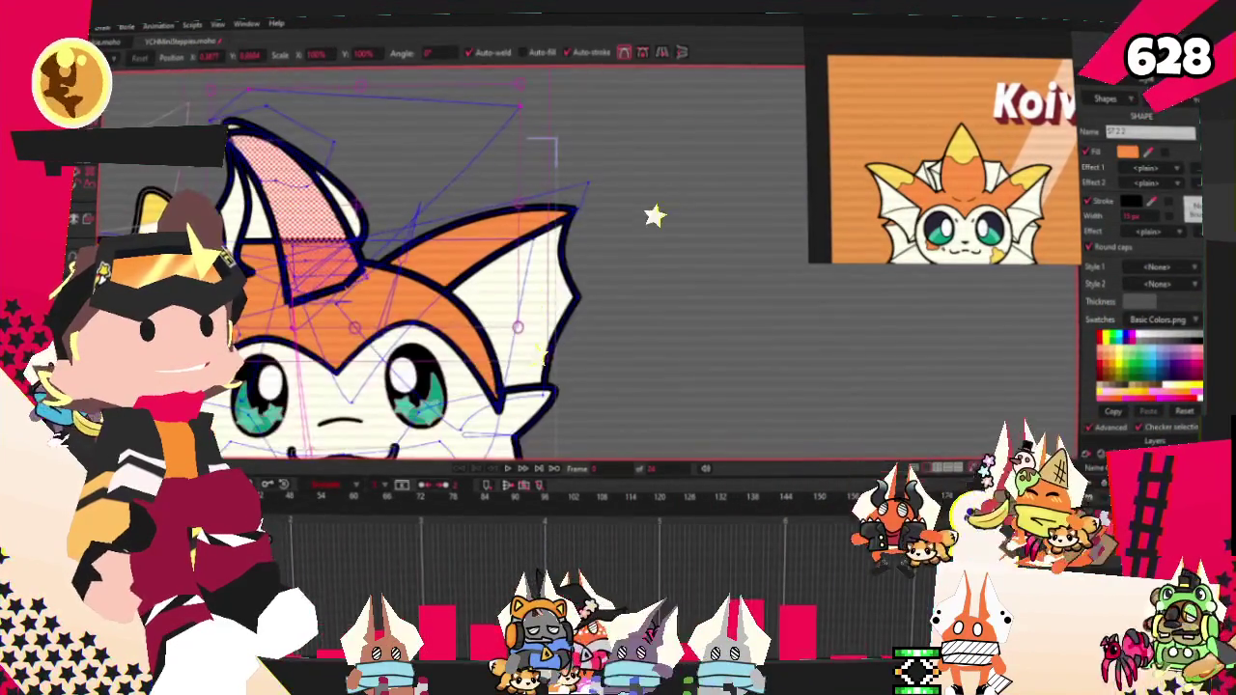
{"action": "scroll", "coordinate": [195, 167], "scroll_direction": "up", "scroll_amount": 3}
{"action": "scroll", "coordinate": [195, 166], "scroll_direction": "up", "scroll_amount": 2}
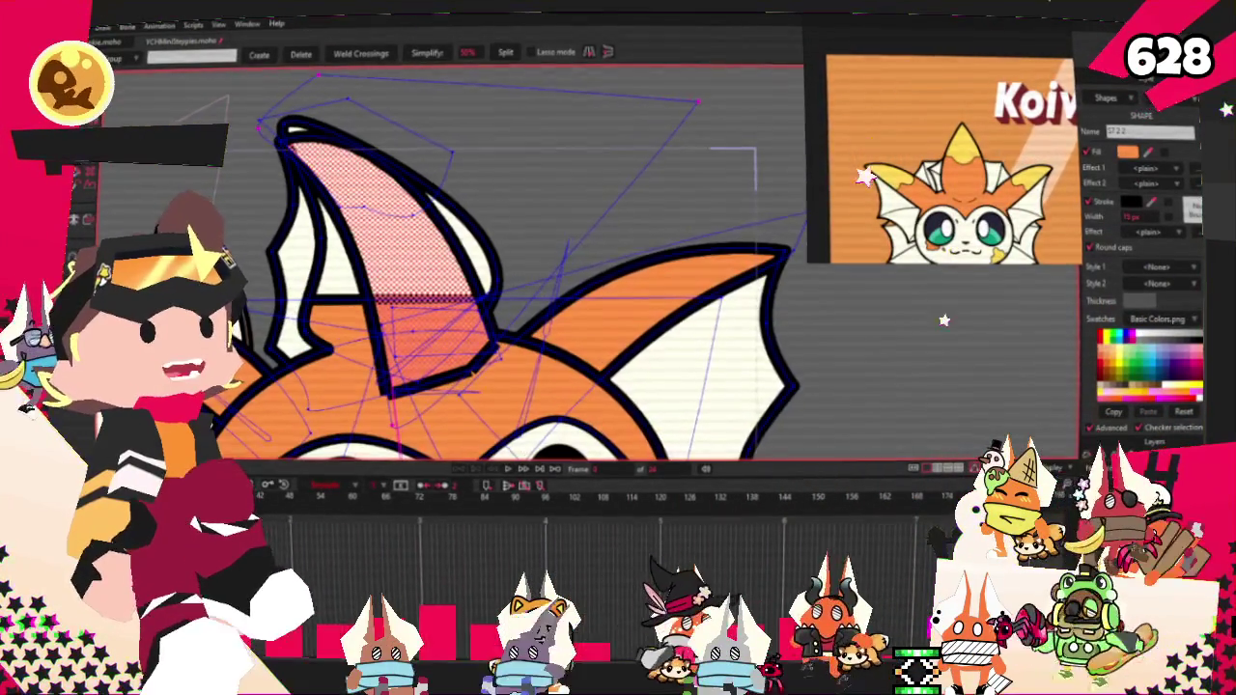
{"action": "left_click", "coordinate": [318, 277]}
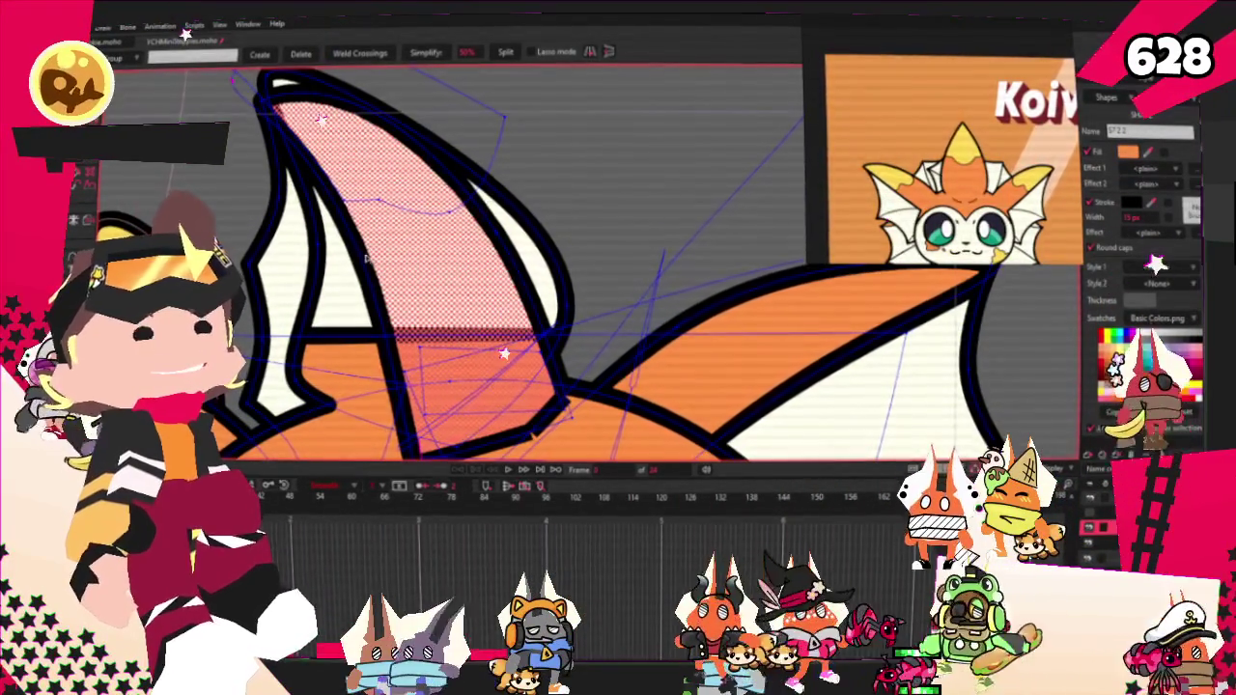
Step: Select the horn's tip points and fill them as a yellow tip shape
{"action": "scroll", "coordinate": [366, 262], "scroll_direction": "down", "scroll_amount": 1}
{"action": "scroll", "coordinate": [357, 267], "scroll_direction": "down", "scroll_amount": 2}
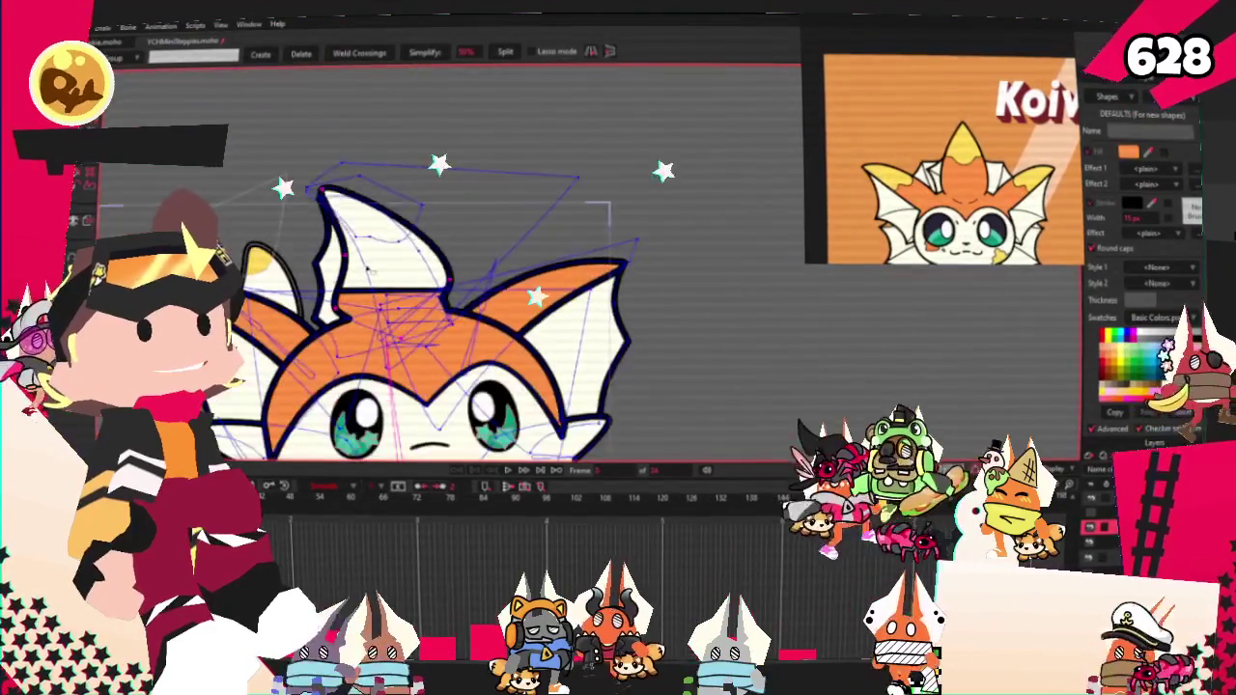
{"action": "left_click", "coordinate": [352, 271]}
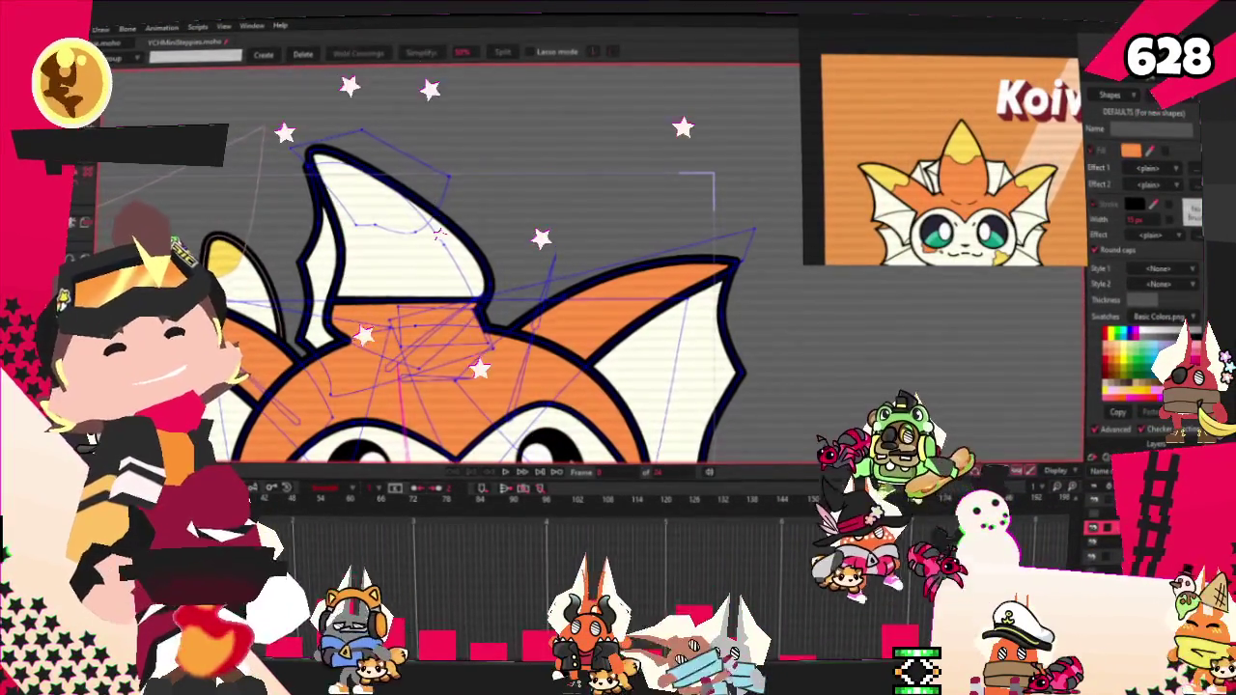
{"action": "key", "text": "q"}
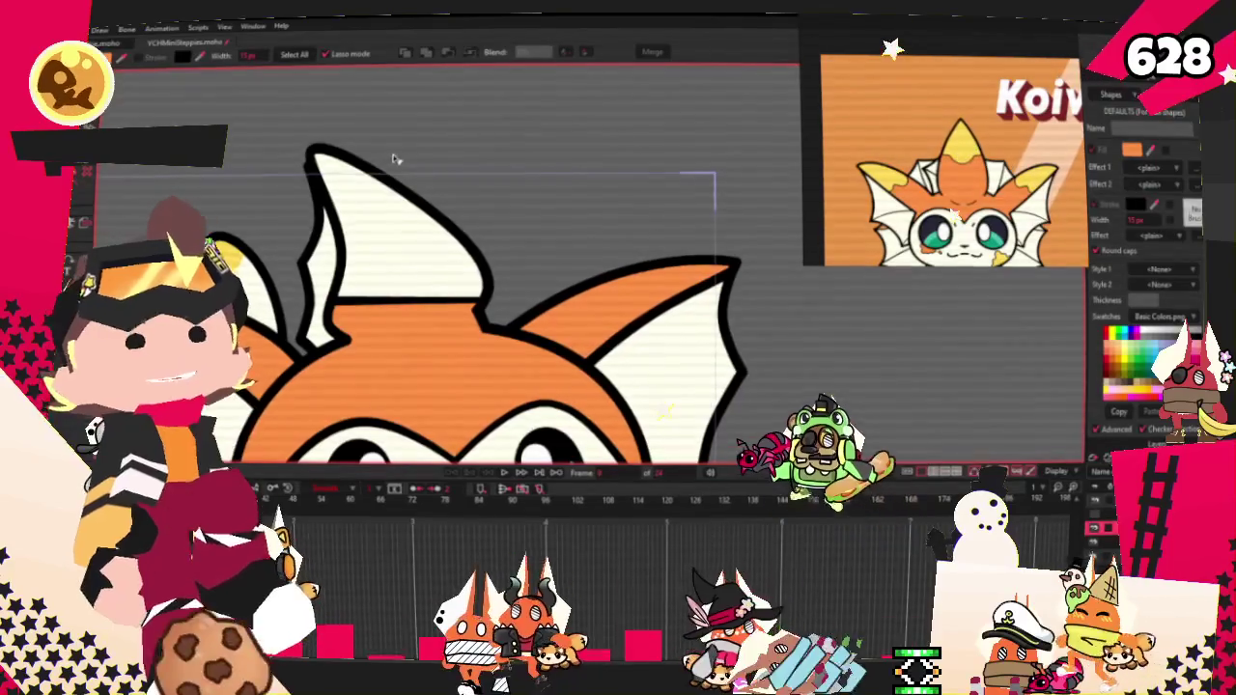
{"action": "left_click", "coordinate": [550, 183]}
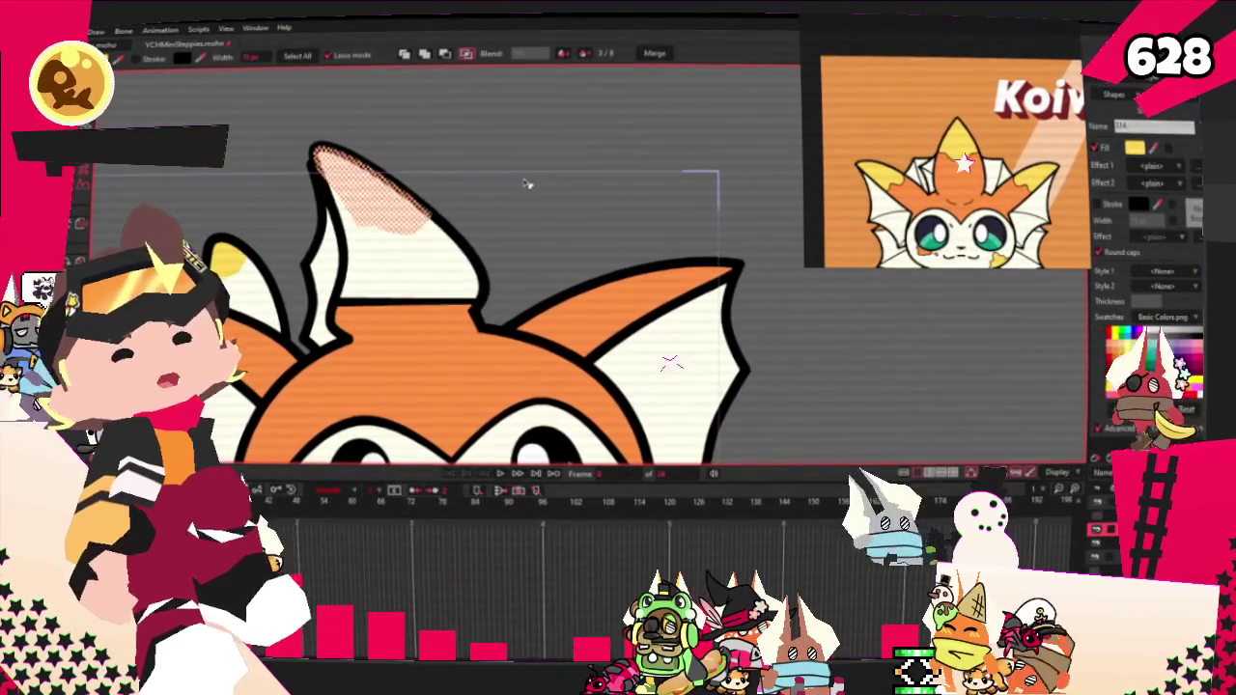
{"action": "left_click", "coordinate": [423, 165]}
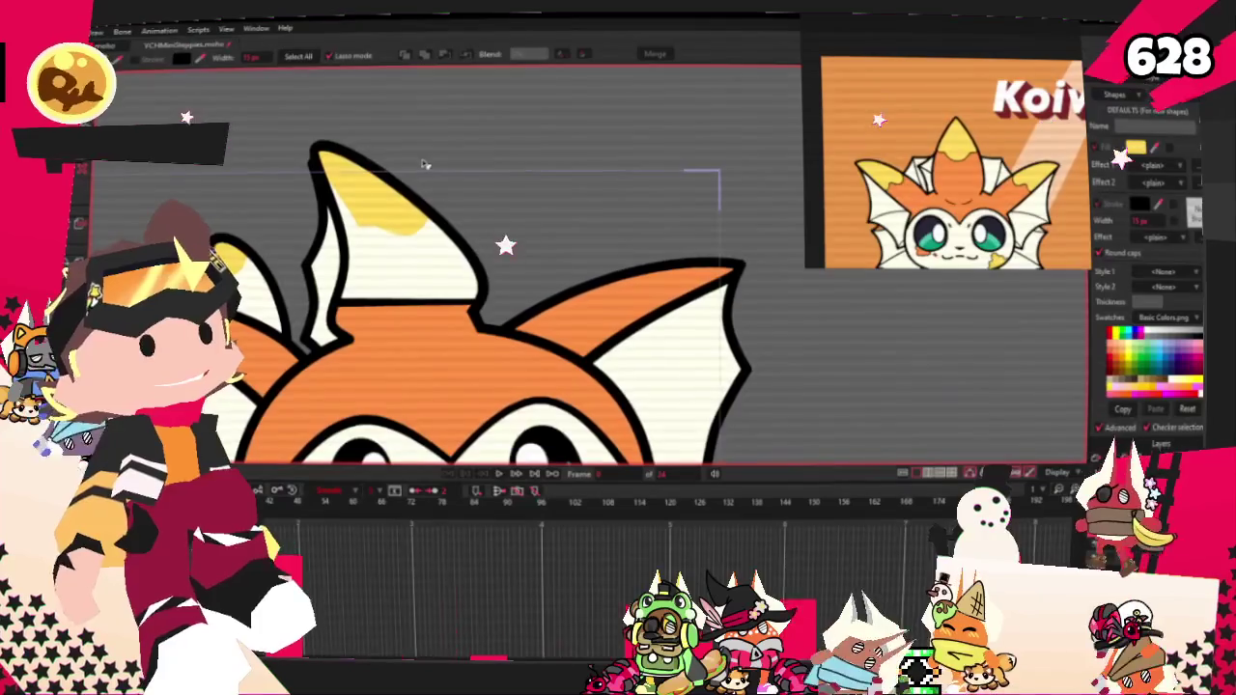
{"action": "scroll", "coordinate": [371, 244], "scroll_direction": "down", "scroll_amount": 2}
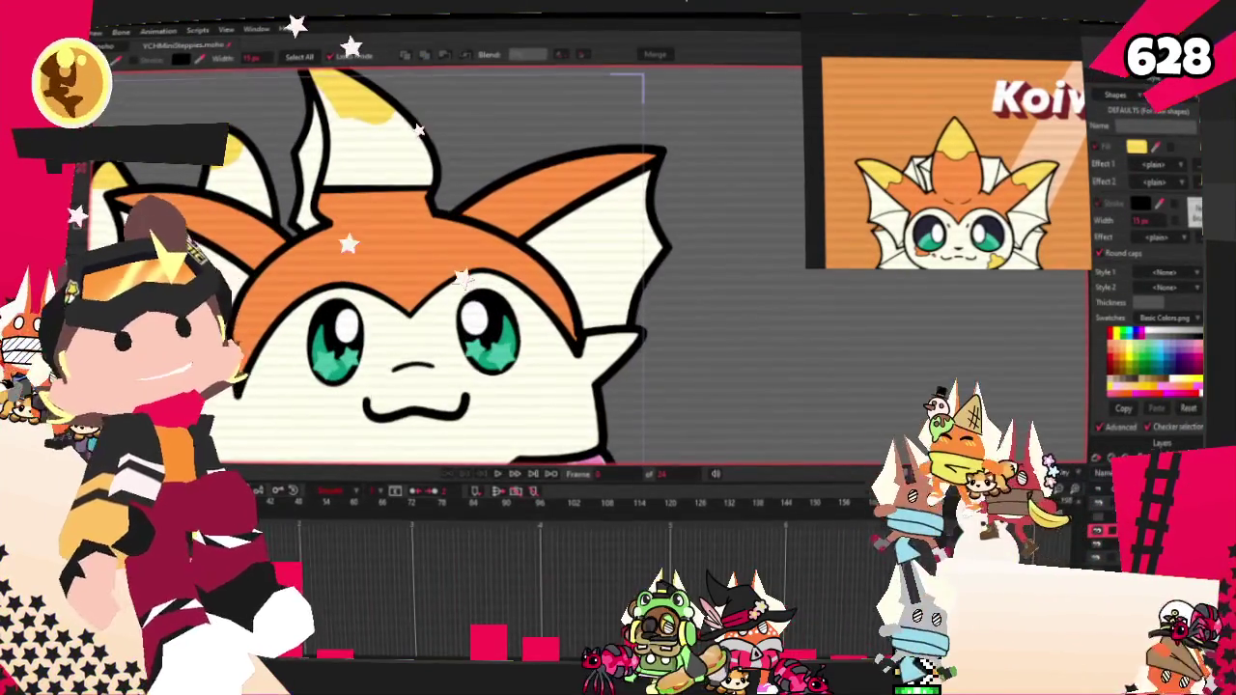
Step: Draw and adjust a new inner horn section, leaving a cream strip on the left, for an orange fill
{"action": "key", "text": "t"}
{"action": "scroll", "coordinate": [411, 154], "scroll_direction": "up", "scroll_amount": 5}
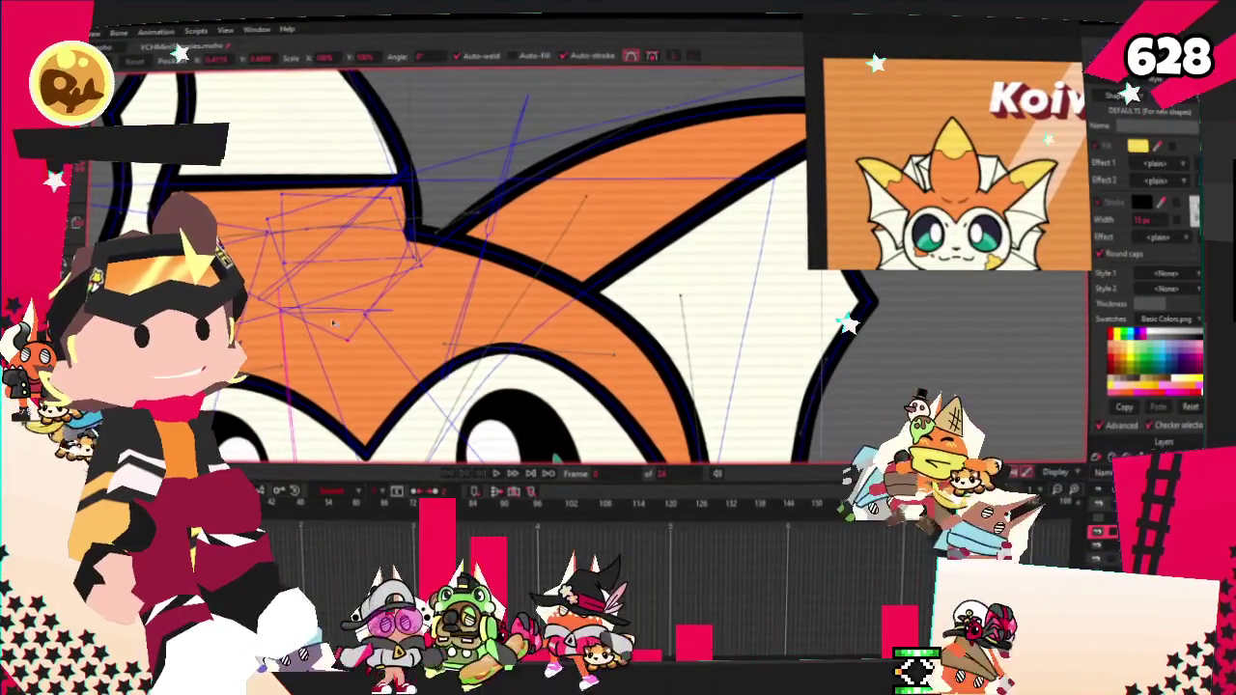
{"action": "scroll", "coordinate": [415, 252], "scroll_direction": "down", "scroll_amount": 1}
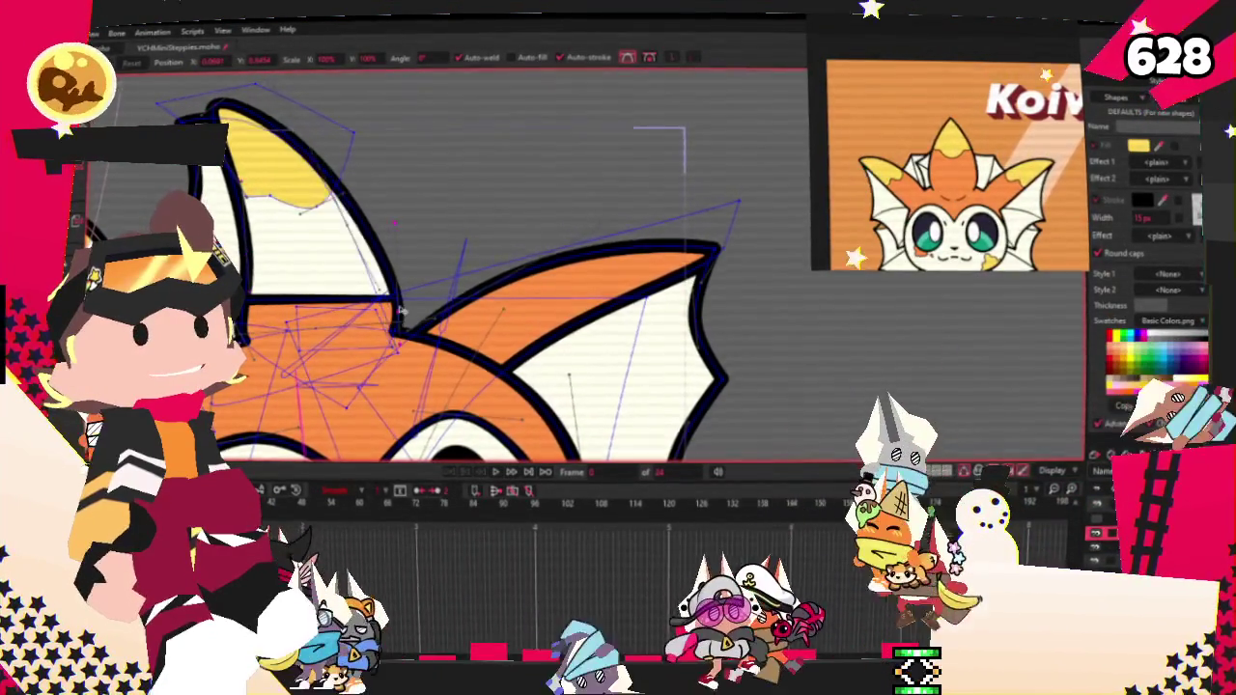
{"action": "scroll", "coordinate": [275, 224], "scroll_direction": "down", "scroll_amount": 1}
{"action": "key", "text": "a"}
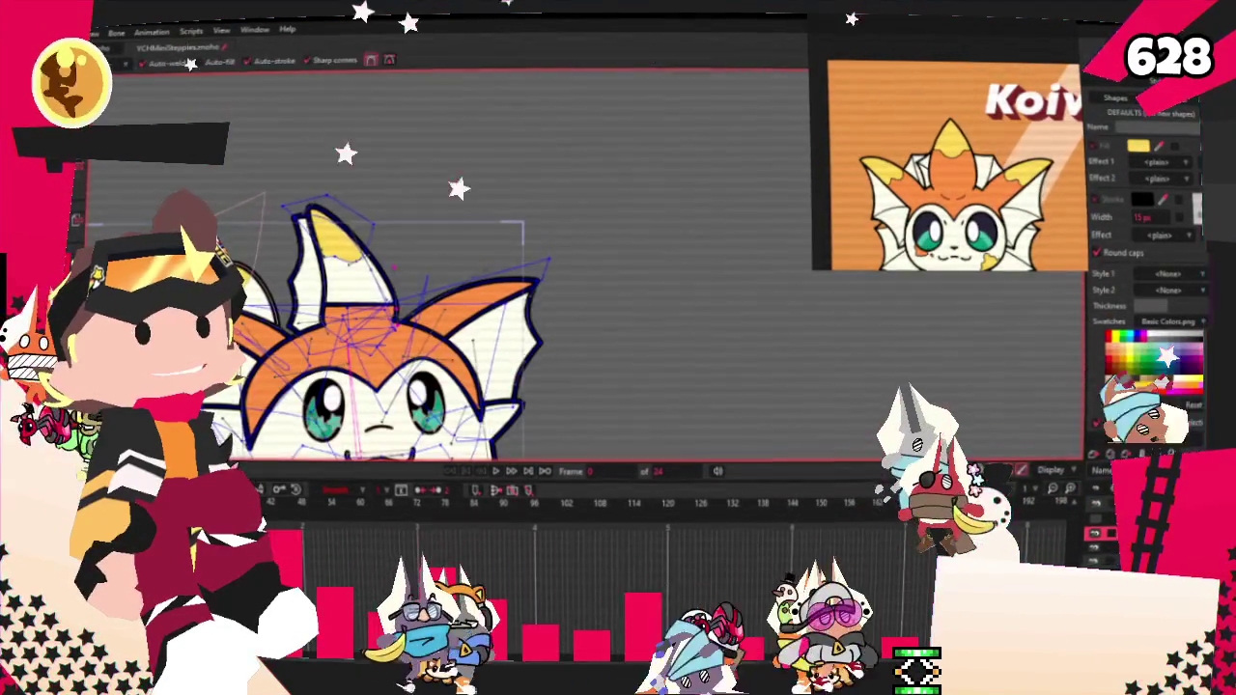
{"action": "scroll", "coordinate": [370, 317], "scroll_direction": "up", "scroll_amount": 1}
{"action": "left_click_drag", "start_coordinate": [553, 329], "coordinate": [664, 372]}
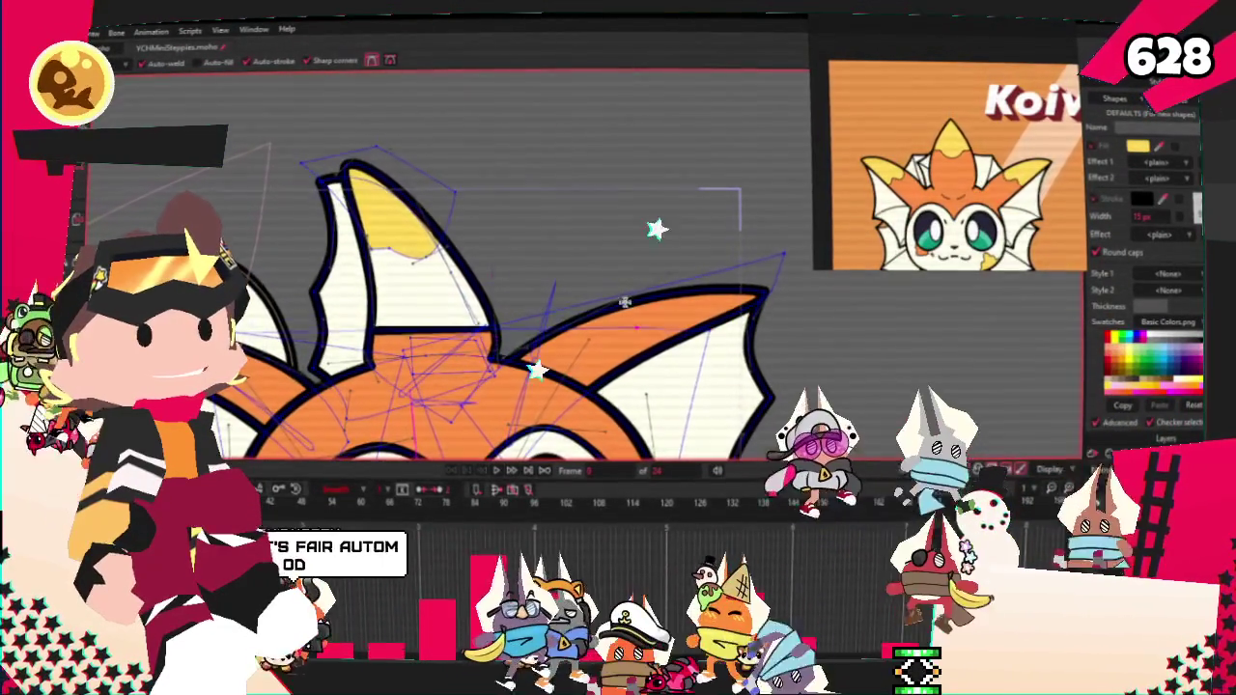
{"action": "key", "text": "t"}
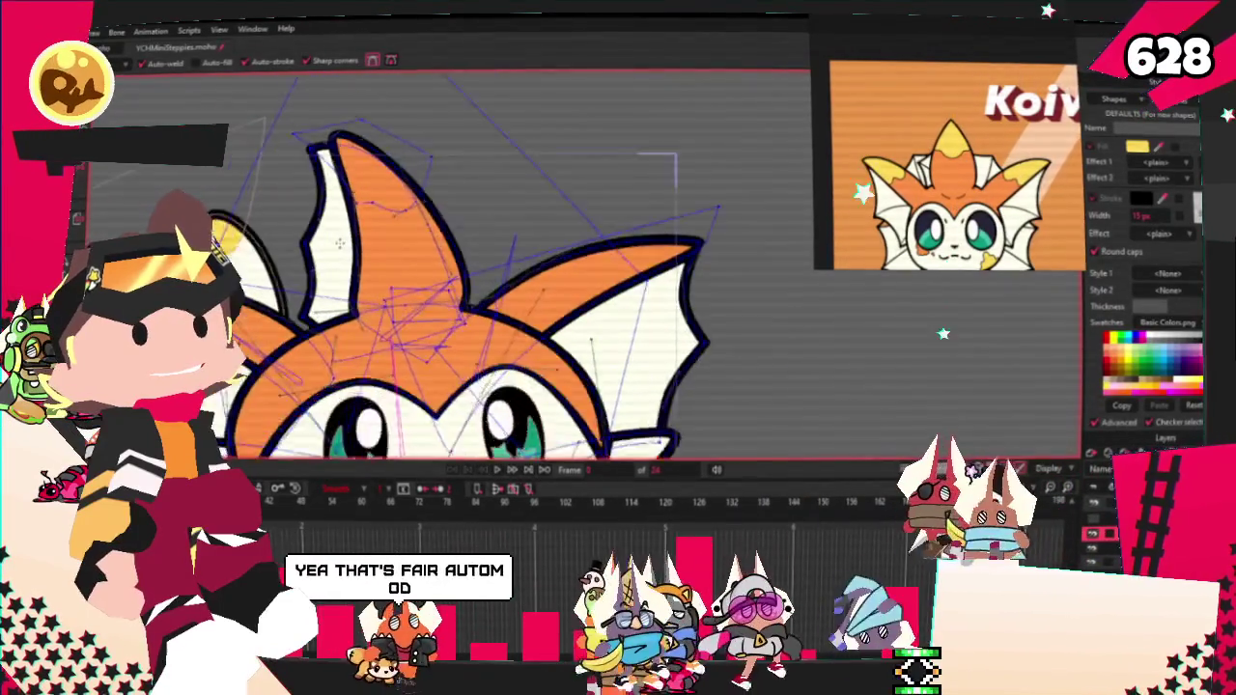
{"action": "scroll", "coordinate": [501, 306], "scroll_direction": "up", "scroll_amount": 1}
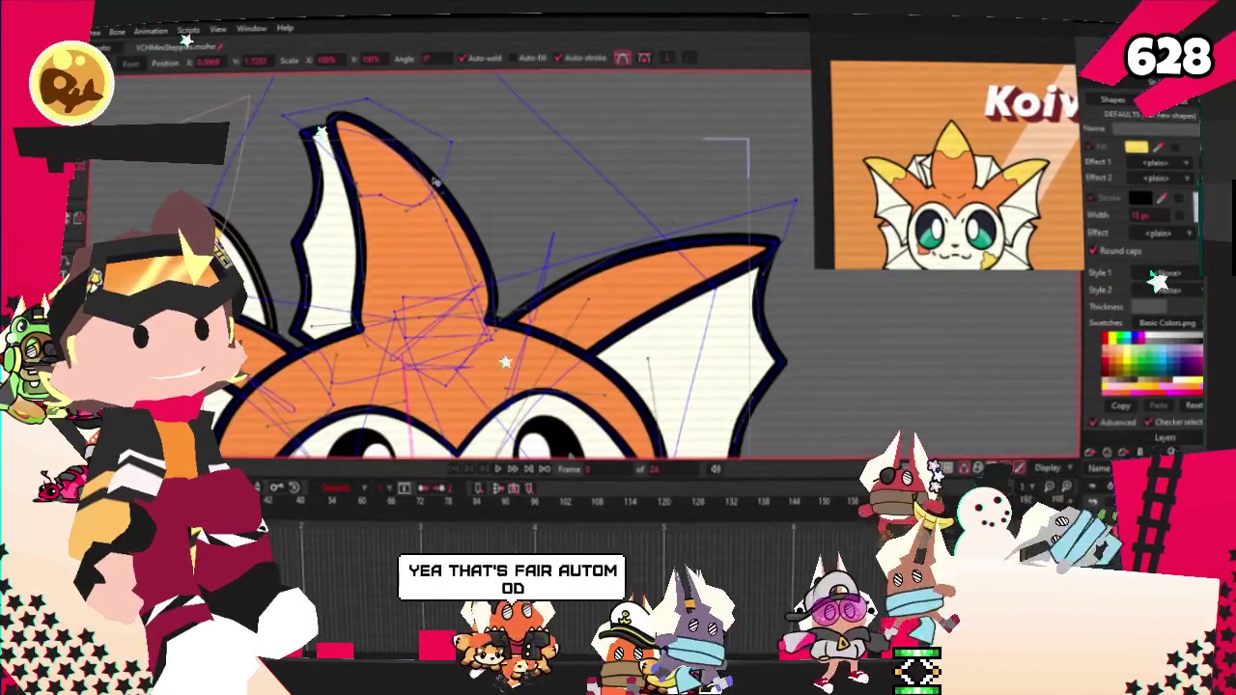
{"action": "key", "text": "q"}
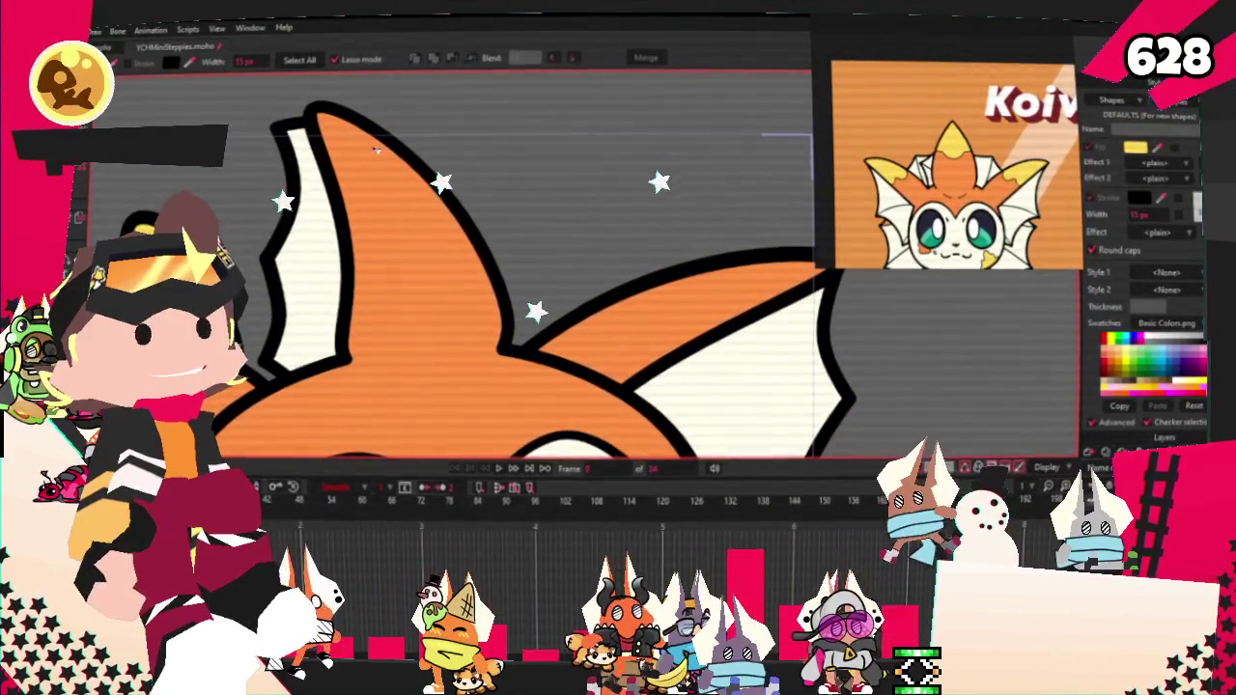
{"action": "scroll", "coordinate": [475, 171], "scroll_direction": "down", "scroll_amount": 3}
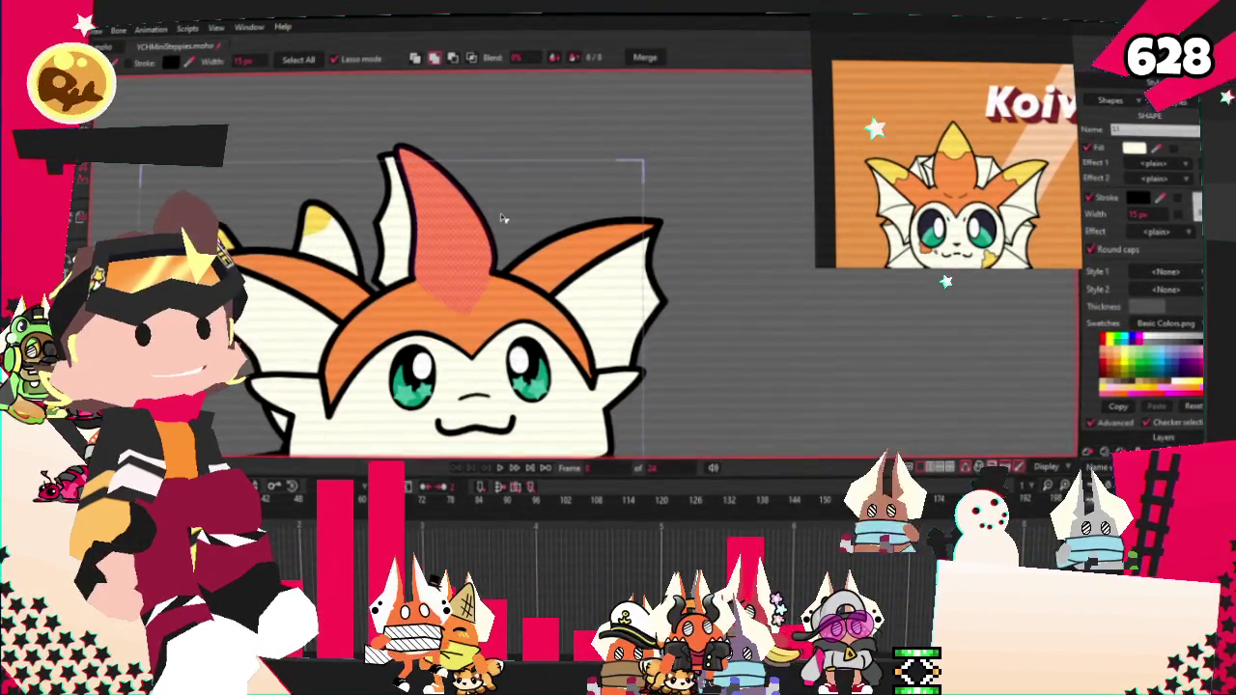